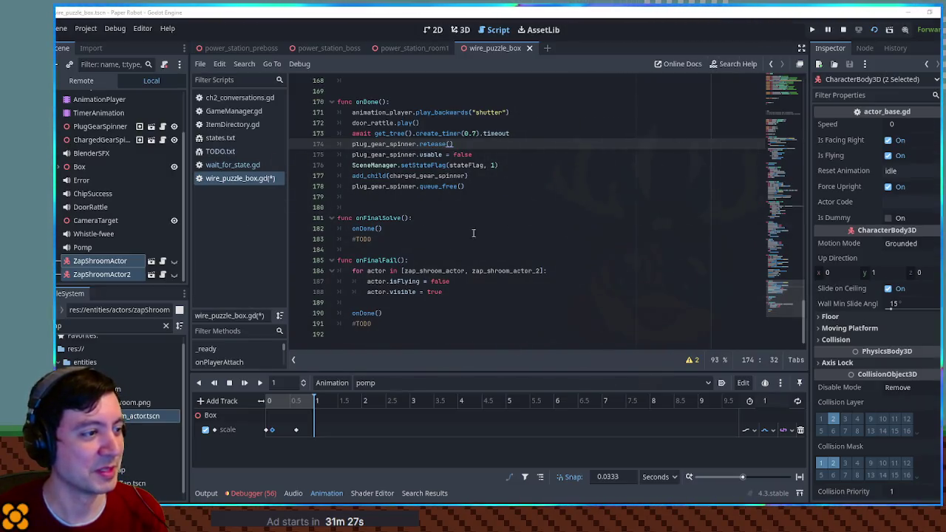
Place the cursor on lines 189 and 178 of wire_puzzle_box.gd, then switch to the power_station_room1 scene.
click(379, 302)
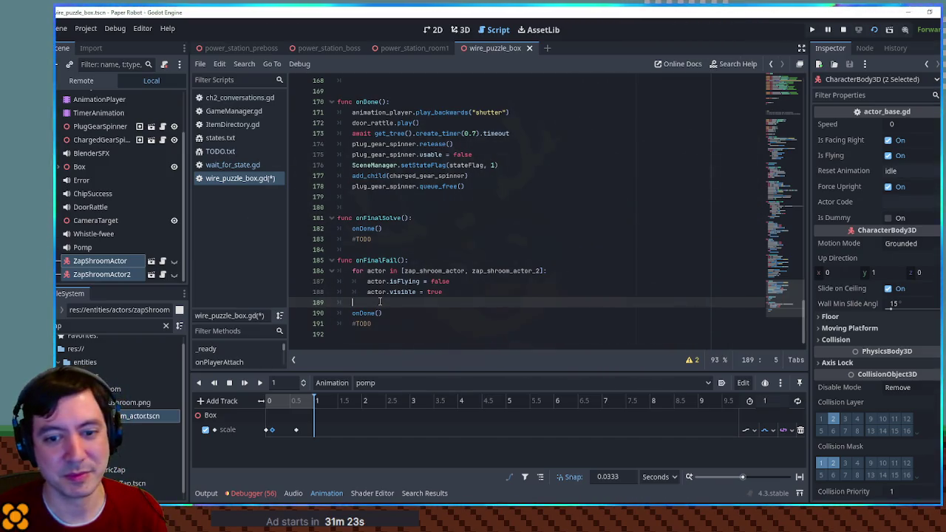
click(509, 186)
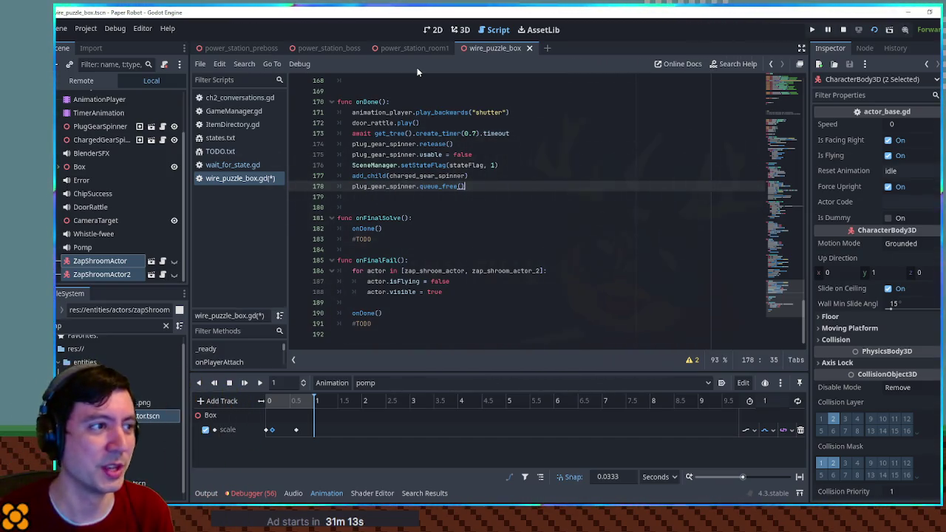
mouse_move(403, 52)
mouse_move(345, 51)
mouse_move(218, 50)
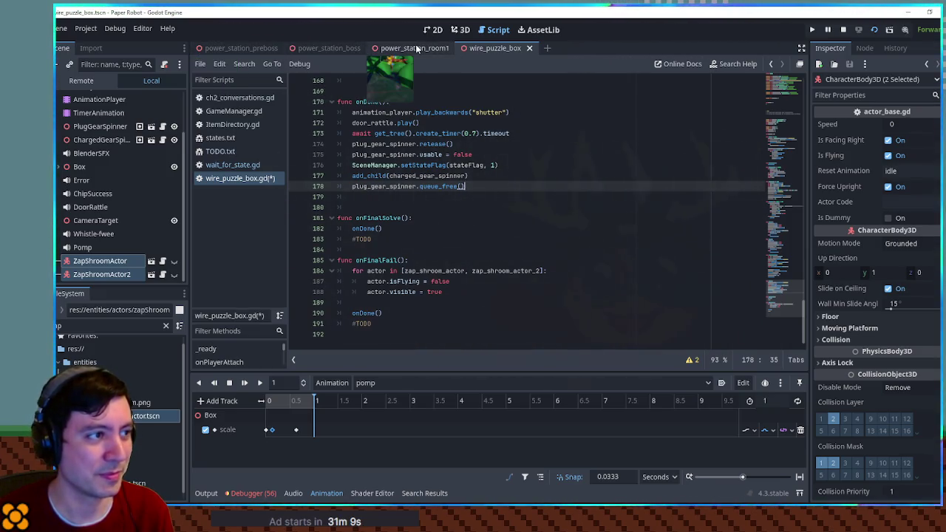
click(417, 49)
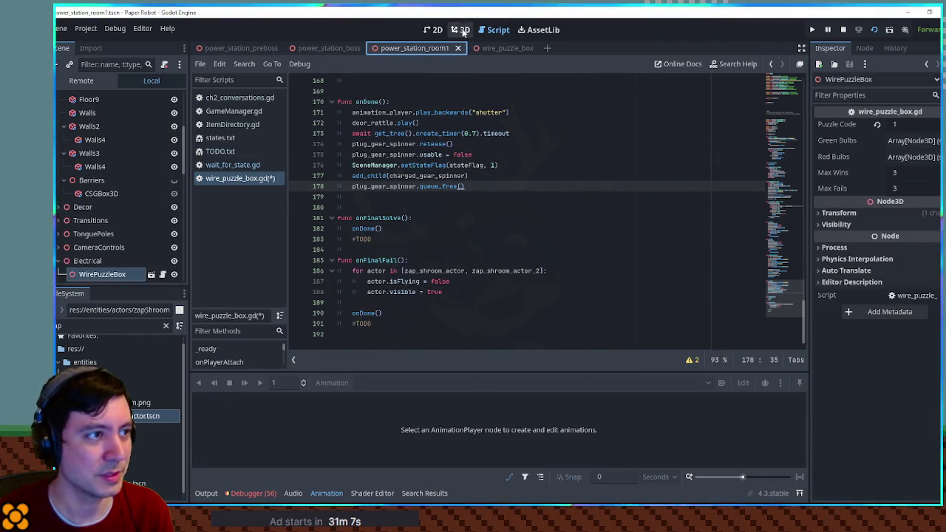
Show the room scene in 3D and frame the WirePuzzleBox.
click(461, 30)
key(f)
scroll(up, 3)
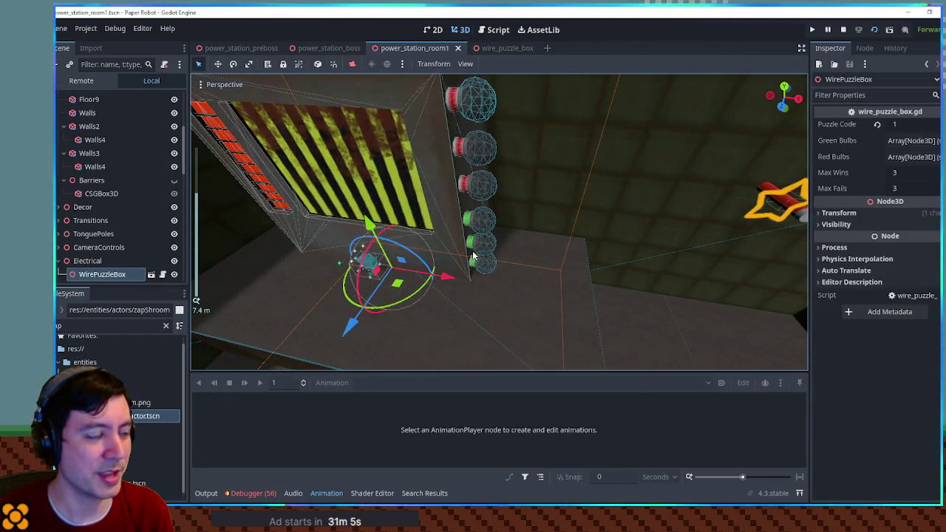
scroll(down, 3)
scroll(up, 3)
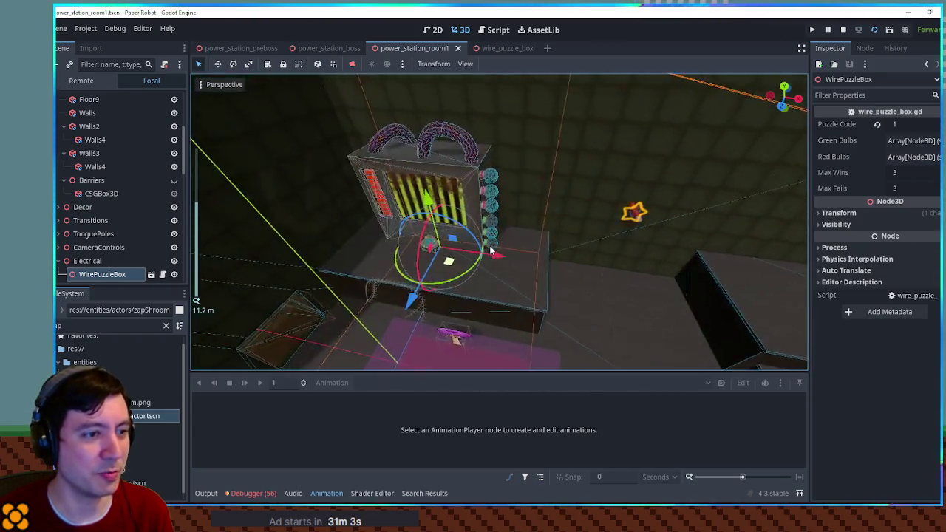
scroll(down, 3)
Move the Floor8 box toward the room's back-left and save the scene.
click(702, 361)
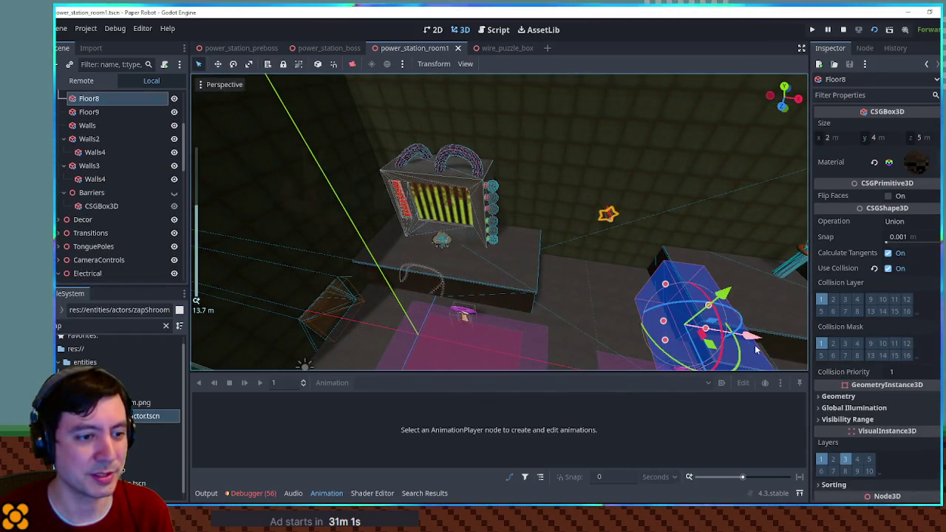
scroll(down, 3)
drag(628, 325, 443, 292)
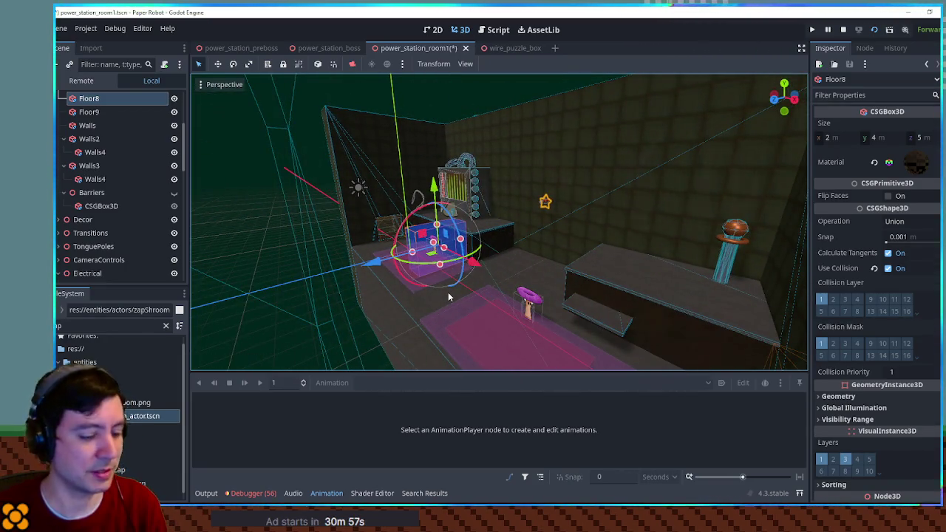
key(ctrl+s)
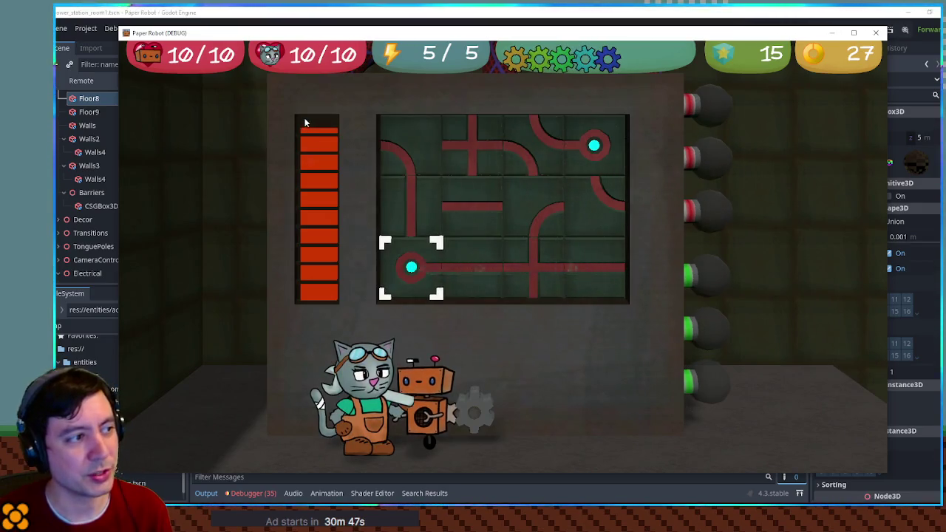
Rotate the centre, right-column and bottom-row pipe tiles of the first wire puzzle.
key(Right)
key(Right)
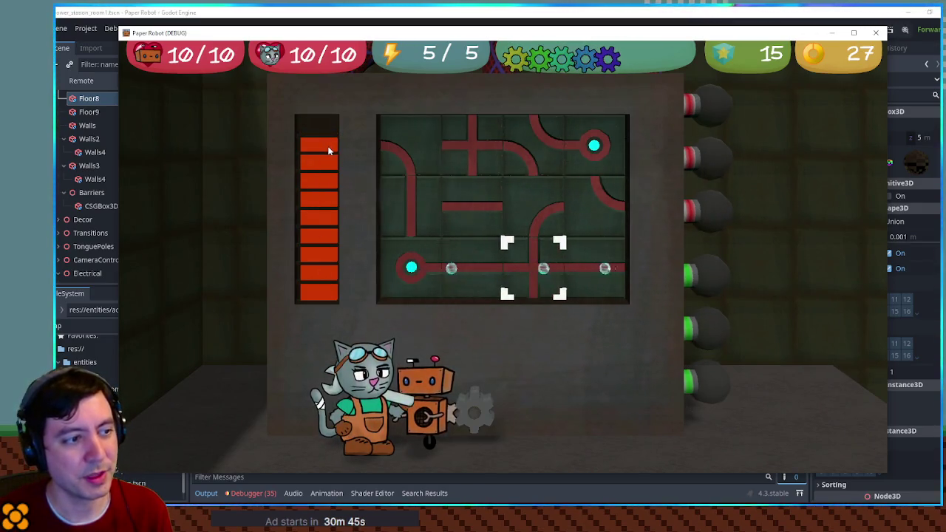
key(Up)
key(Left)
key(space)
key(Right)
key(Right)
key(Up)
key(space)
key(Down)
key(space)
key(Down)
key(space)
key(Left)
key(Left)
key(Right)
key(Left)
key(space)
key(space)
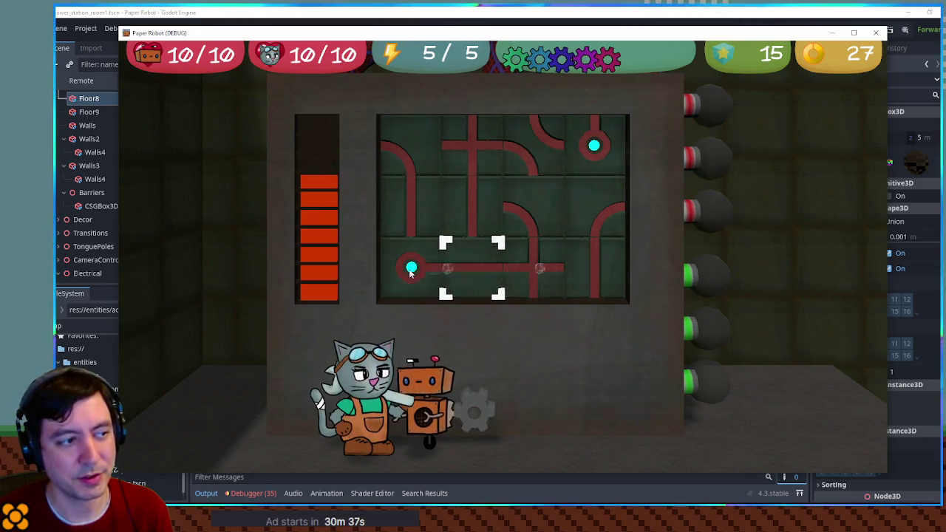
Rotate the top-left, middle and top-right tiles to complete the first circuit.
key(Left)
key(Left)
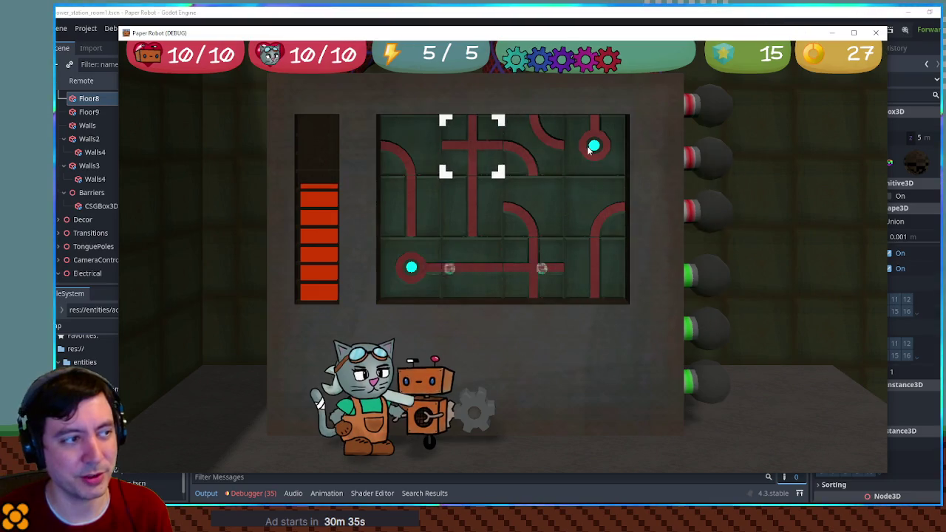
key(space)
key(Left)
key(Down)
key(Down)
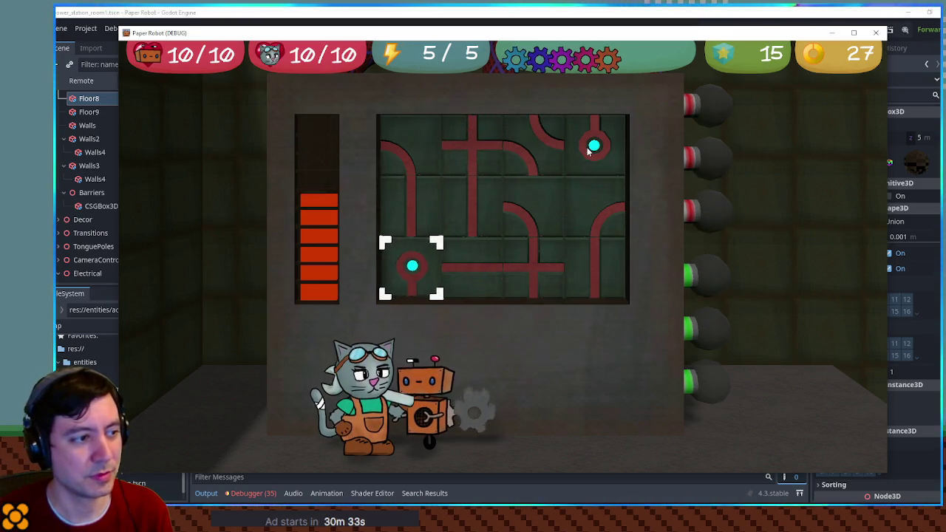
key(space)
key(Right)
key(Right)
key(Down)
key(space)
key(space)
key(Right)
key(space)
key(space)
key(Up)
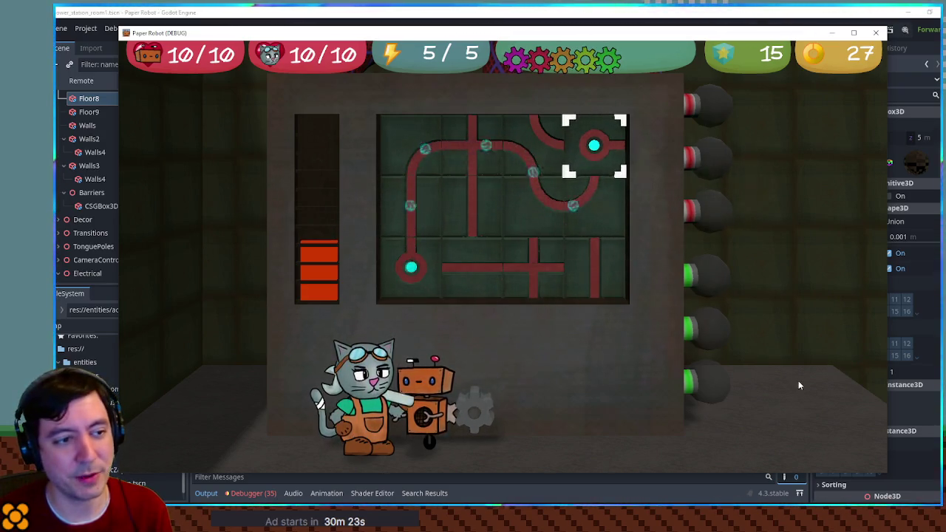
key(space)
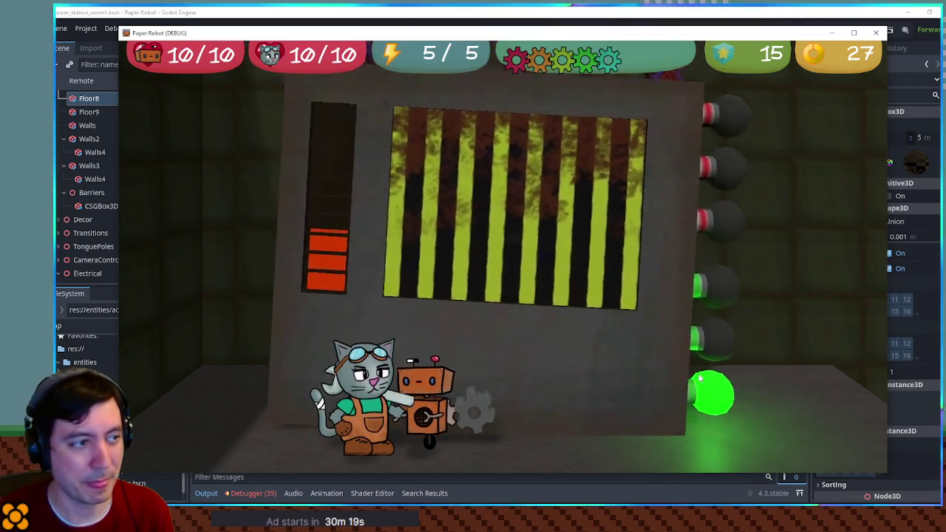
Rotate tiles in the next wire puzzle to link the path through the right column.
key(Right)
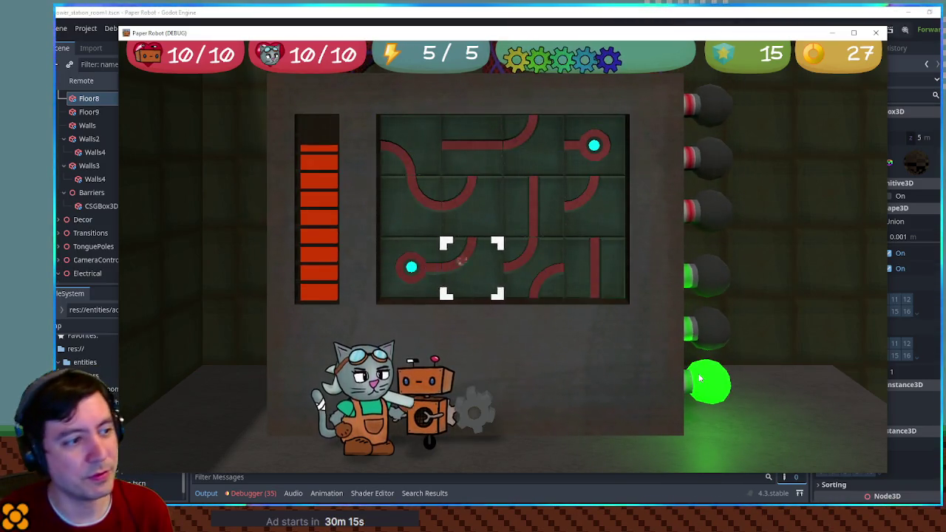
key(Up)
key(space)
key(Right)
key(space)
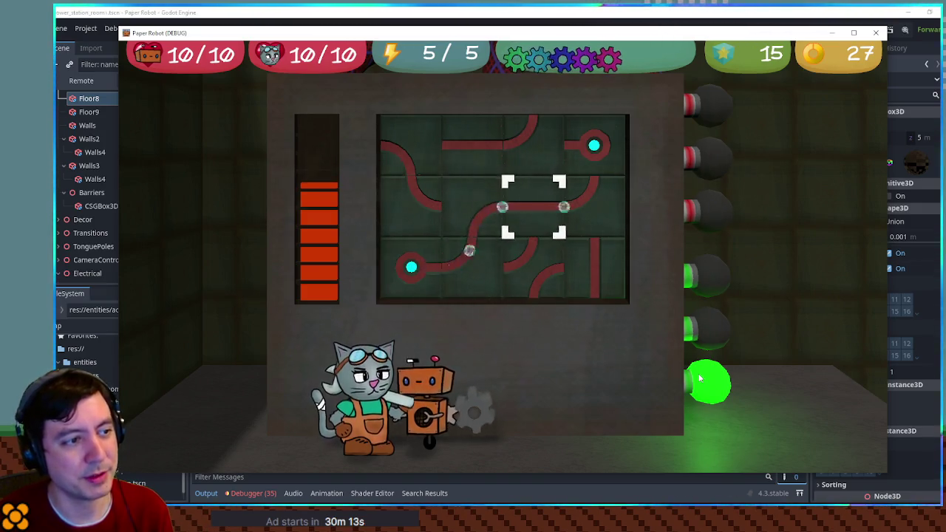
key(Right)
key(space)
key(Down)
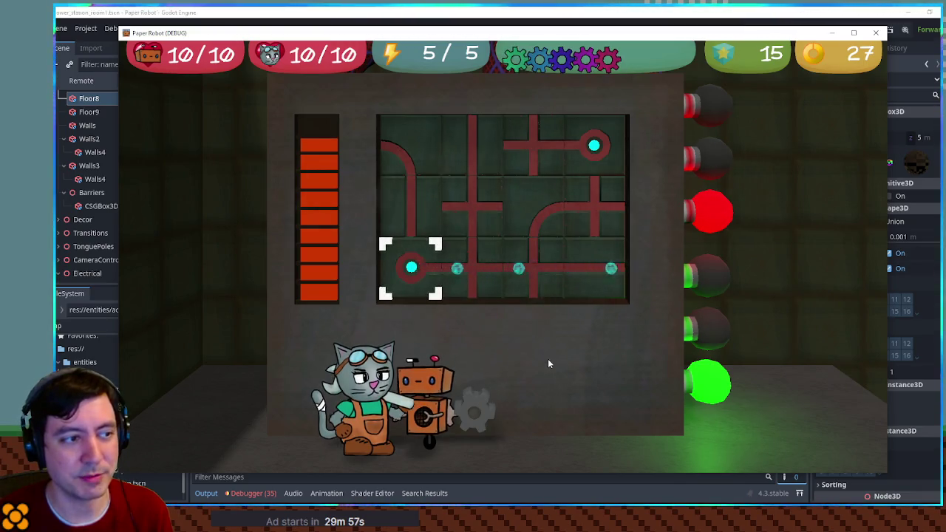
Rotate the bottom-left and top-left tiles to finish the circuit and light another green bulb.
key(Right)
key(Right)
key(Left)
key(Left)
key(Up)
key(Down)
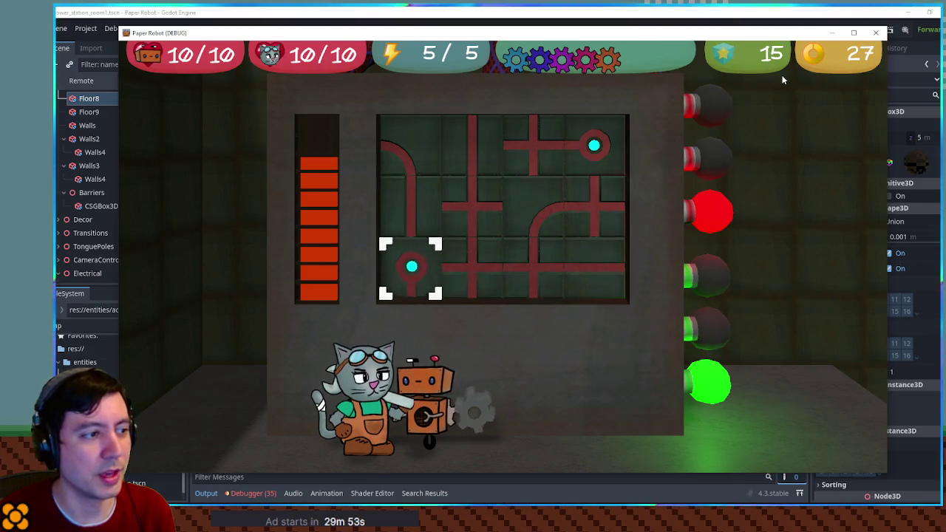
key(space)
key(Up)
key(Up)
key(space)
key(Right)
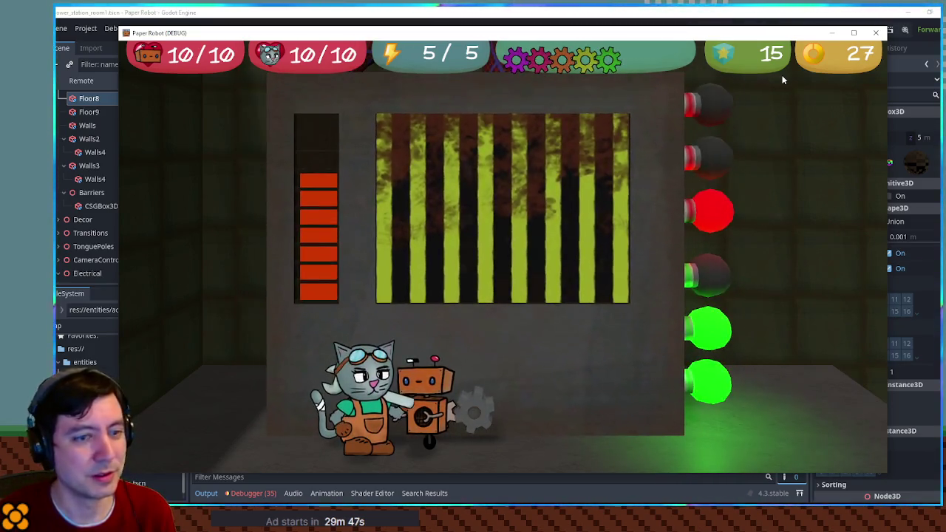
Rotate the right-column middle tile and remaining tiles to complete the final circuit.
key(Right)
key(Right)
key(Right)
key(Up)
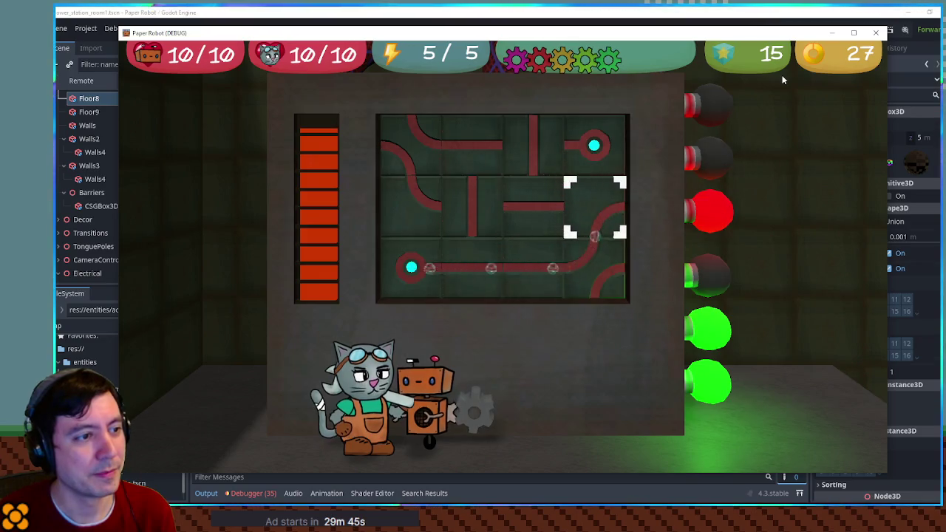
key(space)
key(Left)
key(Left)
key(space)
key(Up)
key(Left)
key(space)
key(Right)
key(Right)
key(space)
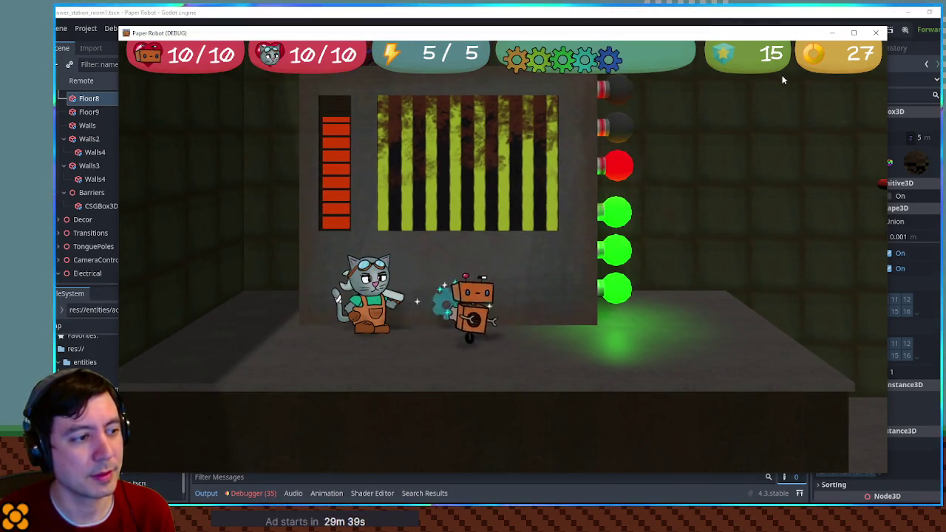
Walk and jump the cat past the robot and green lights, then close the game with F8.
key(Right)
key(space)
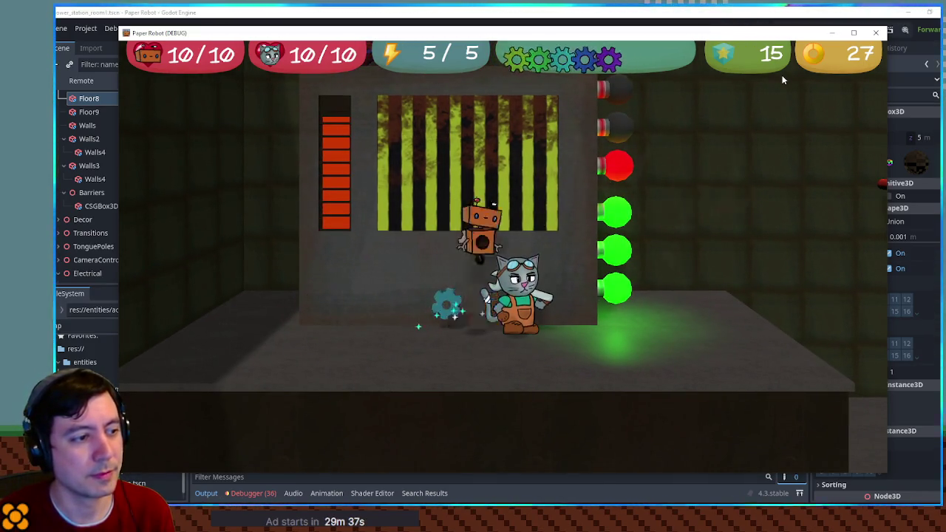
key(Right)
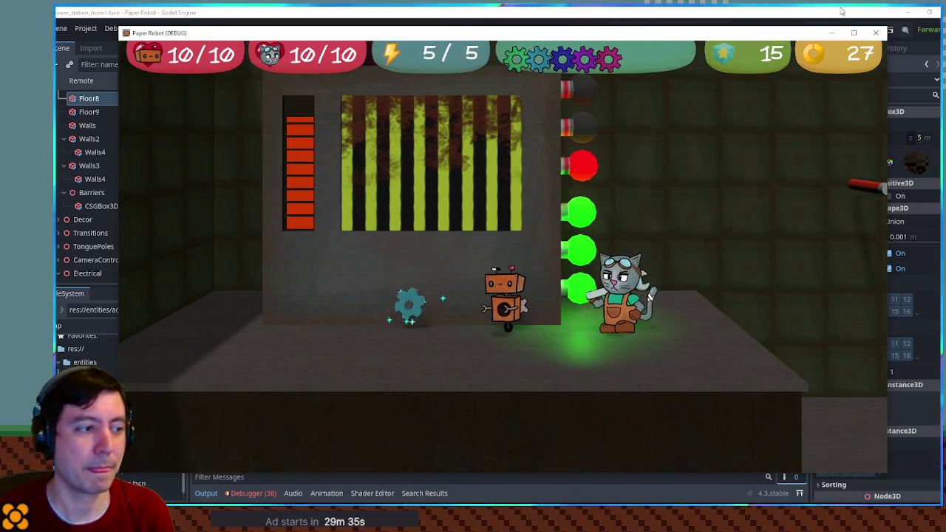
key(F8)
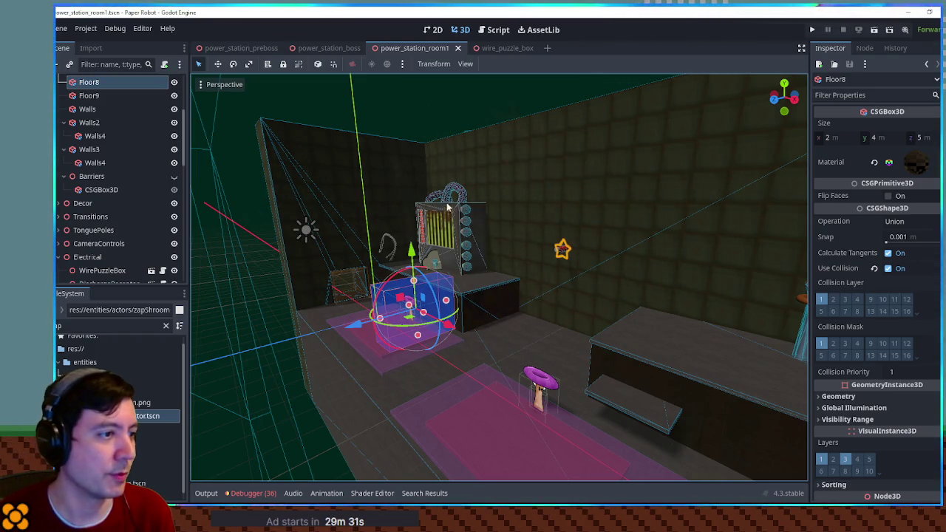
Open the wire_puzzle_box script and cut the #TODO line under onFinalSolve.
click(506, 48)
click(498, 29)
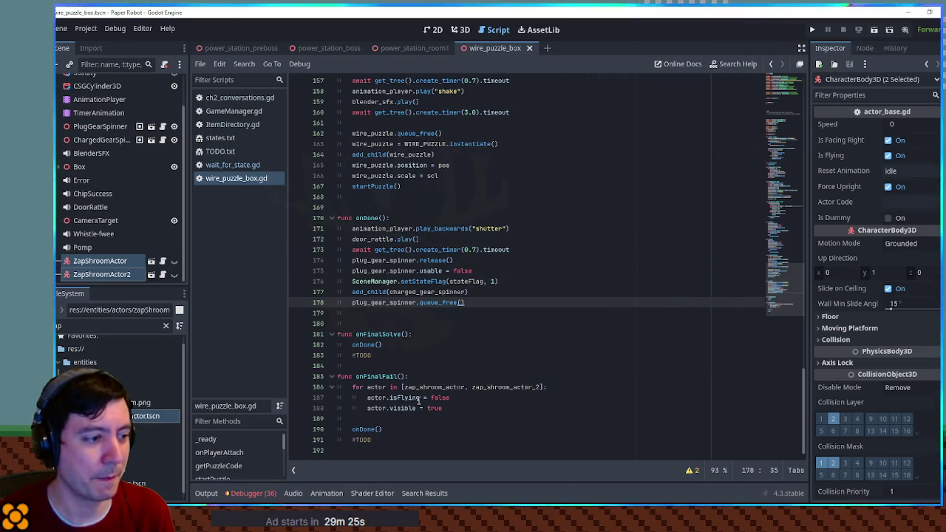
click(373, 356)
key(ctrl+x)
Remove the #TODO line under onFinalFail, briefly checking the puzzle box scene in 3D.
click(378, 428)
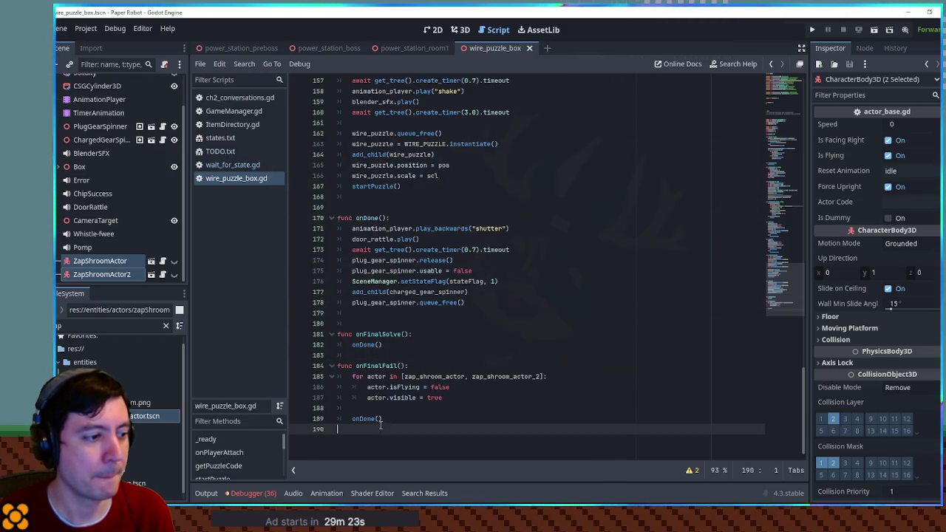
click(391, 408)
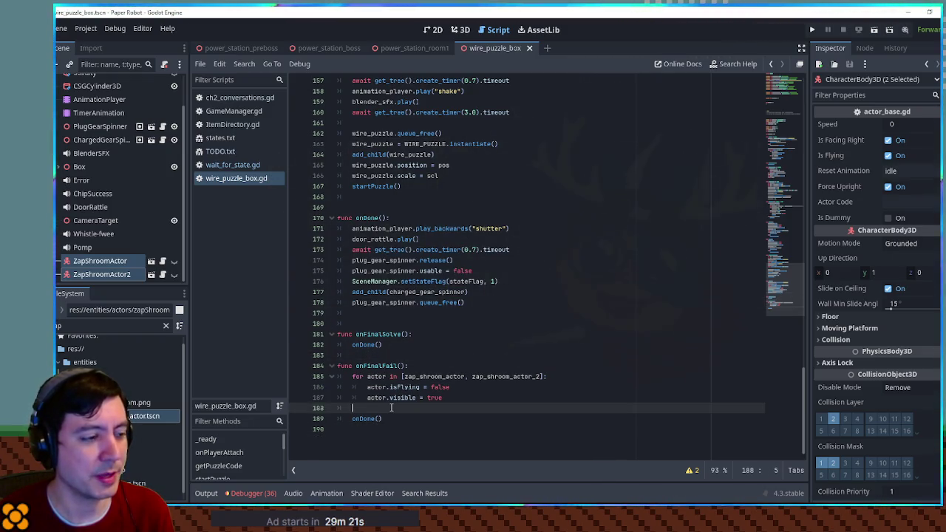
drag(779, 311, 742, 307)
click(462, 30)
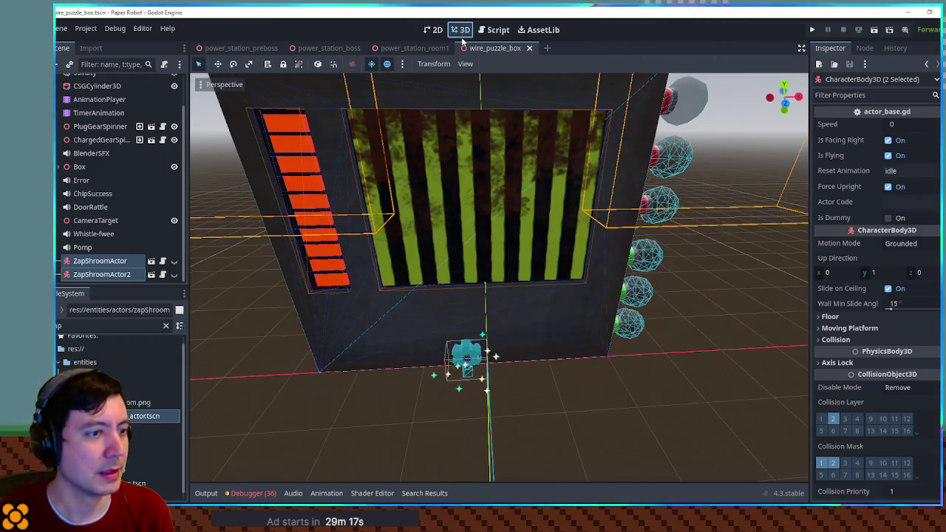
click(494, 29)
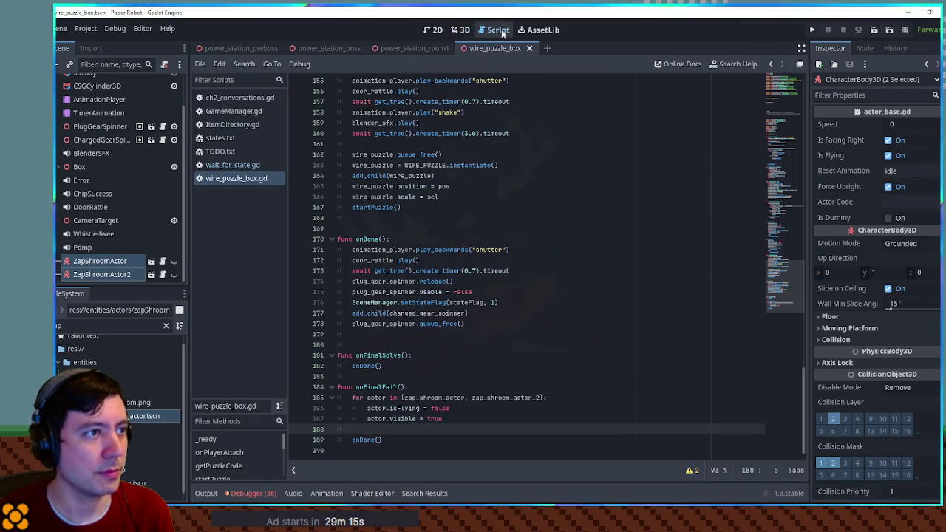
Find the Rosie battle encounter block in ch2_conversations.gd by searching 'battle' and select it.
click(239, 98)
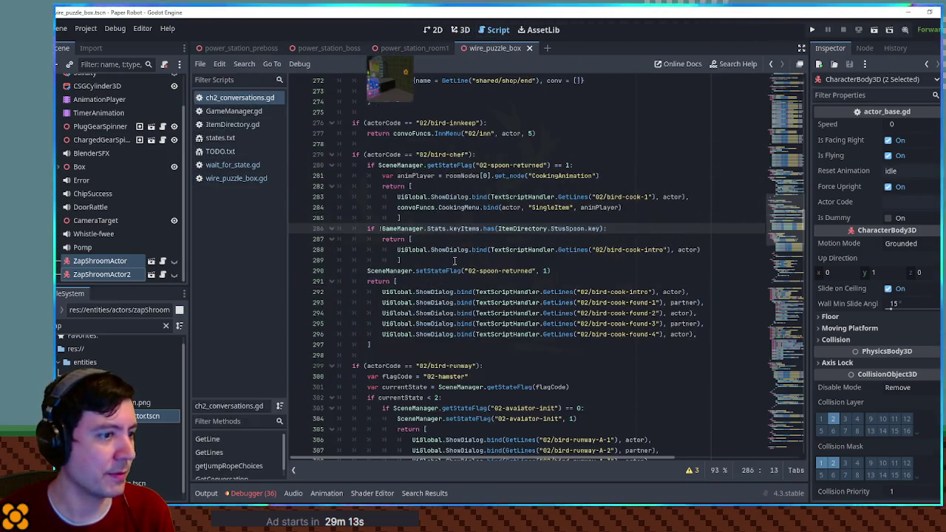
key(ctrl+f)
text(battle)
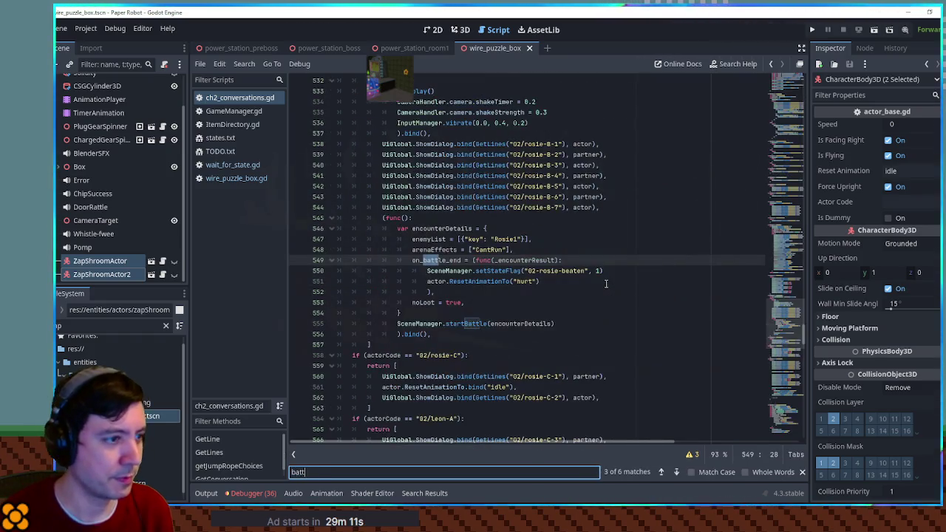
key(Escape)
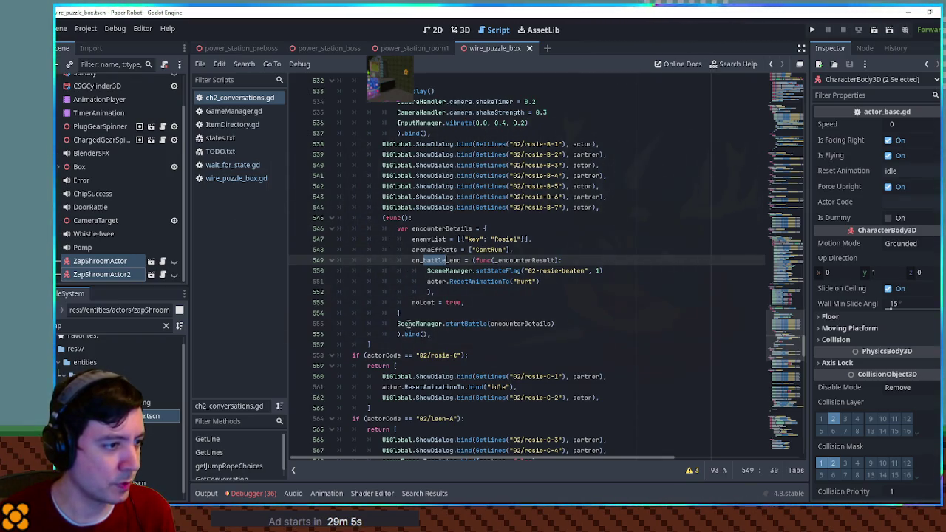
drag(555, 325, 419, 218)
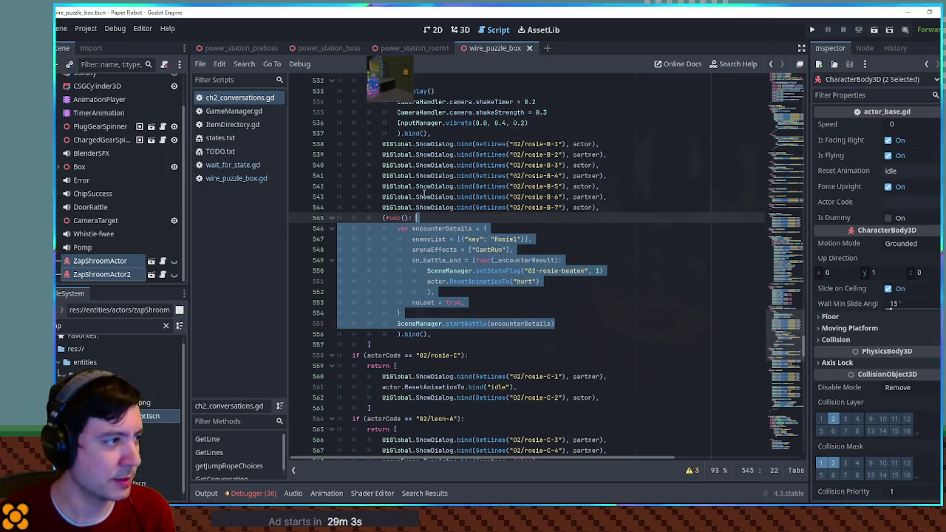
Paste the encounter block into onFinalFail, outdent it, and delete the actor hurt animation line.
click(224, 181)
key(ctrl+v)
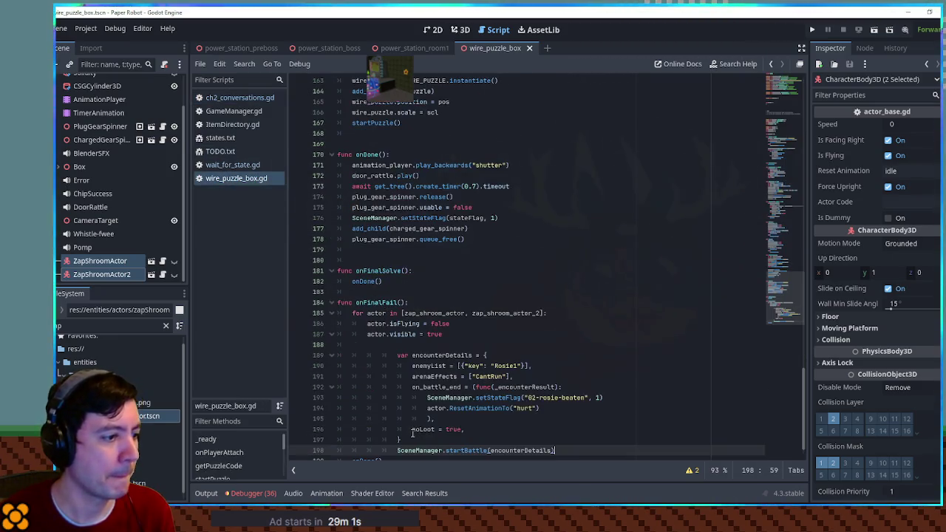
scroll(down, 3)
click(399, 334)
key(shift+Tab)
key(shift+Tab)
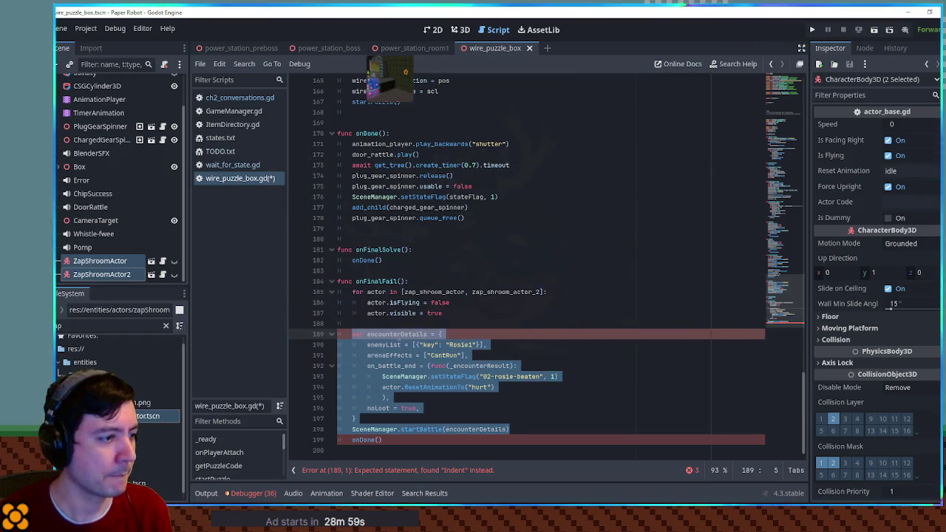
click(515, 375)
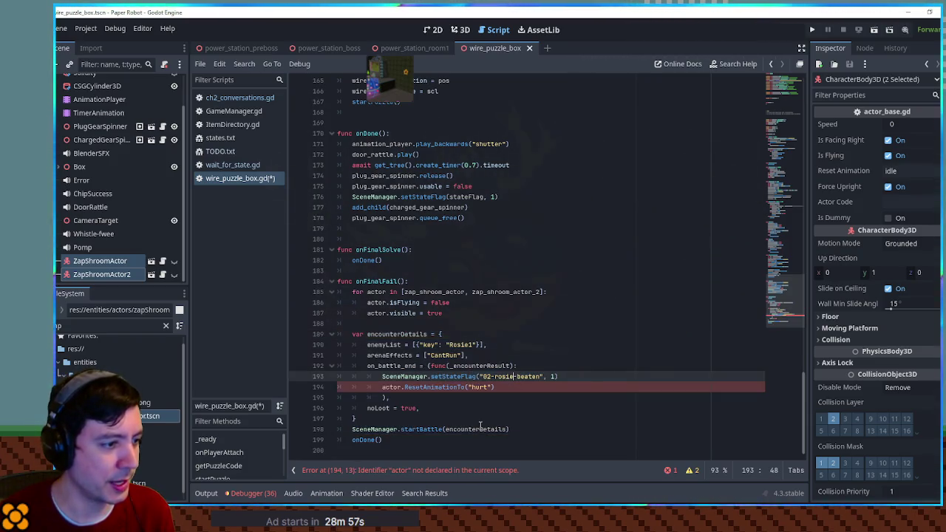
click(458, 387)
key(ctrl+shift+k)
Add a var enemies list of the two zap shroom actors for the loop to iterate.
click(435, 278)
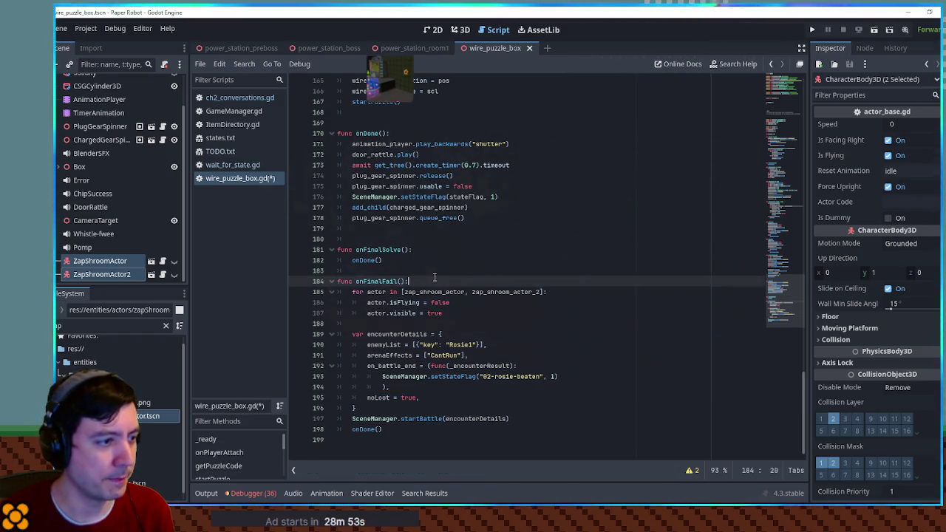
key(Return)
text(var enemies =)
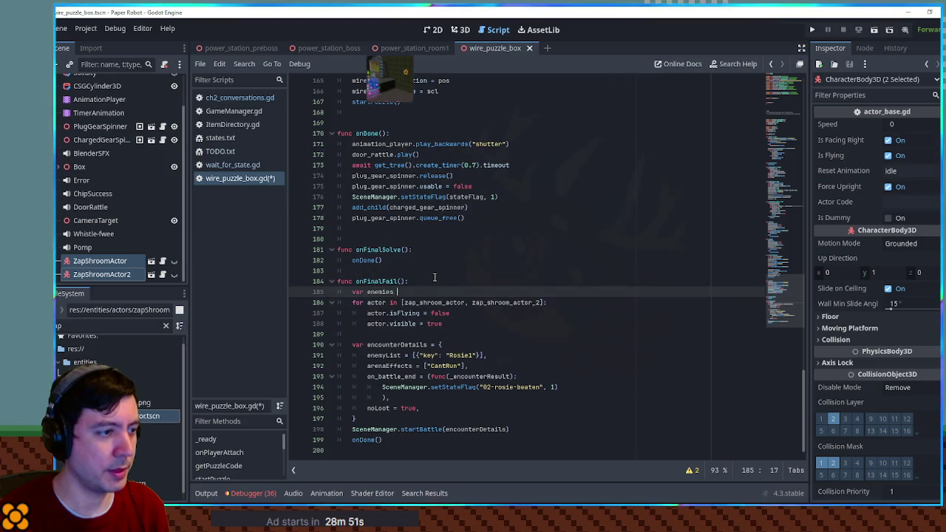
drag(402, 303, 406, 295)
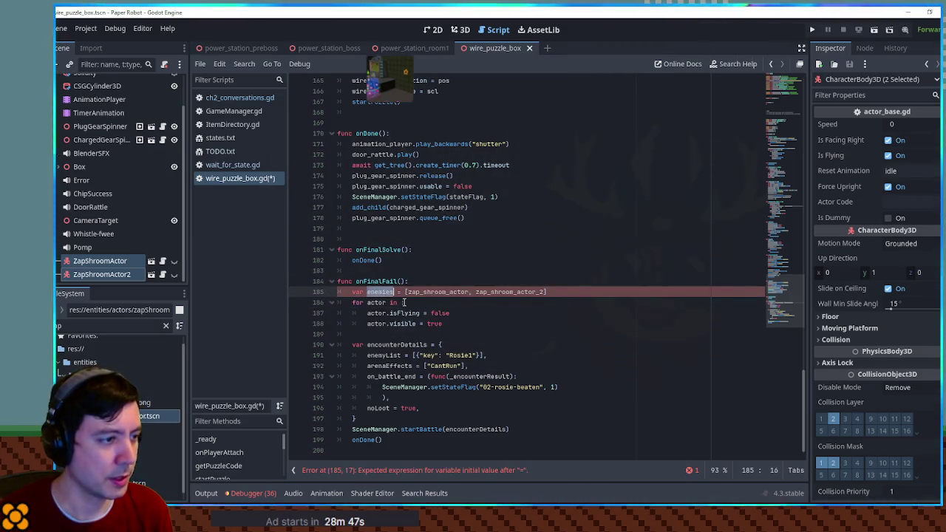
click(404, 302)
text(enemies)
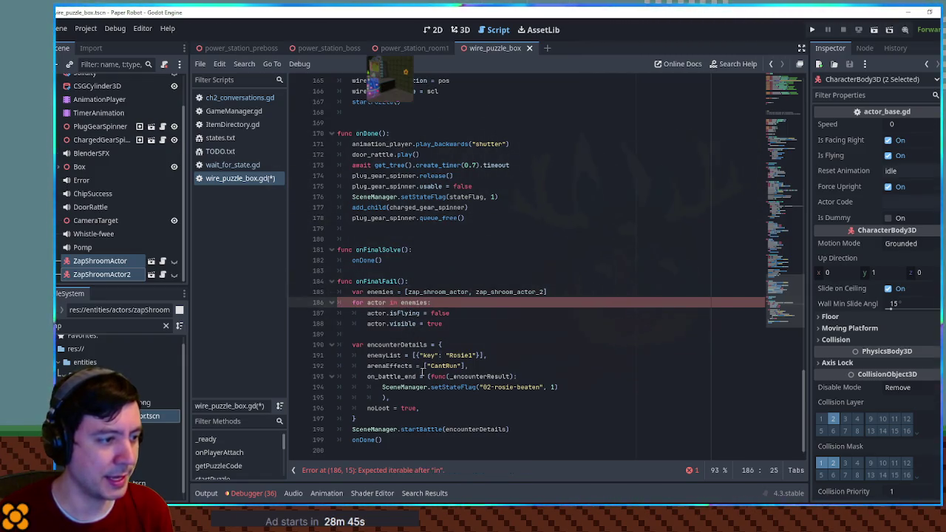
click(420, 397)
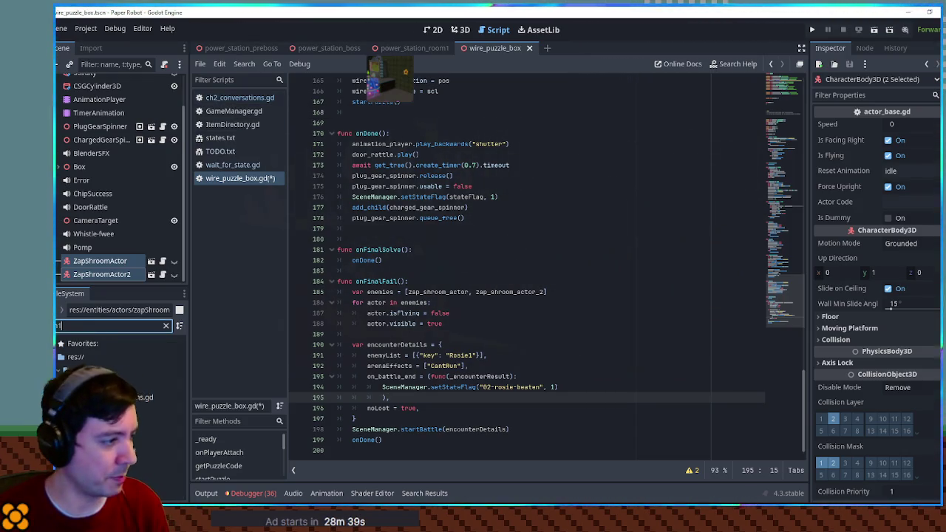
Open ch1_conversations.gd and search 'encounter' to reach the heavy snail encounterManager.actors line.
click(140, 397)
key(Return)
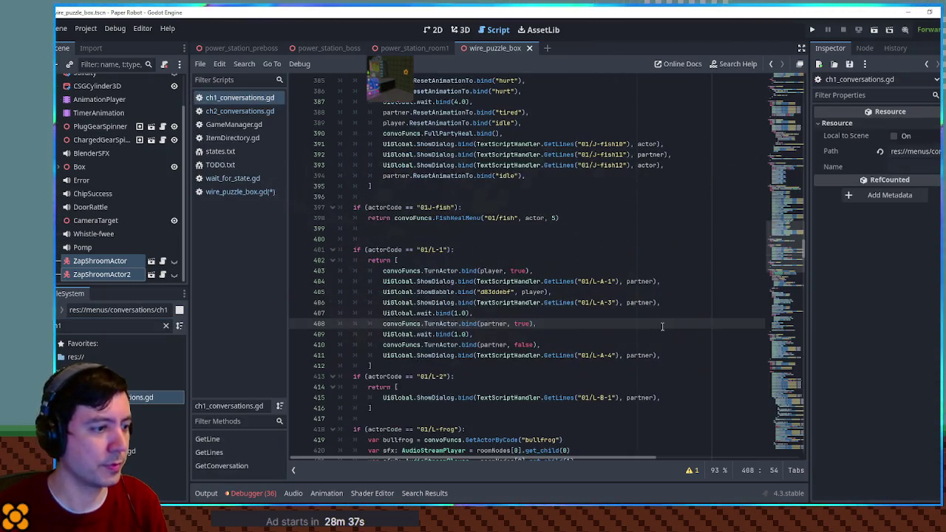
key(ctrl+f)
text(encounter)
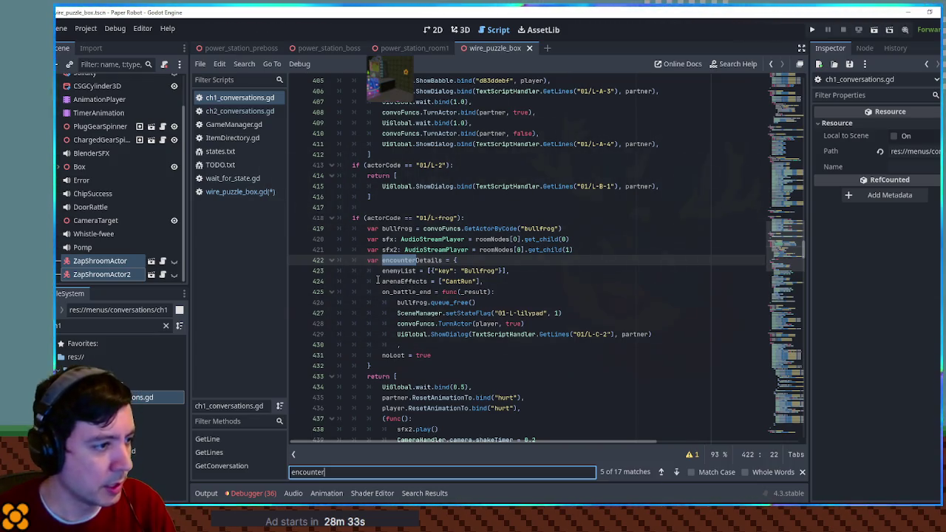
key(Return)
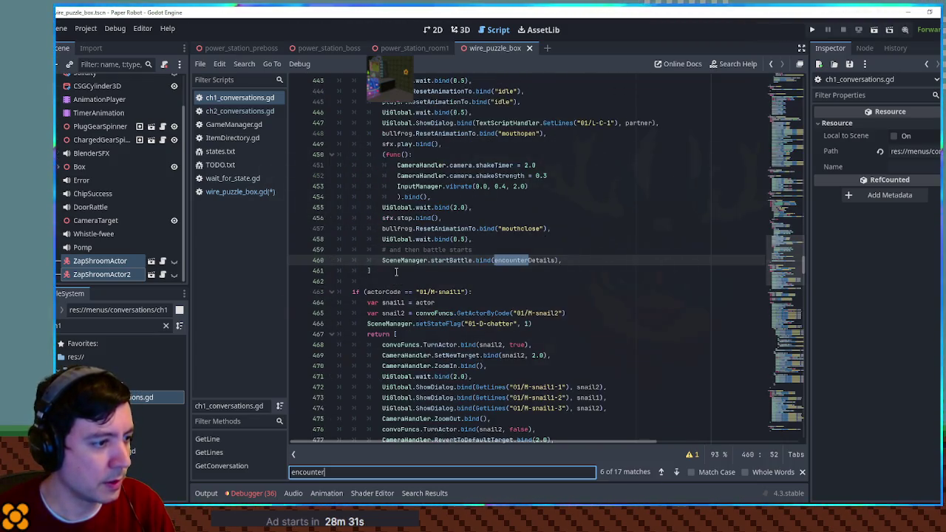
key(Return)
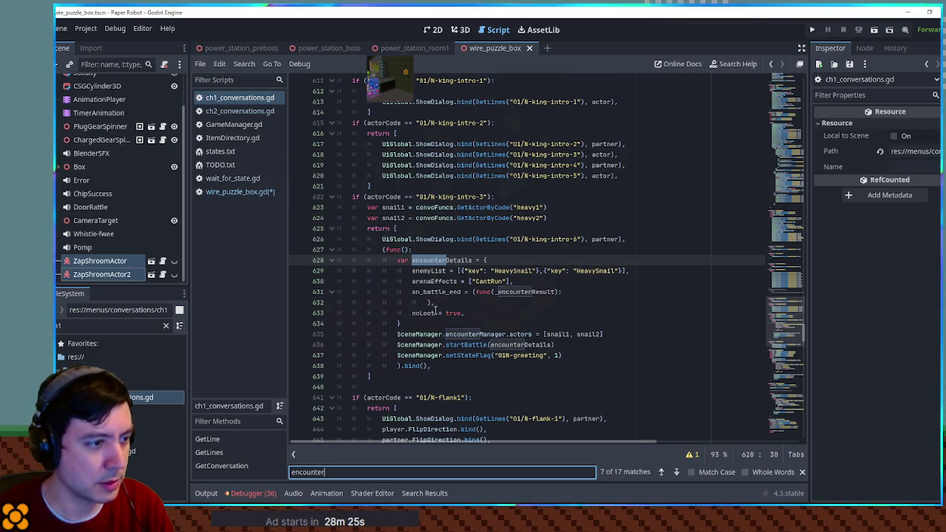
double_click(473, 335)
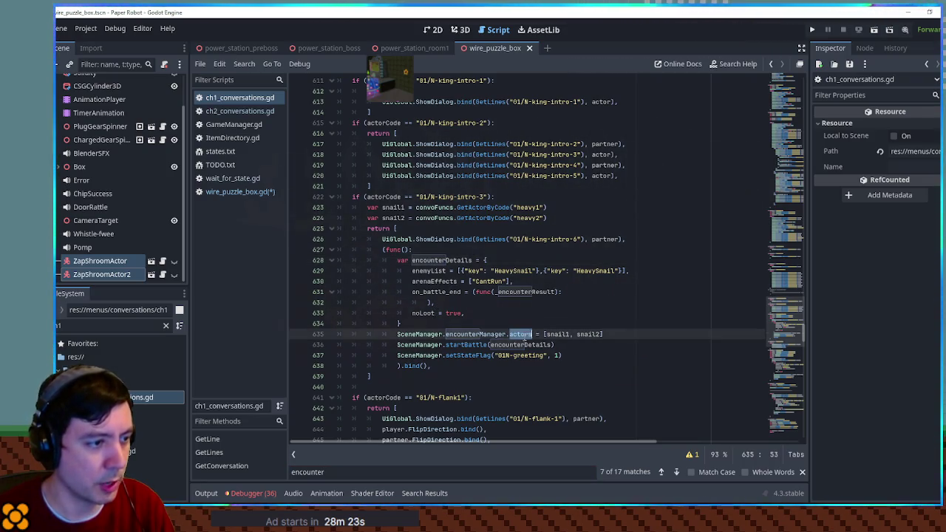
Copy the encounterManager.actors line and paste it, outdented, after the encounterDetails block.
key(shift+Up)
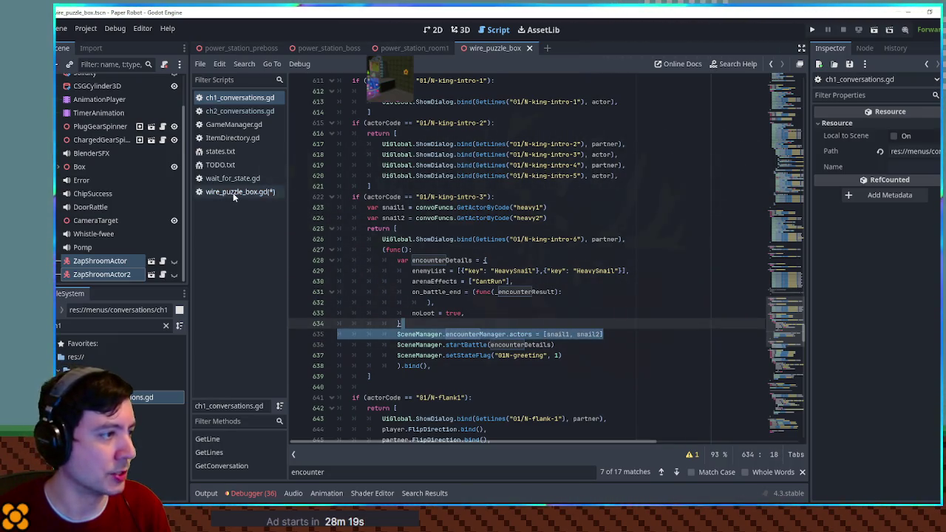
click(234, 193)
scroll(down, 3)
click(411, 399)
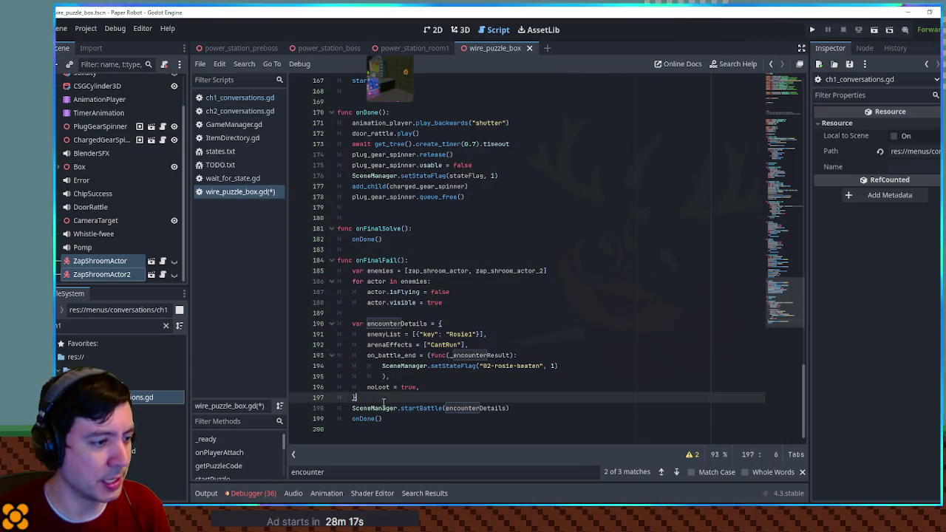
key(Return)
key(ctrl+v)
key(shift+Tab)
key(shift+Tab)
Replace [snail1, snail2] with enemies, then review the CantRun arena effect and Rosie1 key.
double_click(428, 408)
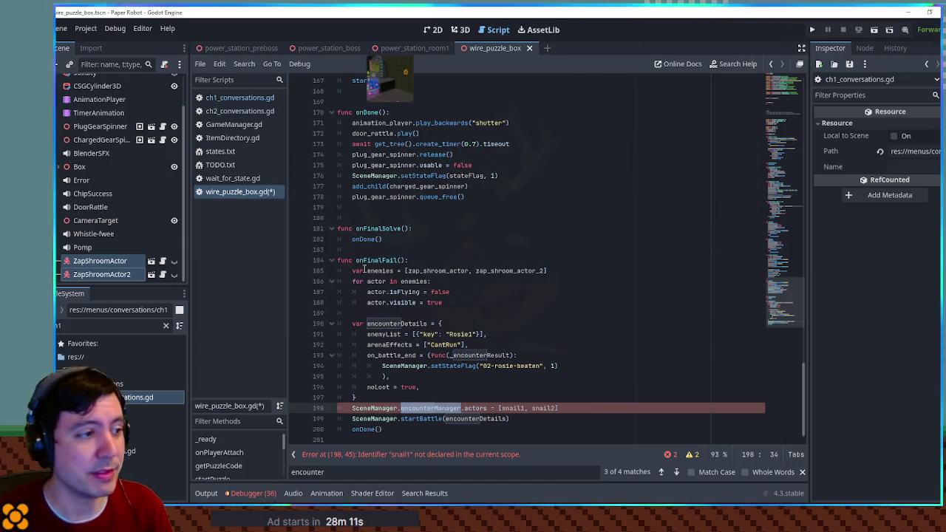
click(368, 270)
drag(498, 408, 569, 399)
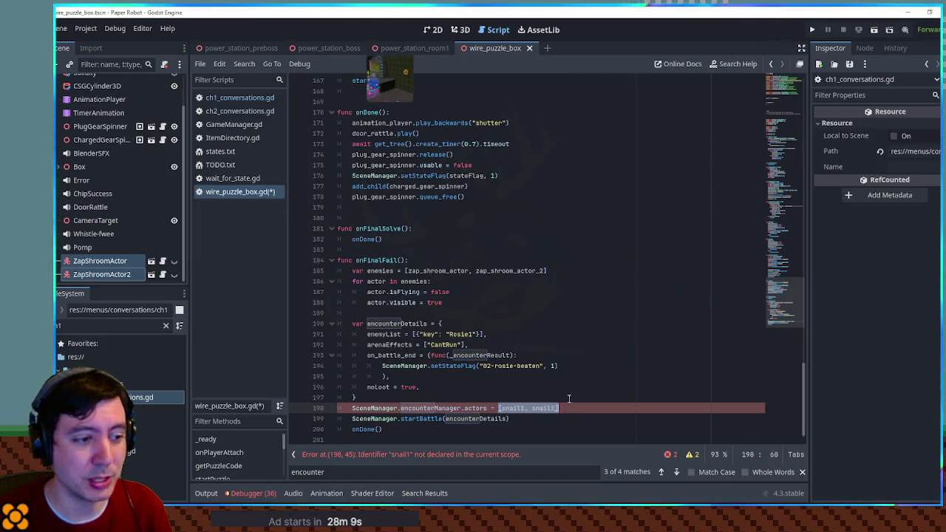
text(enemies)
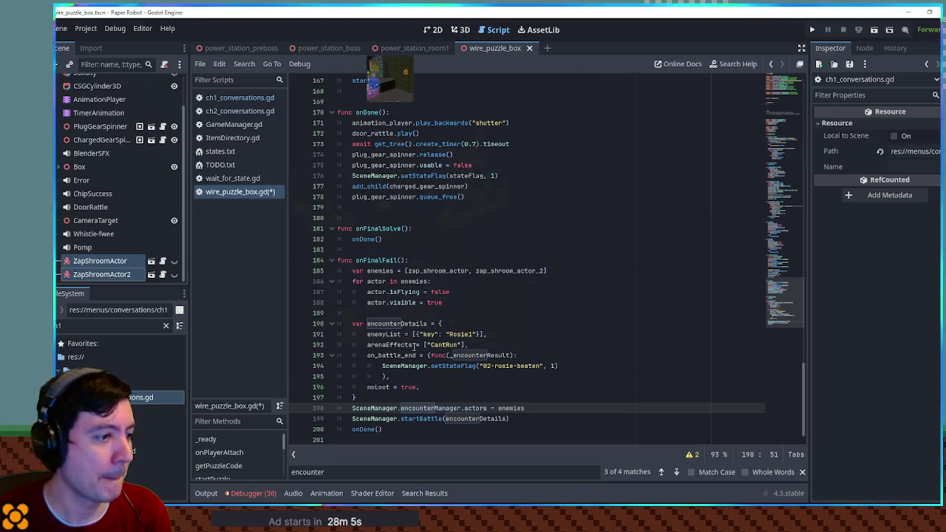
double_click(415, 345)
double_click(444, 345)
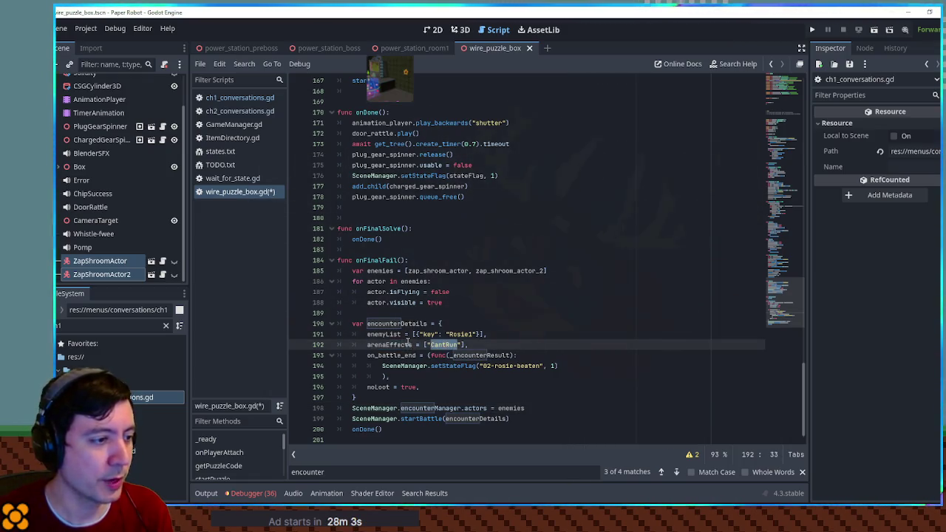
double_click(464, 334)
text(nemydirec)
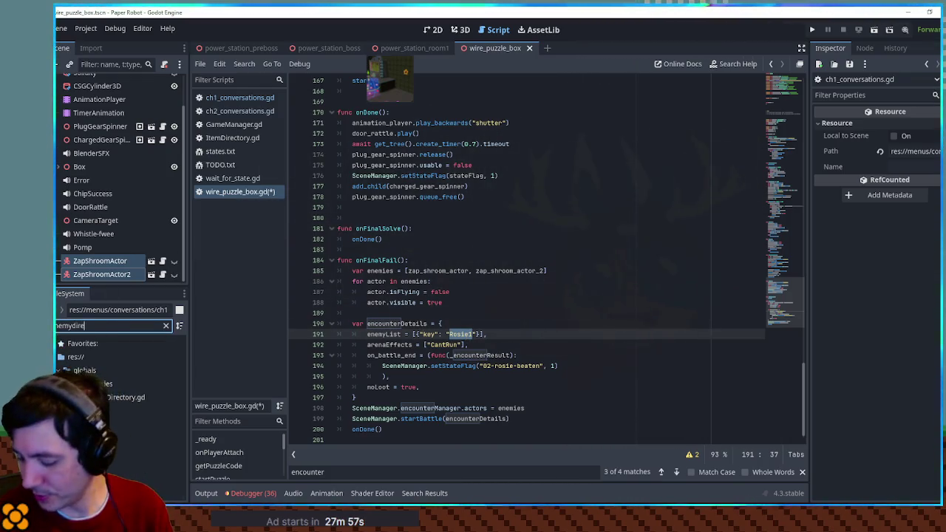
Look up the ZapCap entry in EnemyDirectory.gd.
double_click(140, 397)
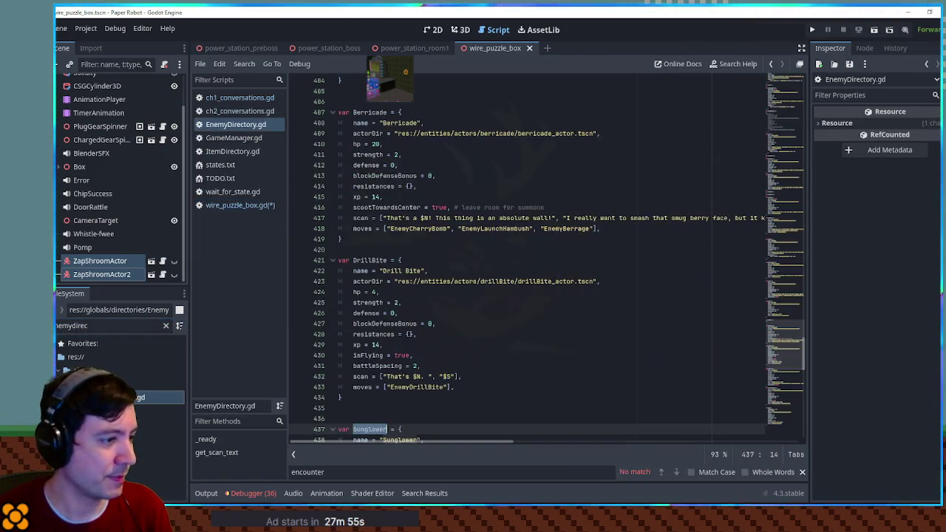
click(437, 366)
key(ctrl+f)
text(zap)
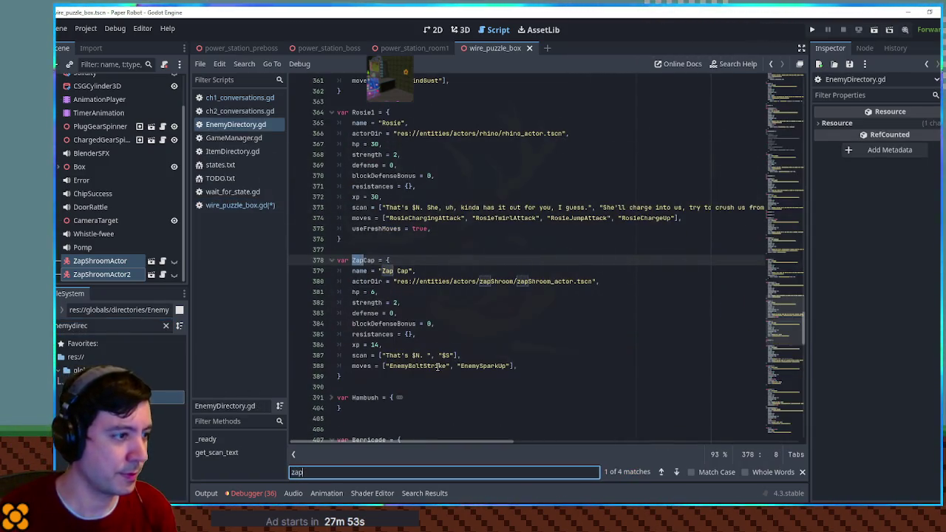
click(378, 265)
Build the ZapCap enemy entries in enemyList on line 191 of wire_puzzle_box.gd.
click(238, 205)
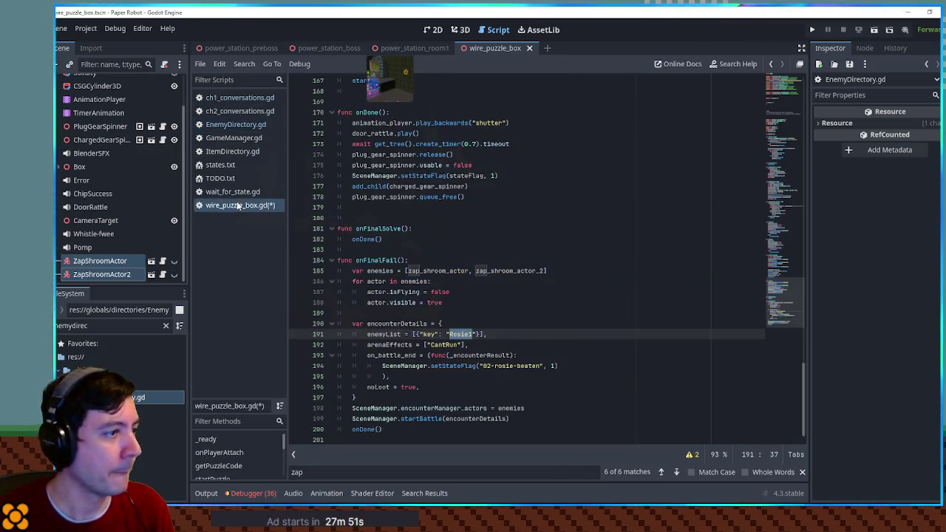
scroll(down, 3)
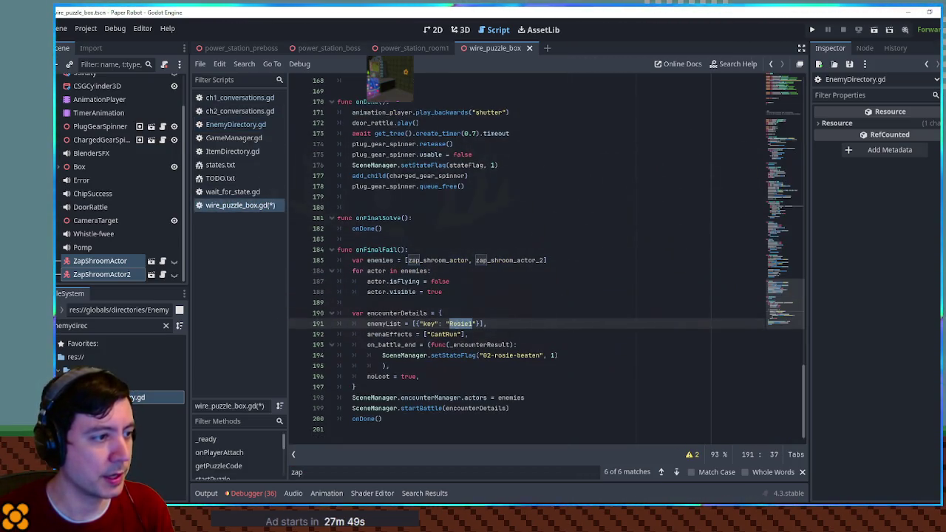
text(ZapCap)
drag(416, 323, 480, 324)
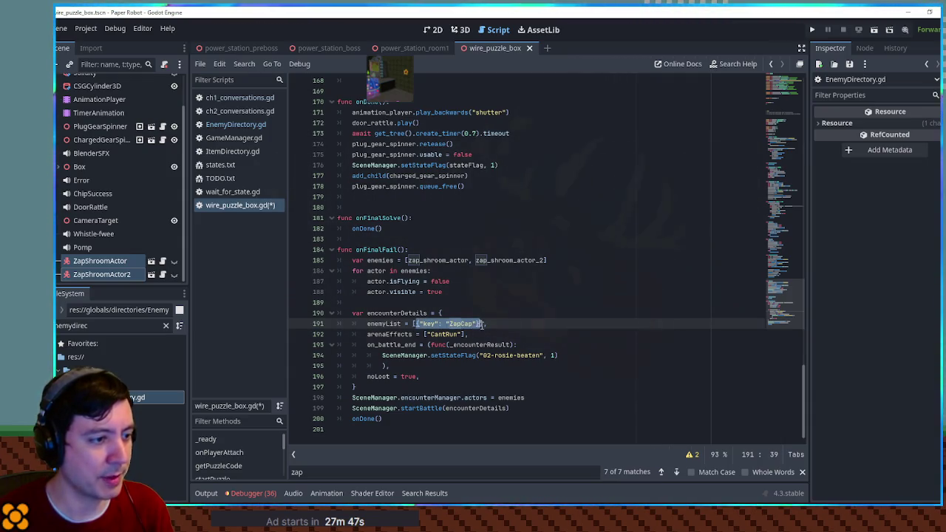
click(482, 324)
text(})
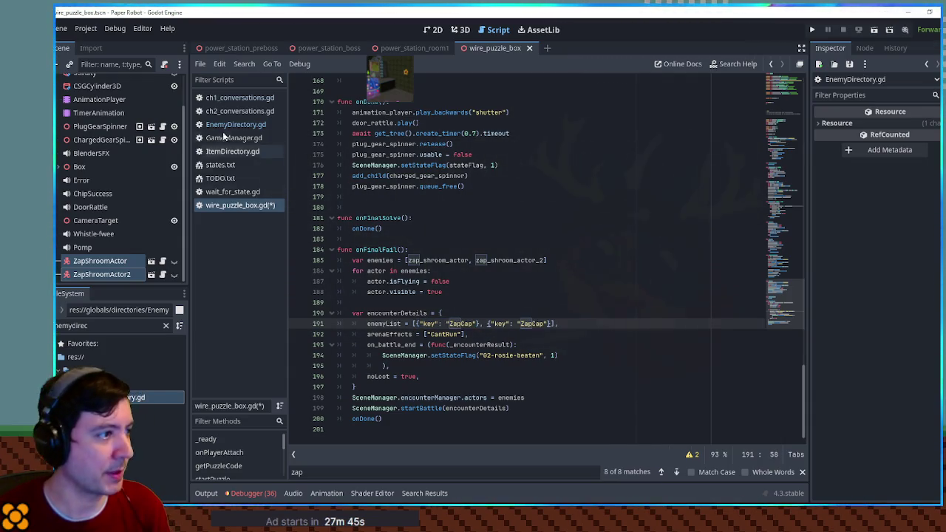
Copy the Snail entry's "flank" field from ch1_conversations.gd into the first ZapCap entry.
click(237, 97)
click(555, 282)
key(ctrl+f)
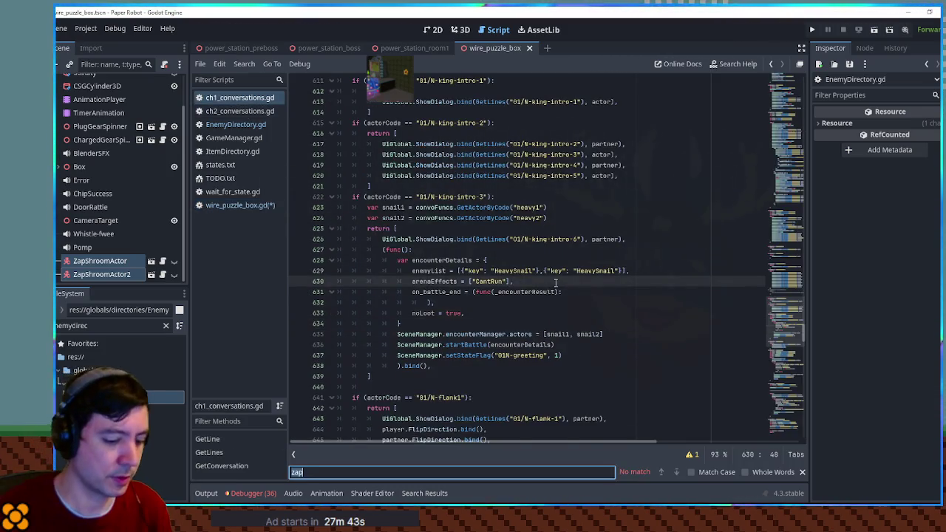
text(flank)
scroll(down, 3)
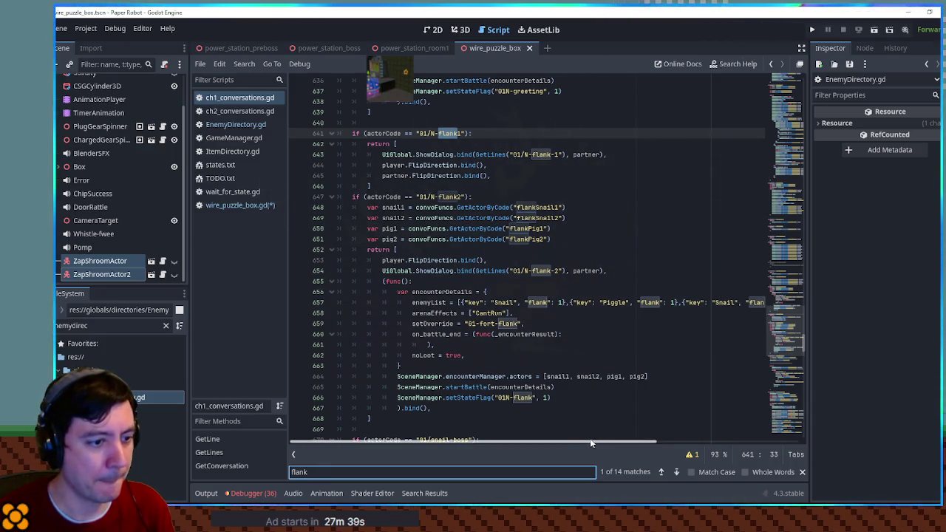
scroll(right, 3)
scroll(left, 3)
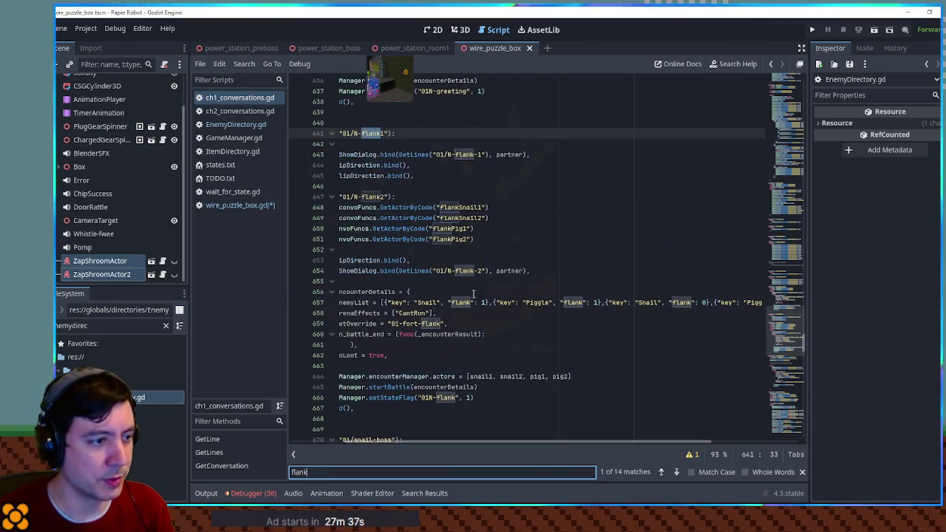
drag(441, 303, 489, 302)
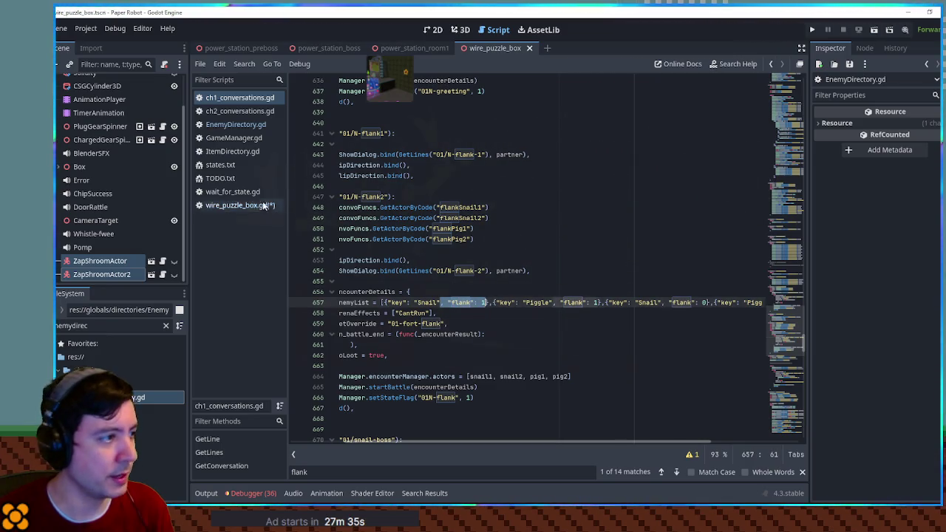
click(244, 206)
key(ctrl+v)
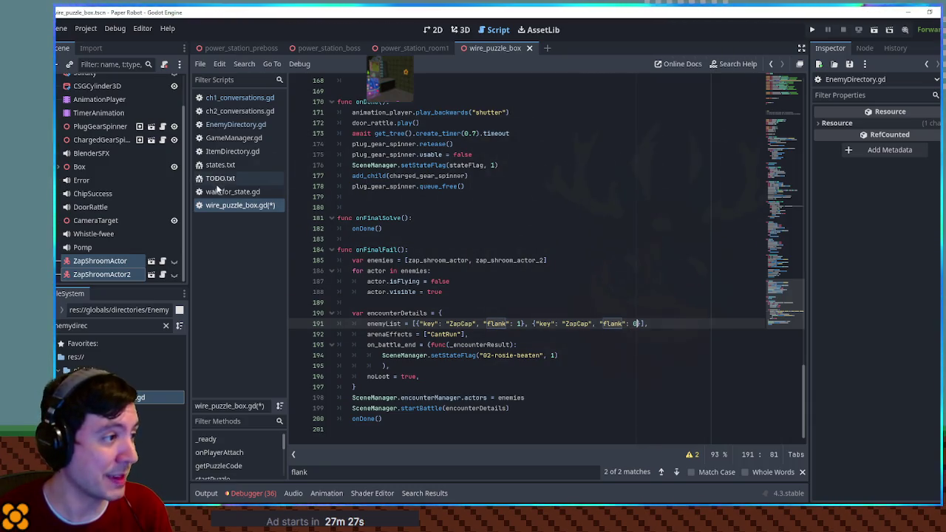
click(231, 97)
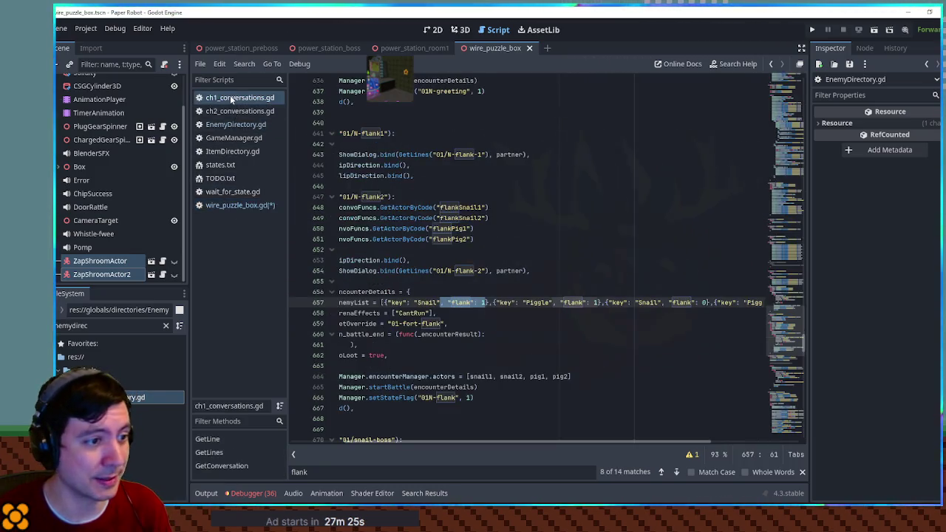
Copy the empty on_battle_end callback from ch1_conversations.gd.
drag(556, 386, 284, 359)
click(414, 334)
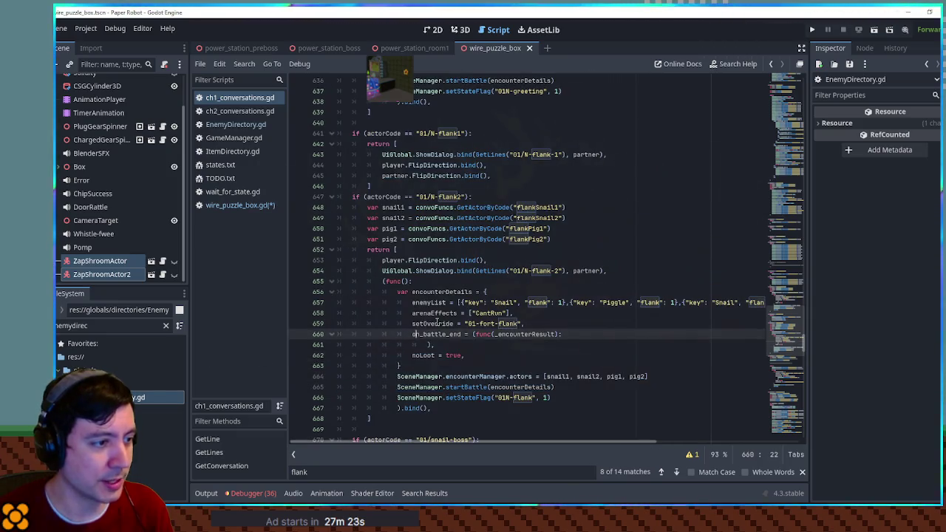
click(479, 313)
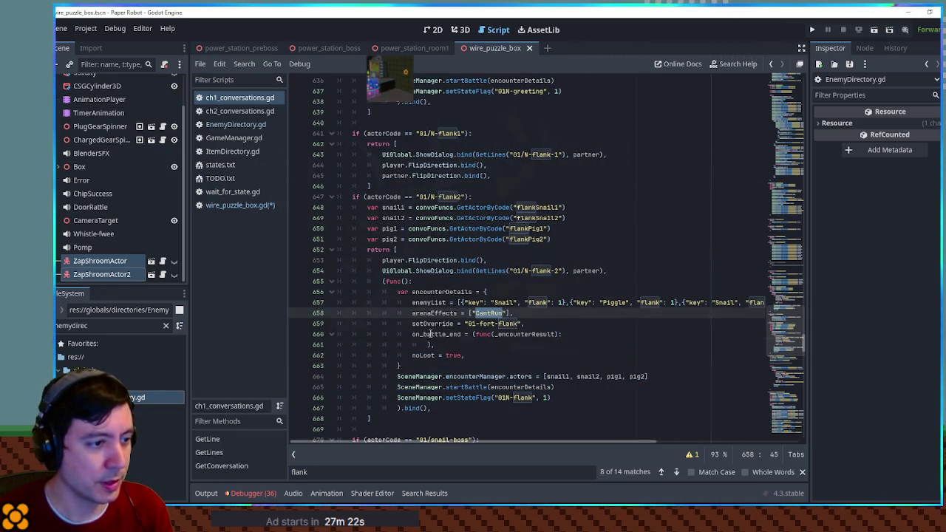
double_click(430, 334)
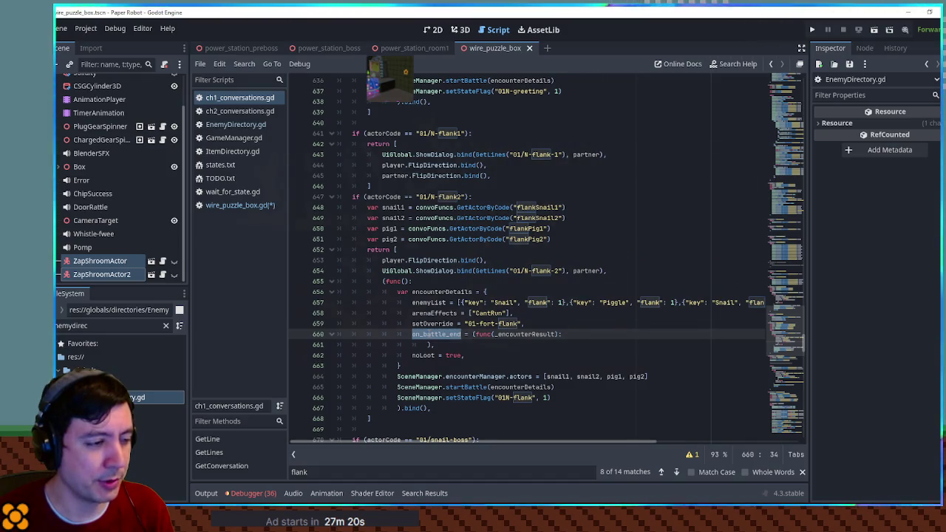
drag(493, 348, 545, 324)
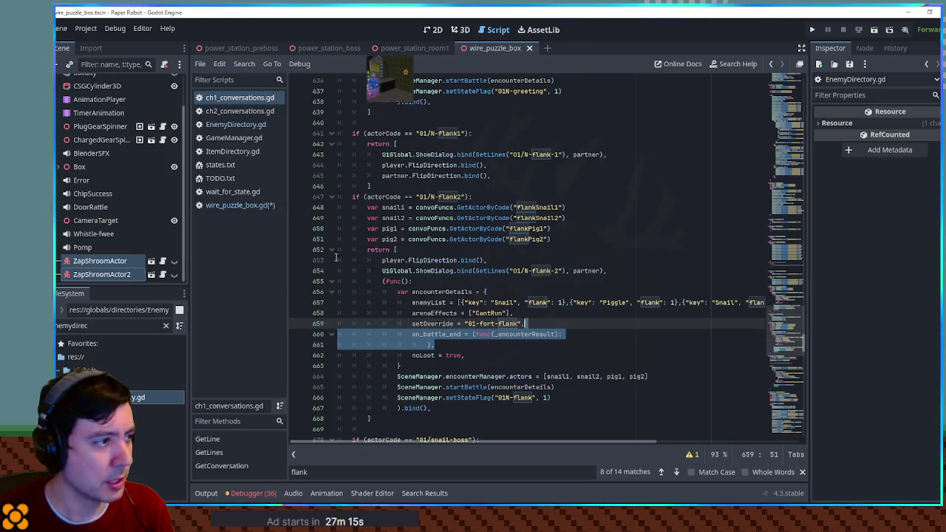
Replace the rosie-beaten flag callback in onFinalFail with the empty one and fix its indentation.
click(238, 205)
drag(567, 364, 568, 338)
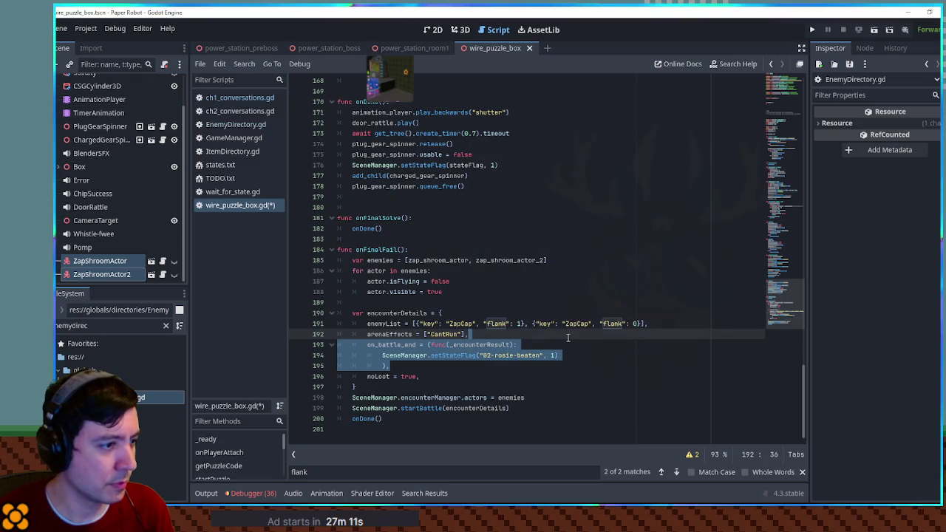
text(on_battle_end = (func(_encounterResult): 						),)
key(shift+Up)
key(shift+Tab)
key(shift+Tab)
key(shift+Tab)
key(Down)
click(428, 305)
drag(427, 306, 444, 353)
click(447, 354)
Save wire_puzzle_box.gd and switch to the power_station_room1 scene.
key(ctrl+s)
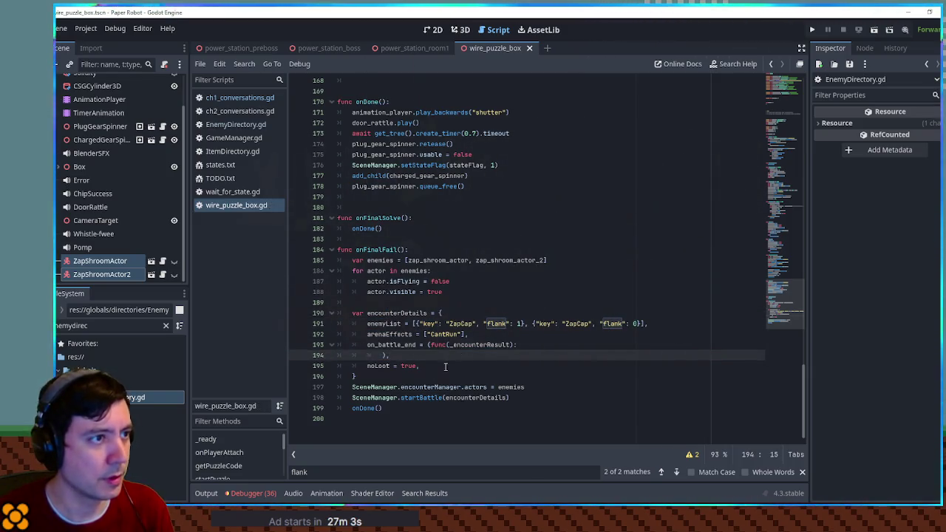
click(381, 406)
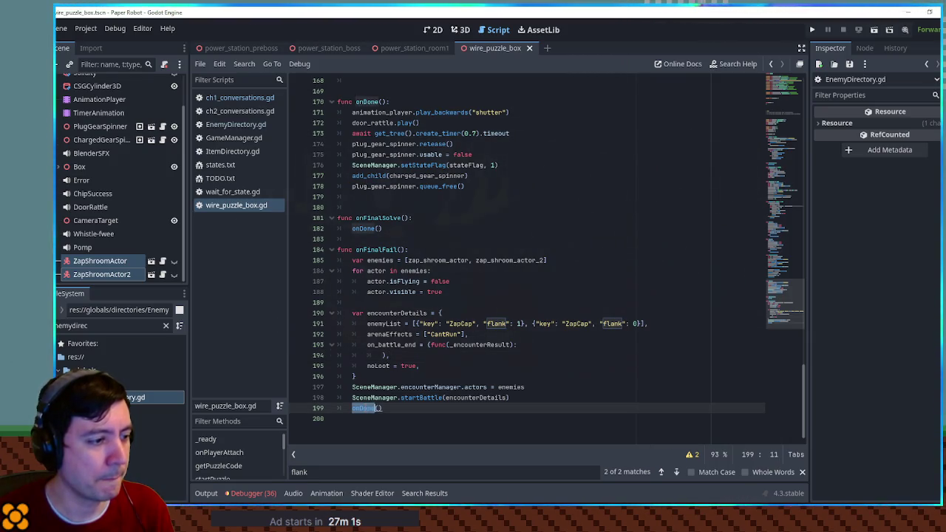
click(548, 313)
click(422, 48)
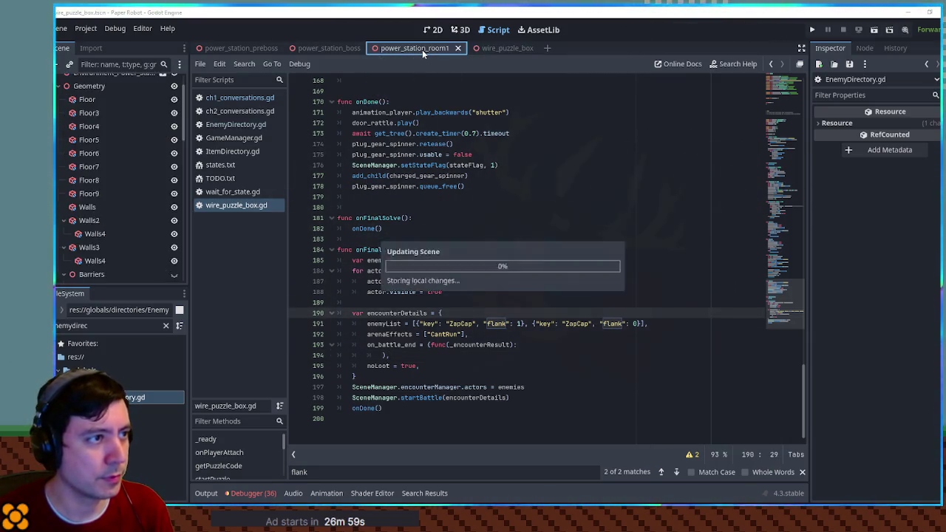
key(ctrl+s)
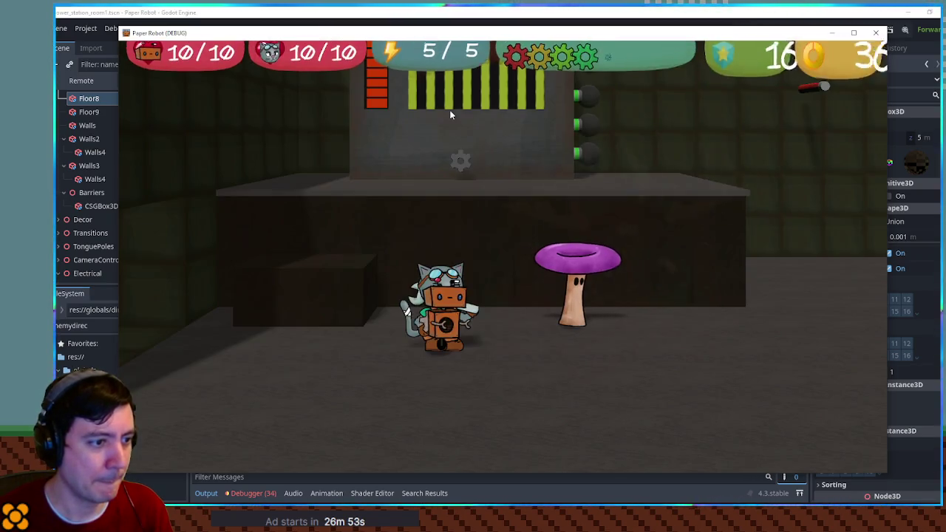
key(space)
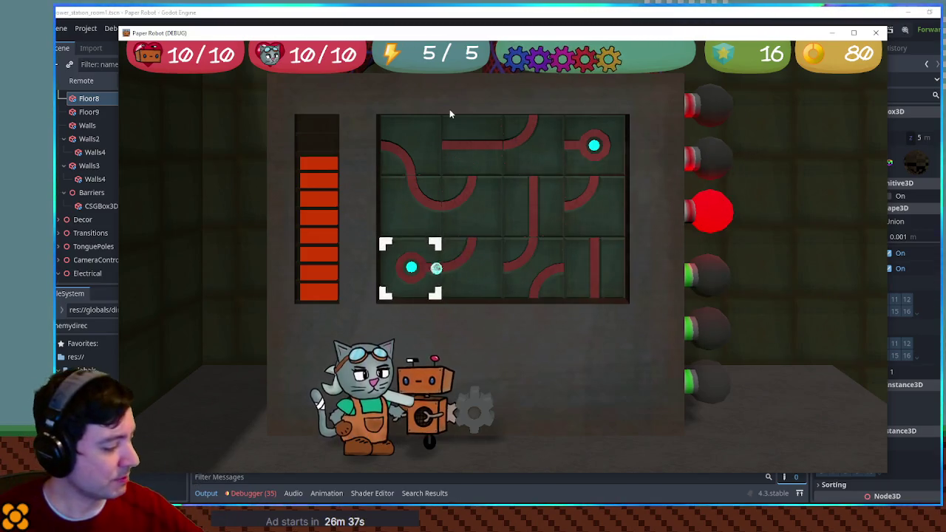
key(Right)
key(Up)
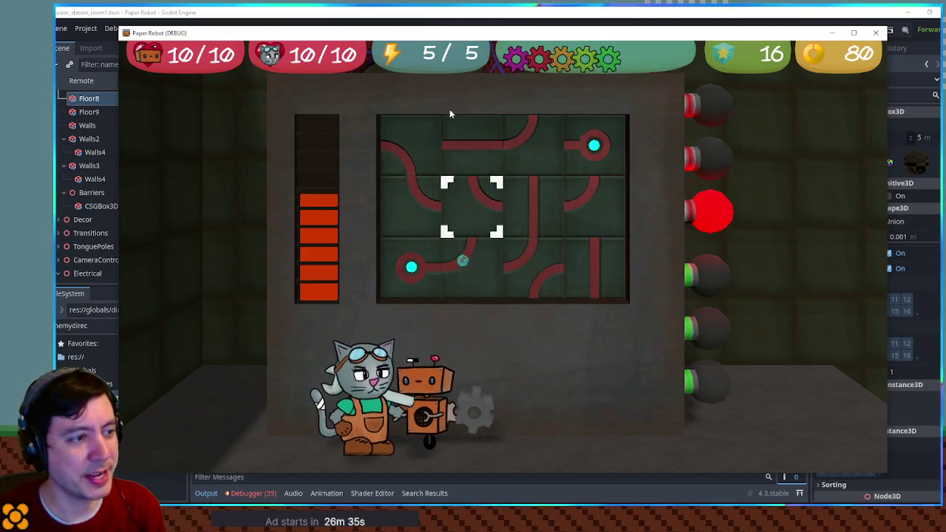
key(Right)
key(space)
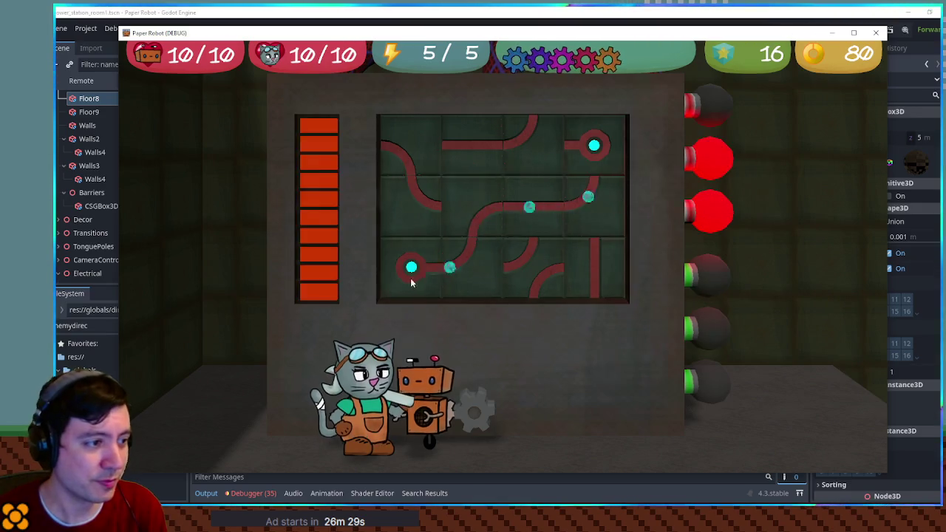
key(Right)
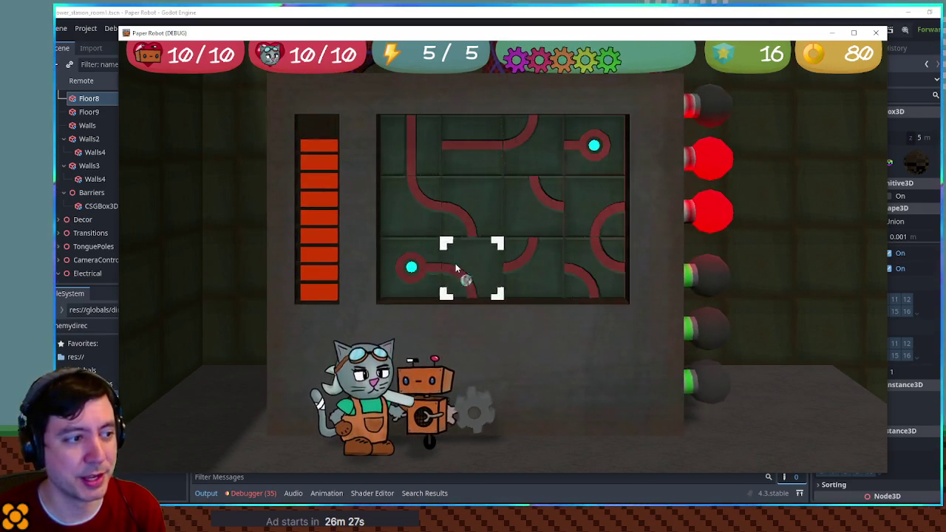
key(Up)
key(space)
key(space)
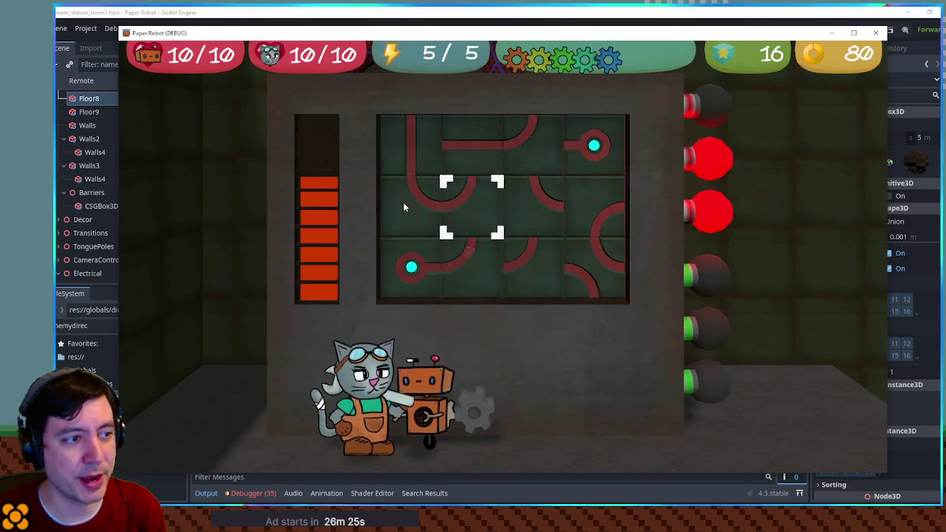
key(space)
key(Right)
key(space)
key(space)
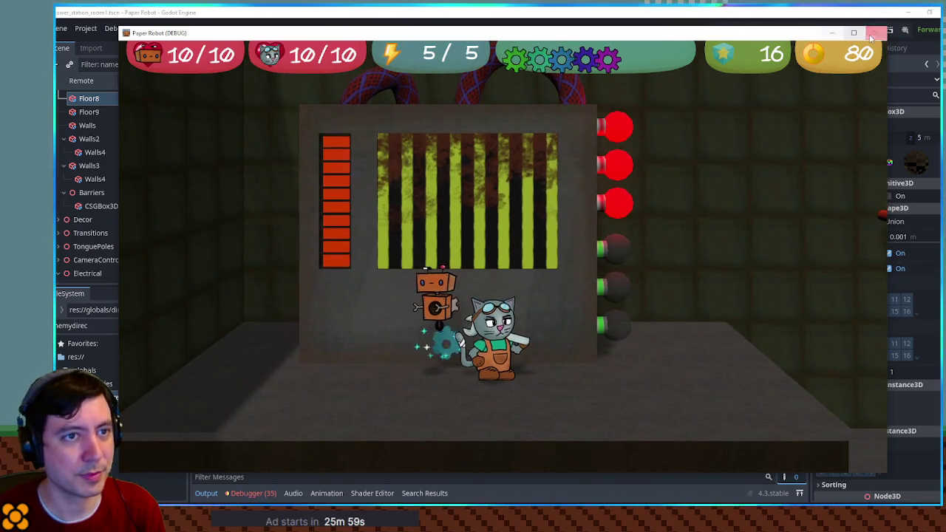
key(F8)
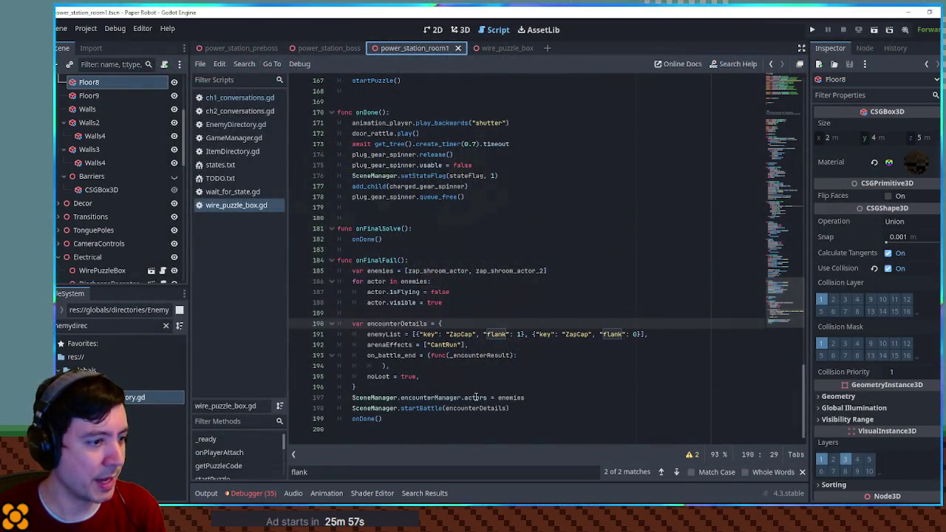
Check onFinalFail's startBattle(encounterDetails) call and search the script for onFinalFail.
double_click(419, 409)
double_click(477, 409)
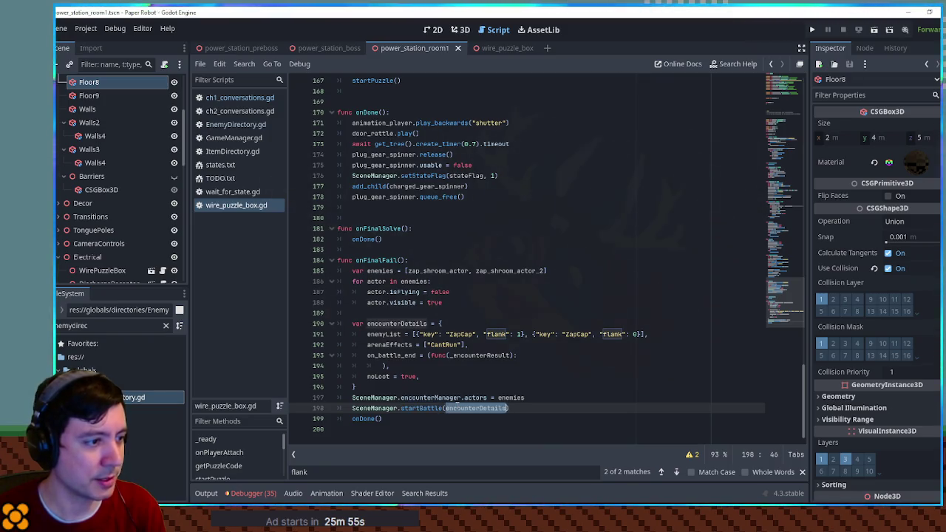
double_click(377, 261)
scroll(up, 3)
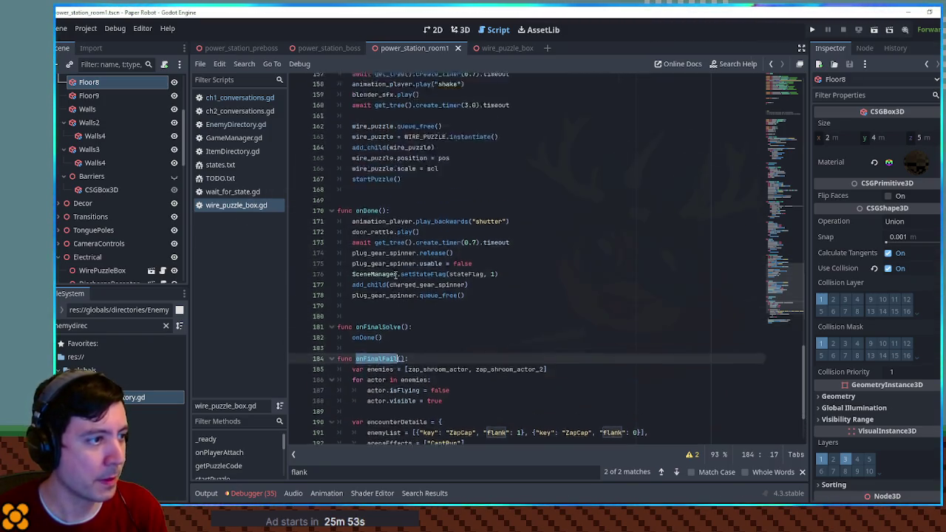
scroll(up, 3)
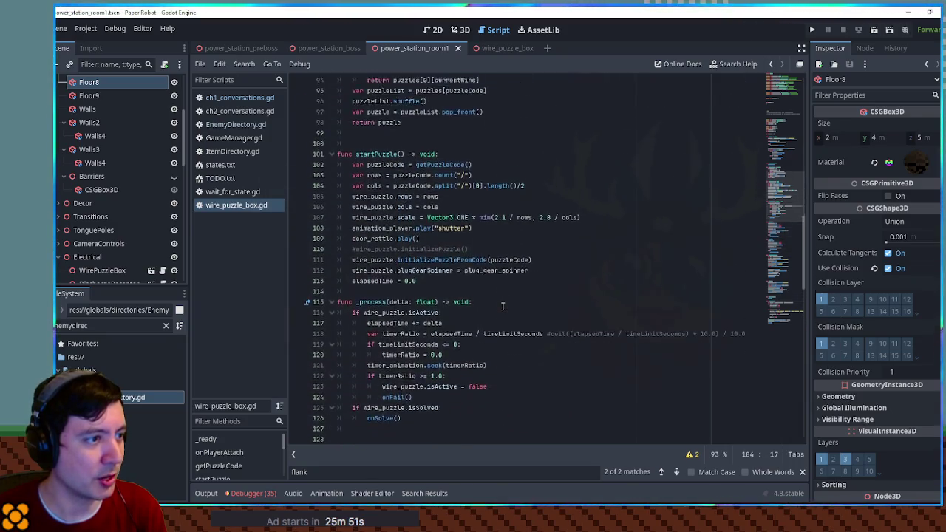
scroll(up, 3)
key(ctrl+f)
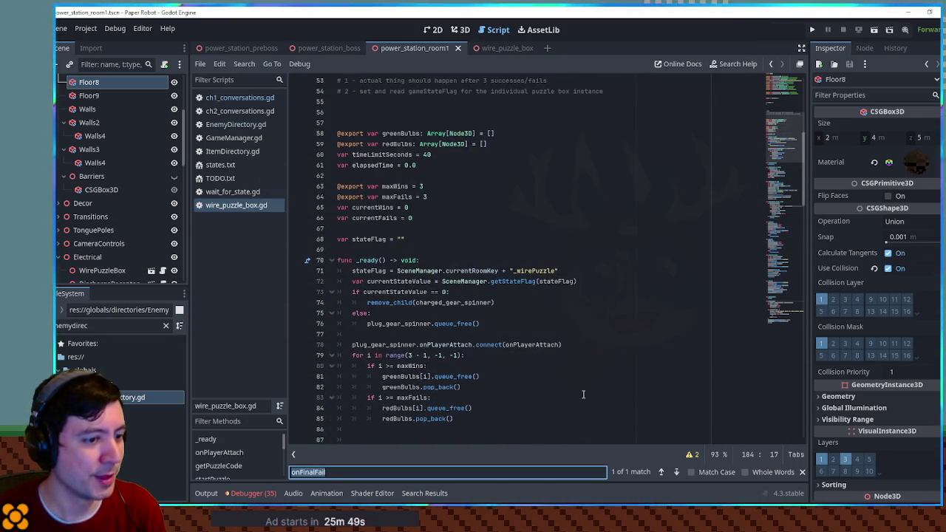
key(Return)
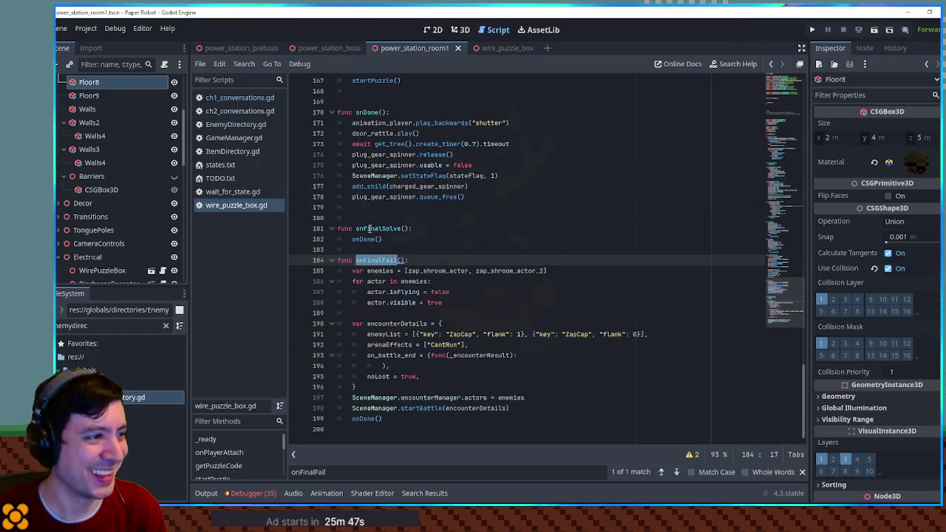
Rename the onFinalSolve() call on line 148 in onFail to onFinalFail().
double_click(369, 229)
key(ctrl+f)
click(661, 472)
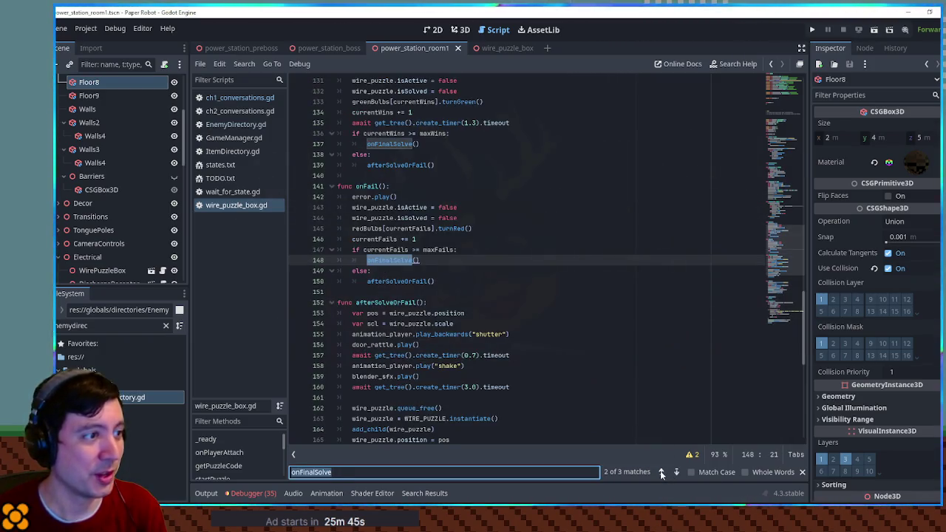
click(379, 324)
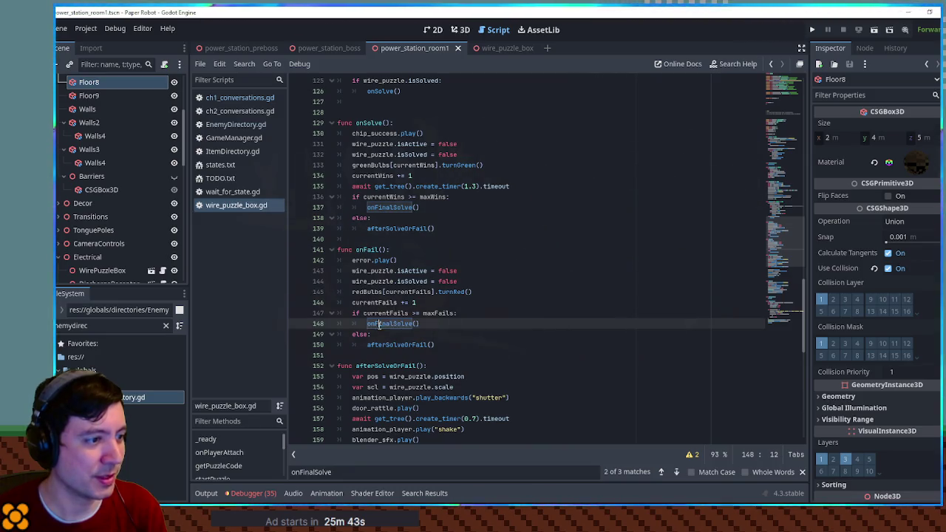
text(Fail)
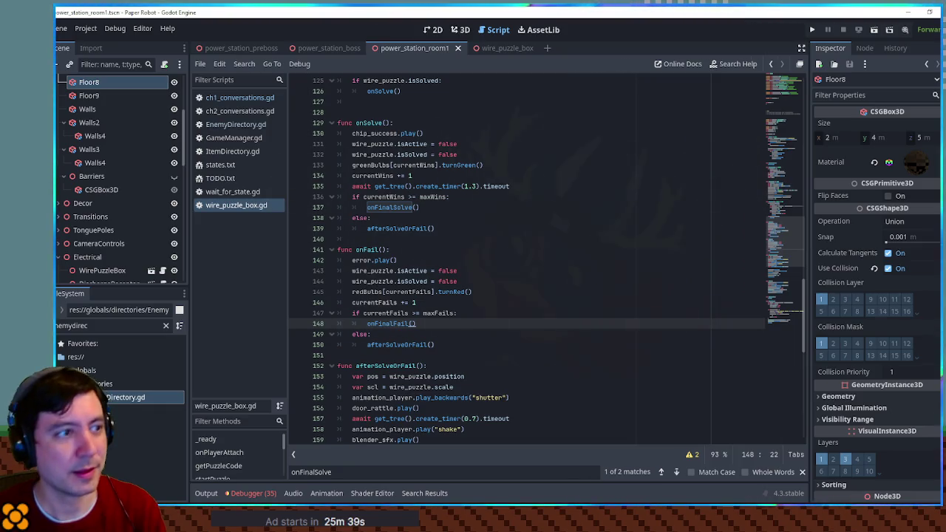
key(F5)
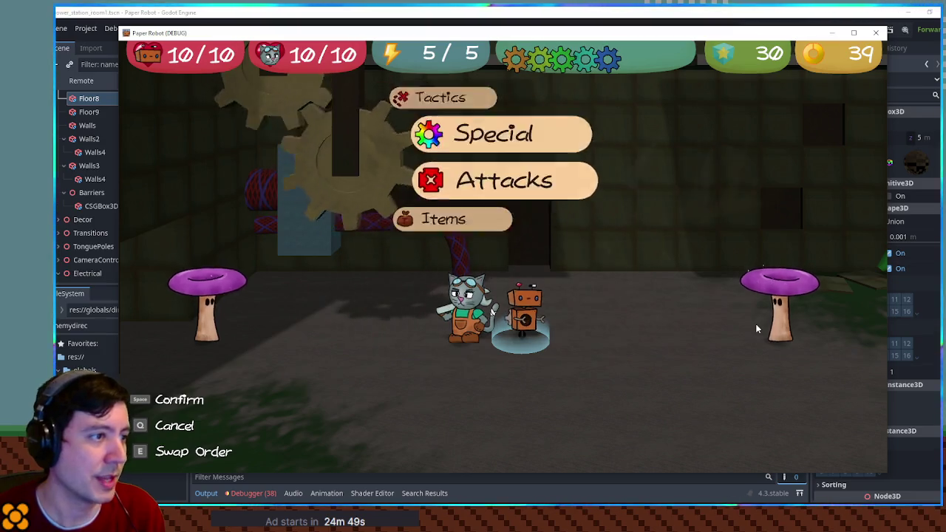
Attack a Zap Cap with Spring Fling, then a timed partner strike.
key(space)
key(Down)
key(space)
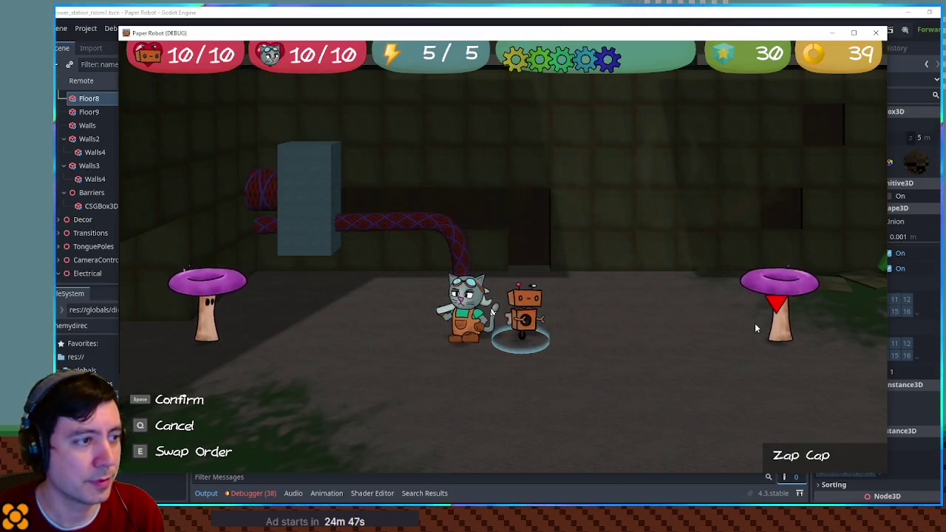
key(space)
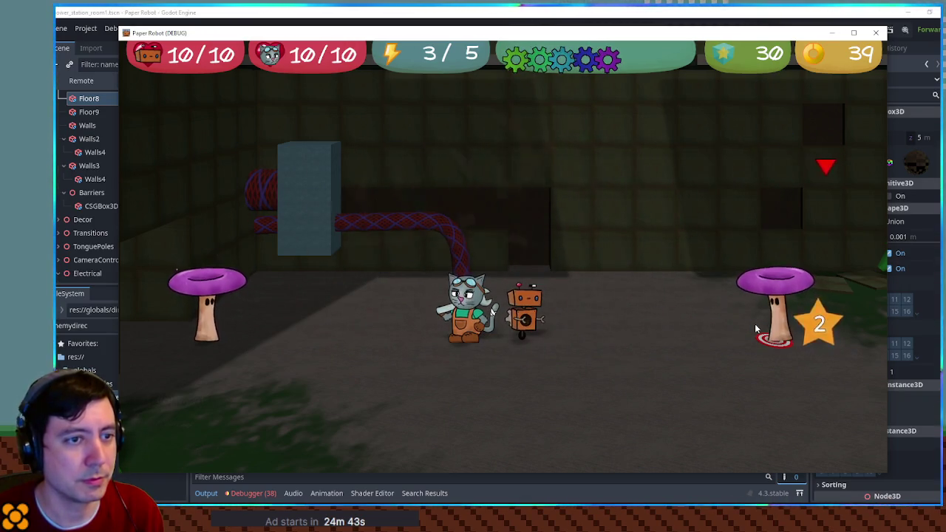
key(space)
key(space)
key(space)
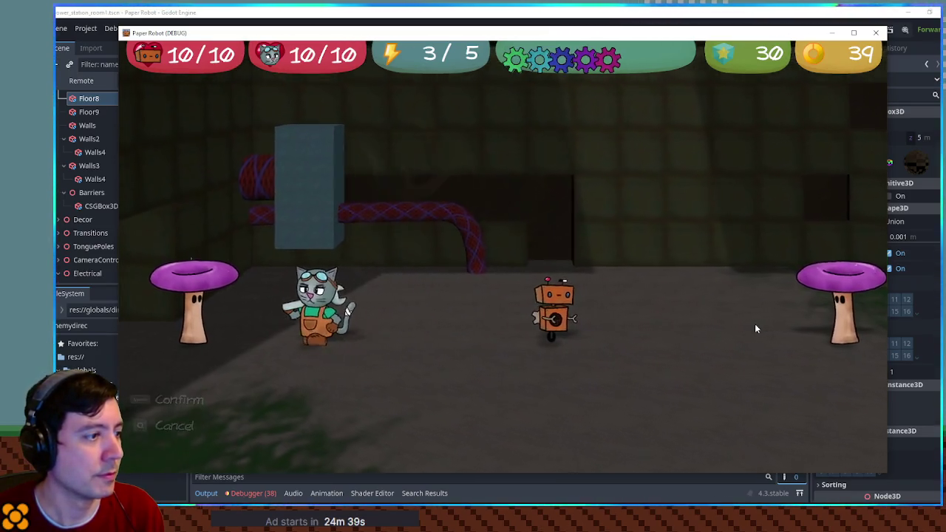
key(a)
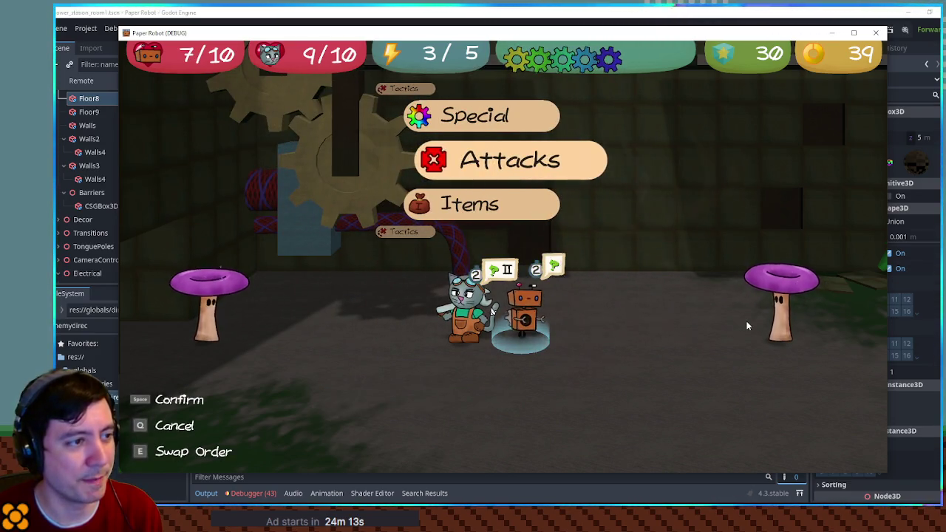
Hit a Zap Cap with Beak Barrage, then a timed spanner swing.
key(space)
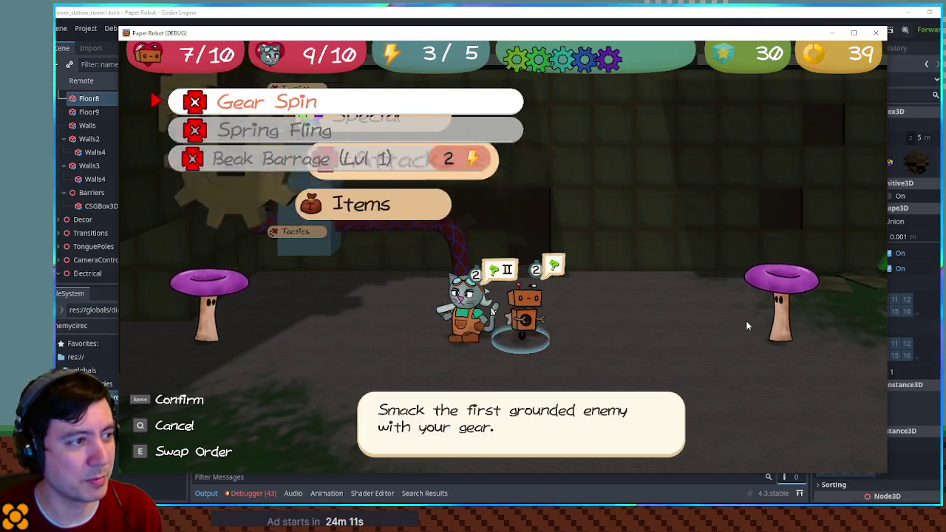
key(Down)
key(Down)
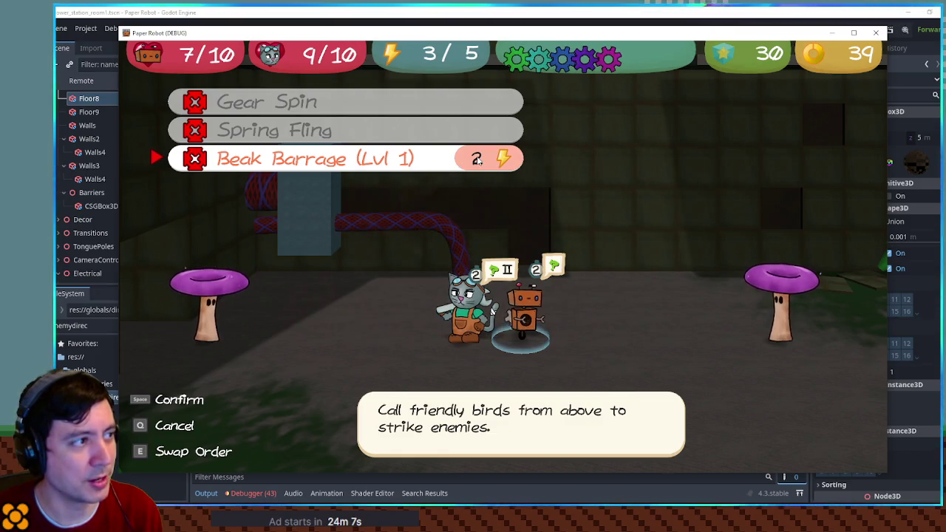
key(space)
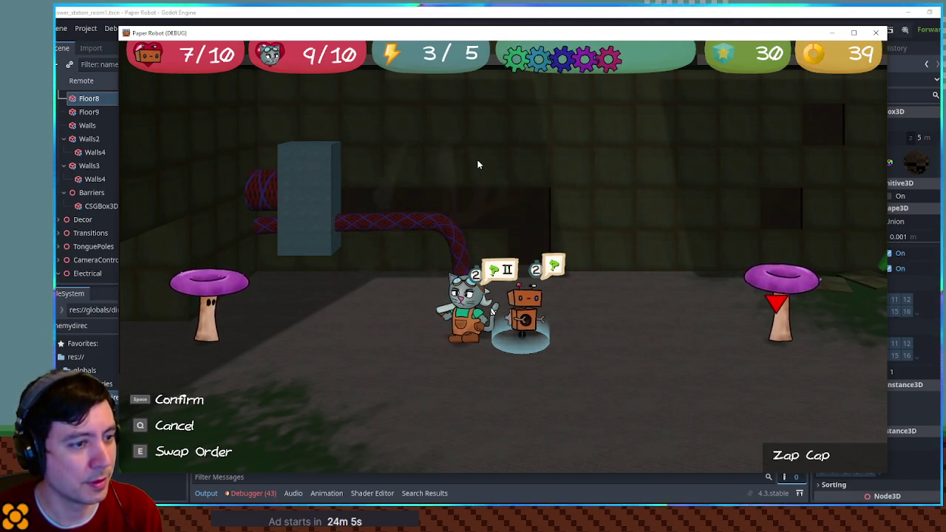
key(space)
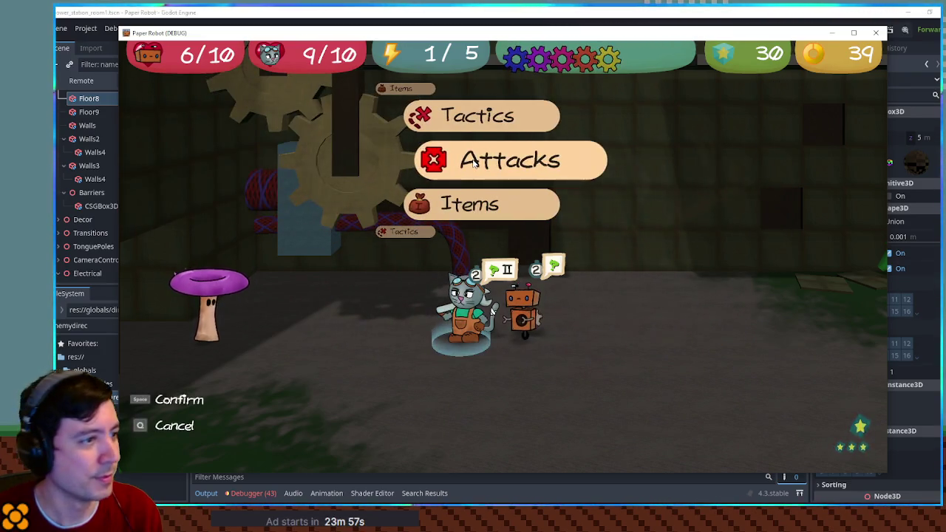
key(space)
key(space)
key(space)
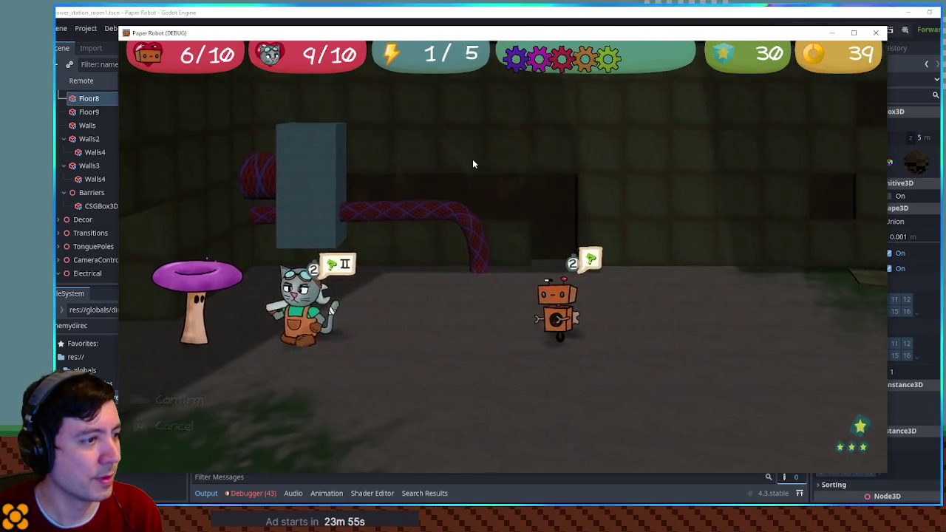
key(a)
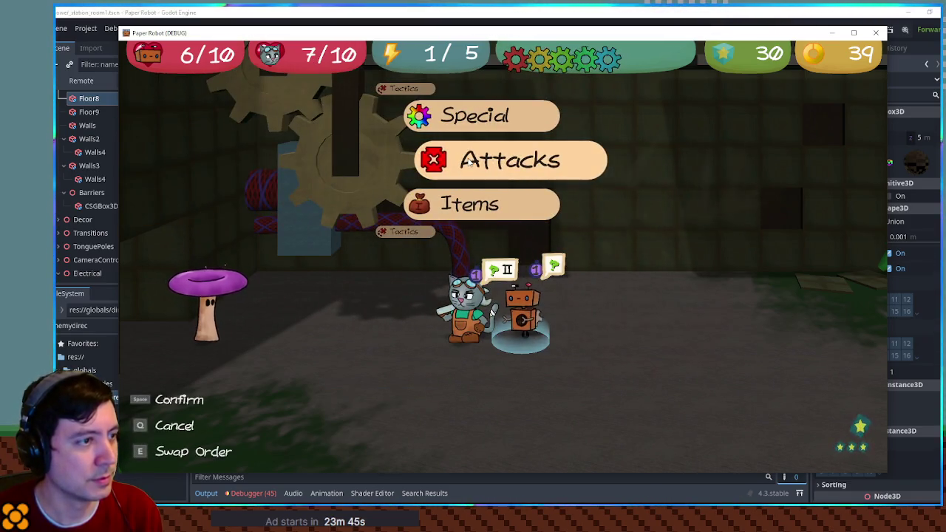
Finish the last enemy with Gear Spin, walk the cat to the robot, and stop the game.
key(space)
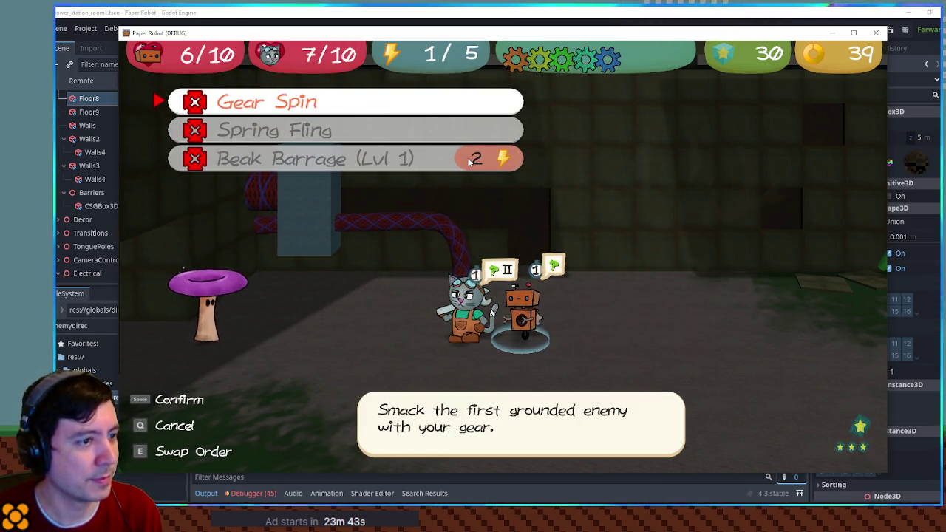
key(Up)
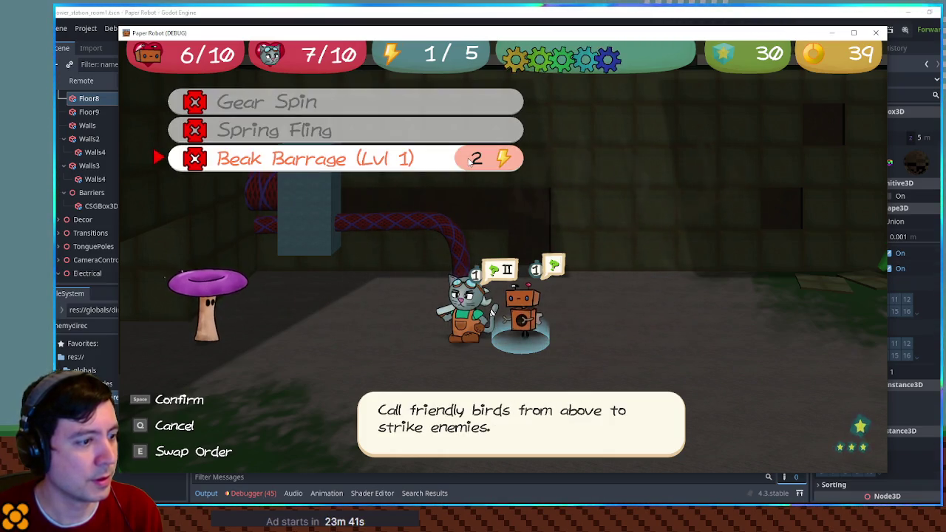
key(Up)
key(Up)
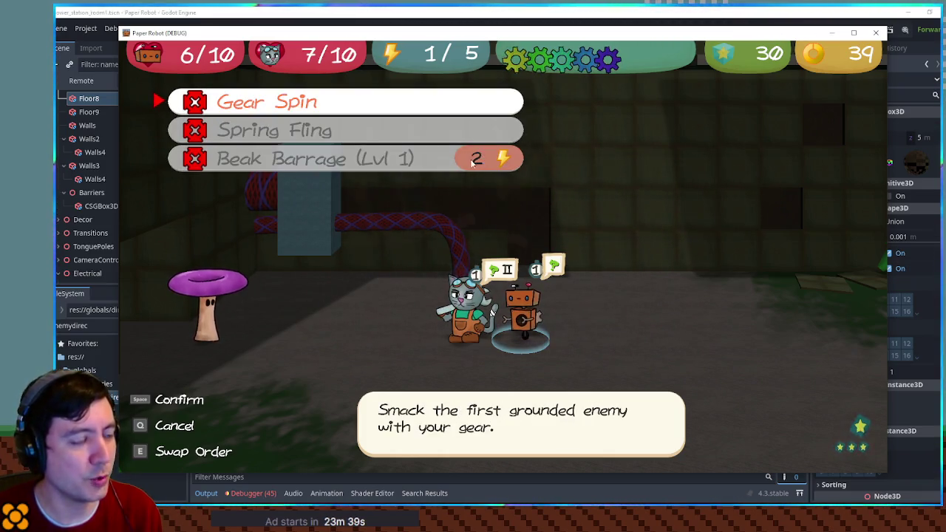
key(space)
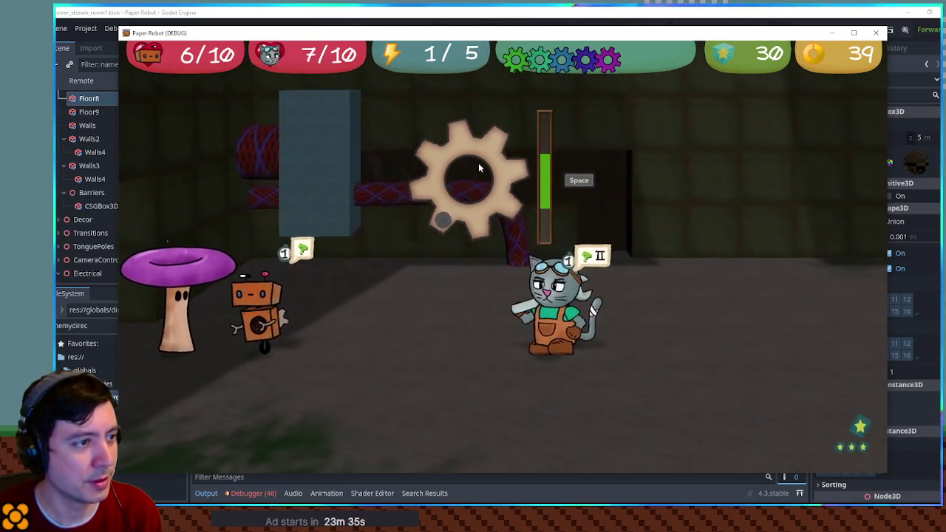
key(space)
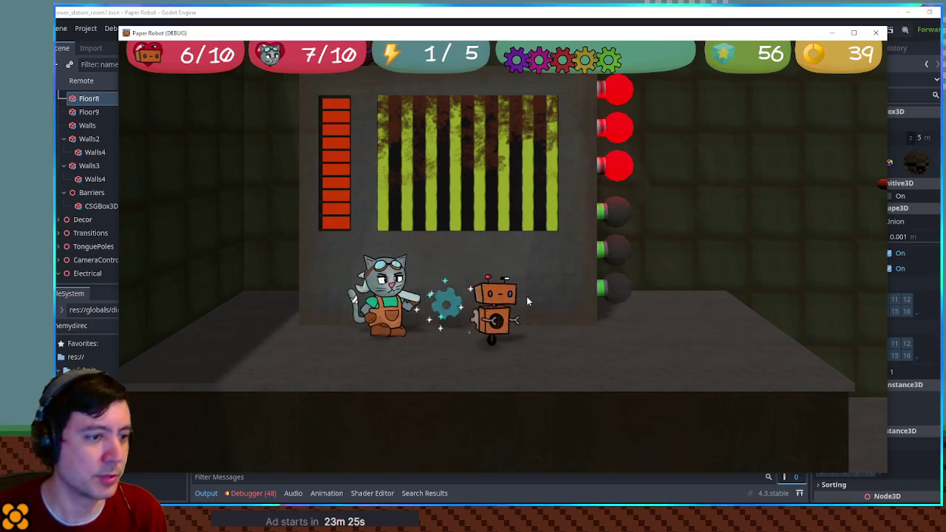
key(Right)
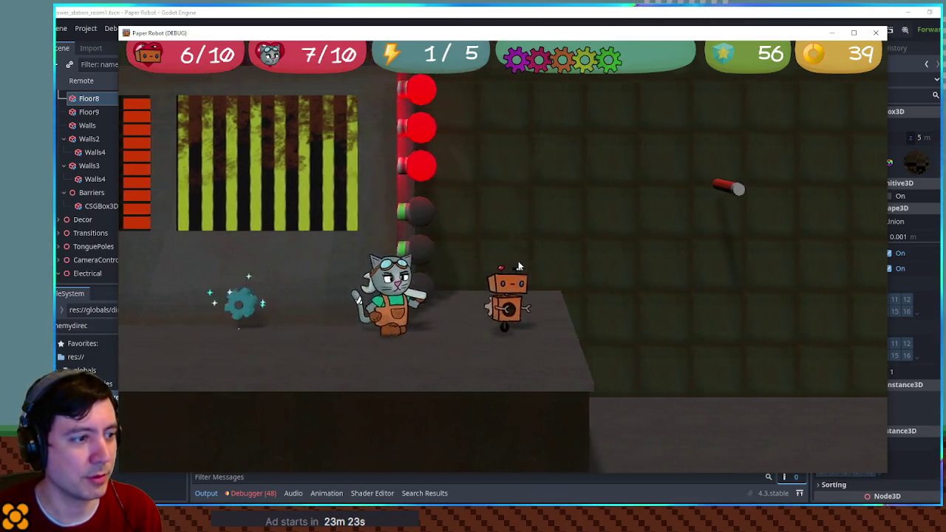
key(Right)
key(F8)
scroll(down, 3)
Add a timeout wait line before the battle starts on line 196 and save the script.
scroll(down, 3)
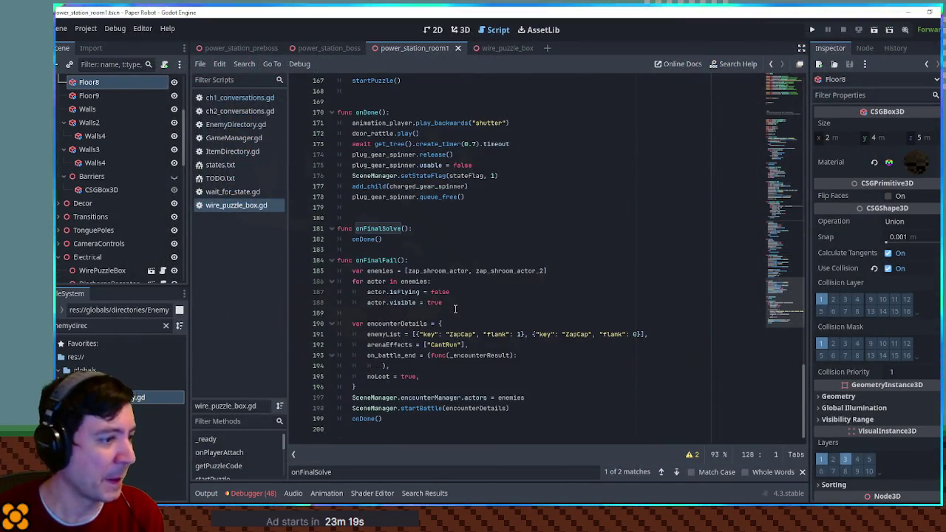
click(399, 393)
click(400, 386)
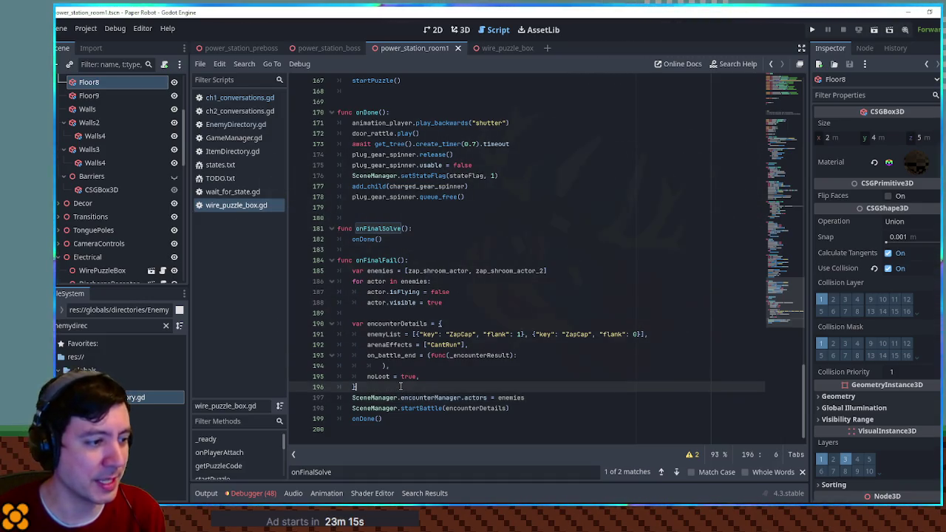
key(Return)
text(await get_tree().create_timer(1.0)
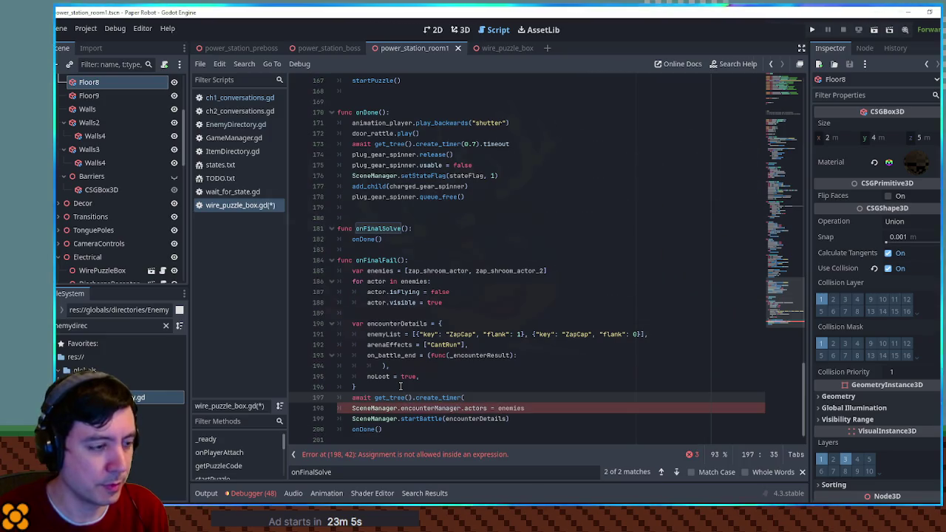
text())
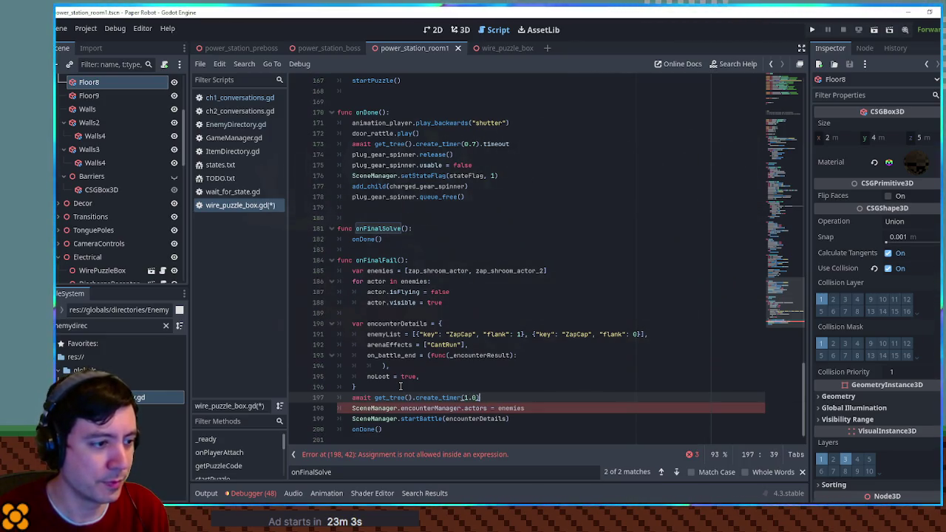
text(.tim)
key(Return)
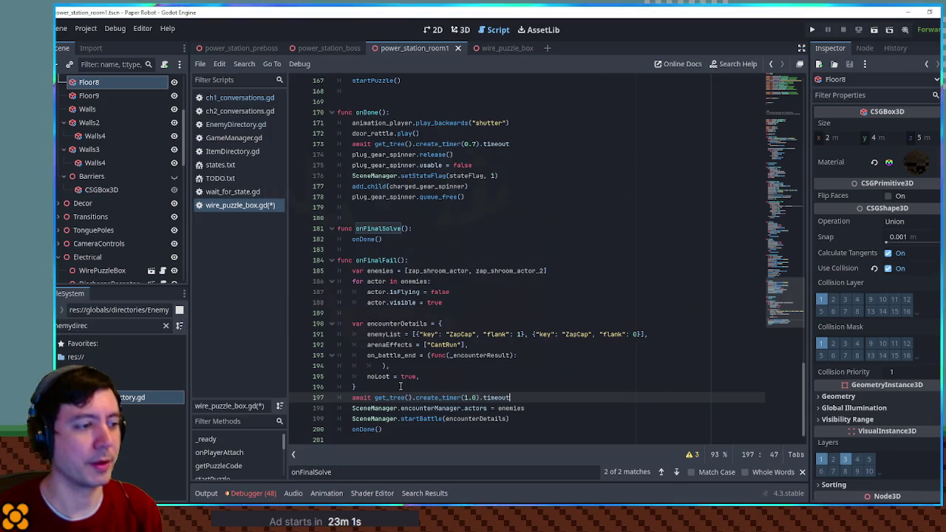
click(399, 385)
key(ctrl+s)
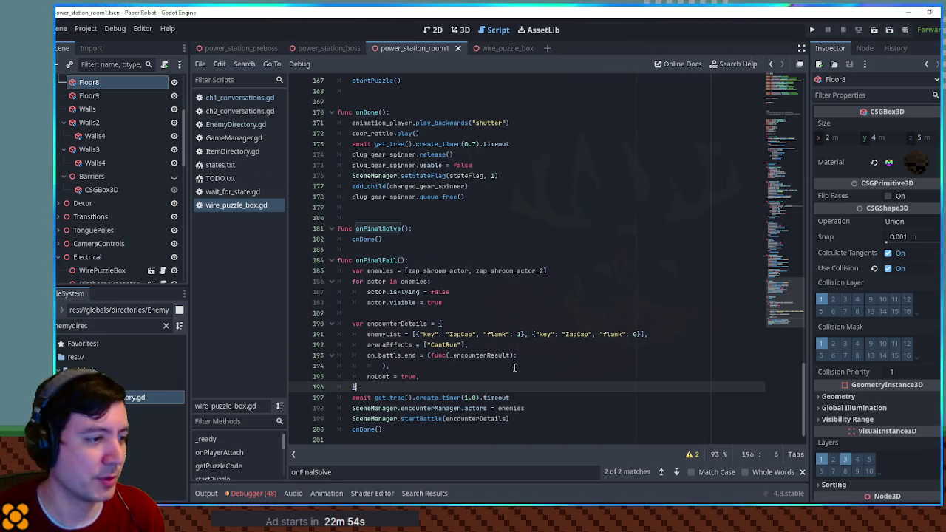
Review the noLoot line, onDone and the lines after queue_free() in wire_puzzle_box.gd.
click(470, 375)
click(440, 313)
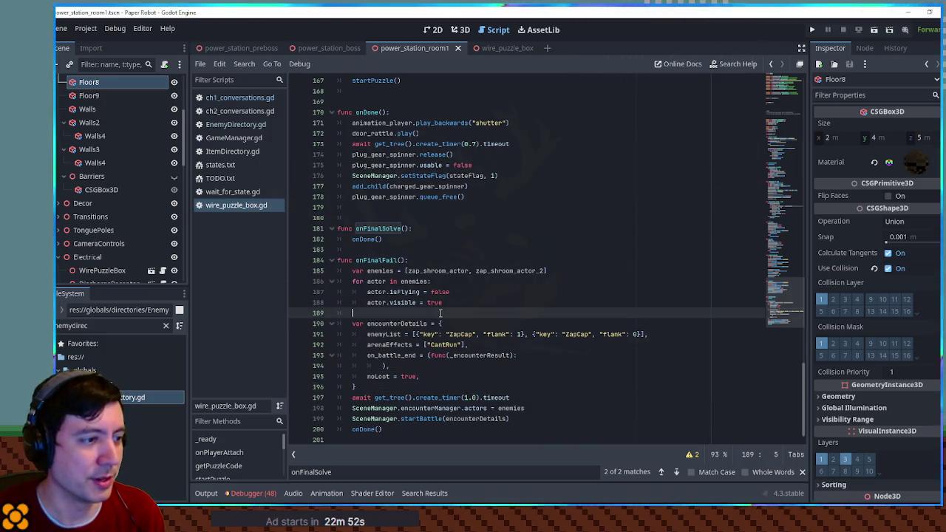
click(458, 249)
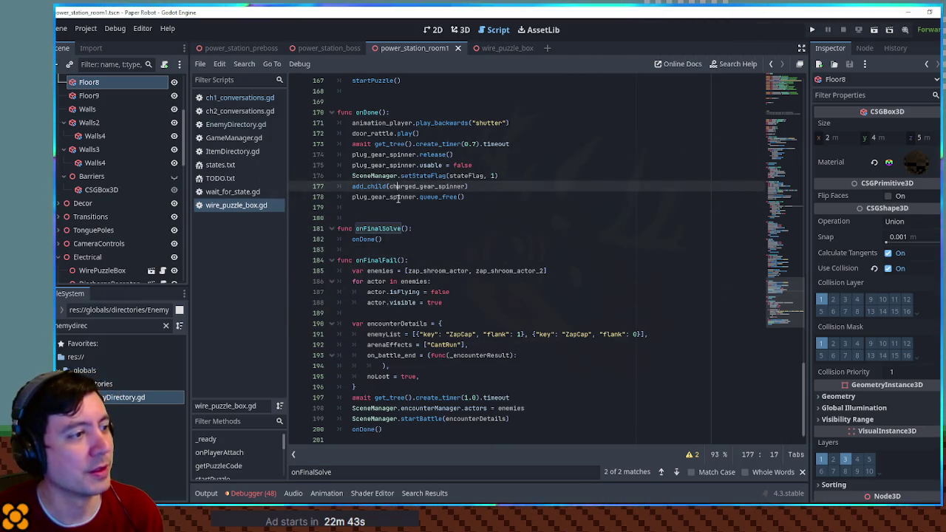
click(400, 208)
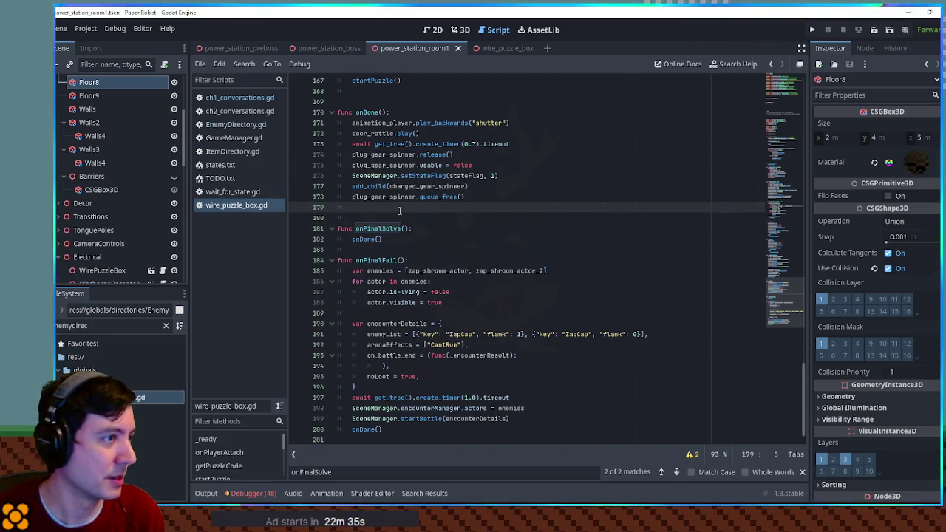
click(783, 149)
Delete the TODO comment lines and leftover blank lines from wire_puzzle_box.gd.
drag(782, 148, 782, 118)
scroll(up, 3)
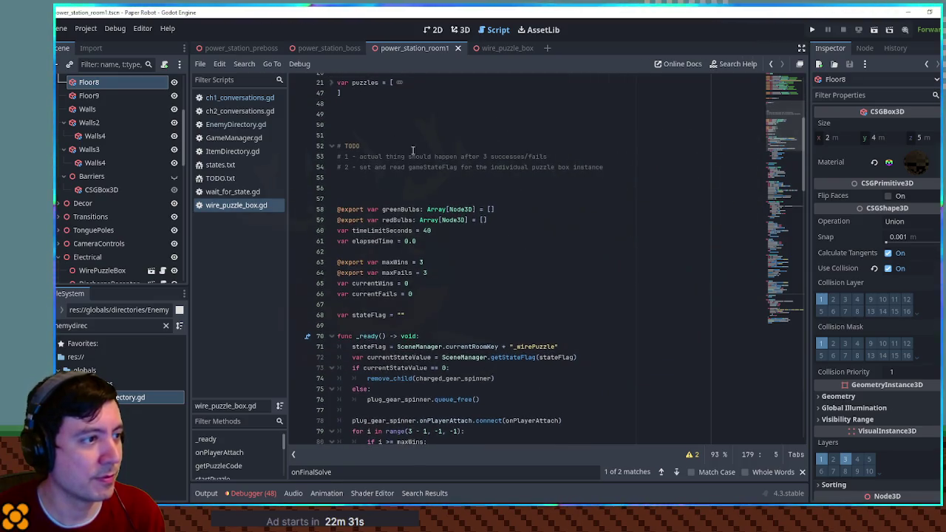
click(412, 151)
key(ctrl+shift+k)
key(ctrl+shift+k)
key(ctrl+shift+k)
click(376, 104)
key(Delete)
key(Delete)
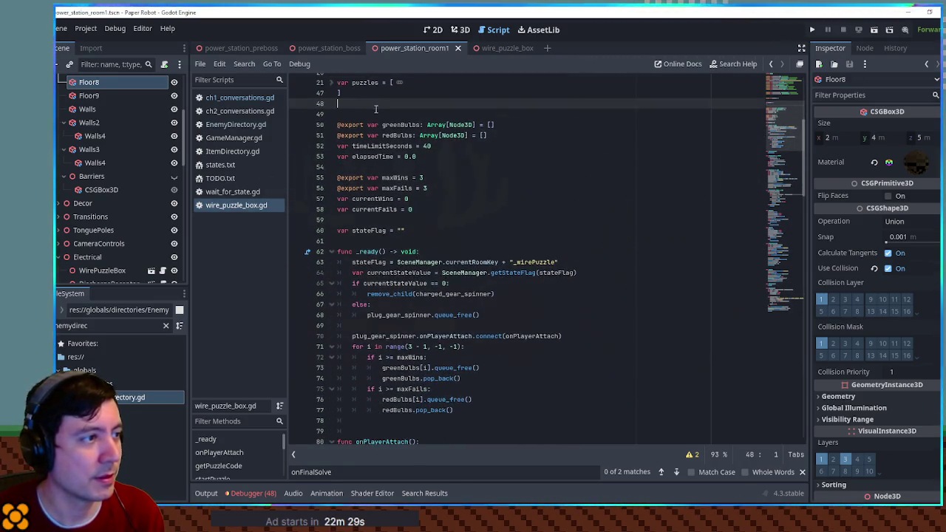
Close the wire_puzzle_box scene tab and return to the 3D view.
mouse_move(497, 52)
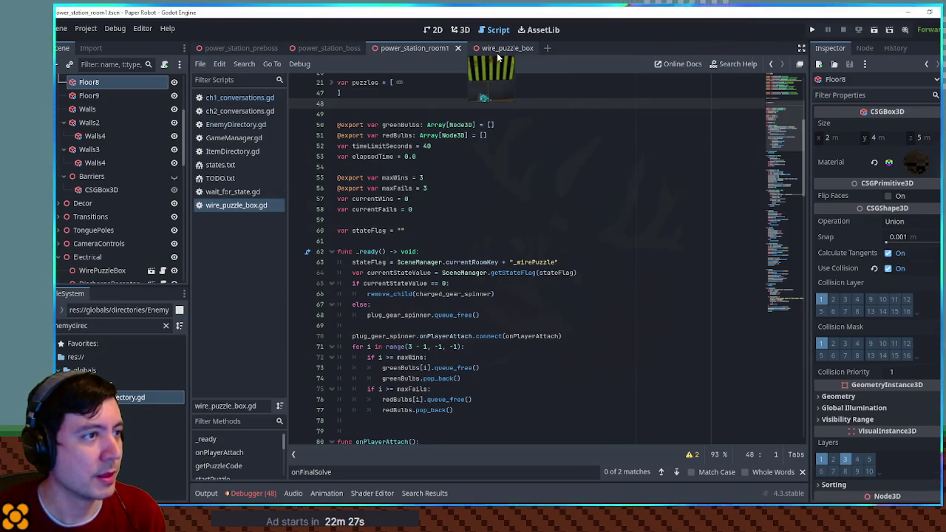
middle_click(497, 48)
click(460, 33)
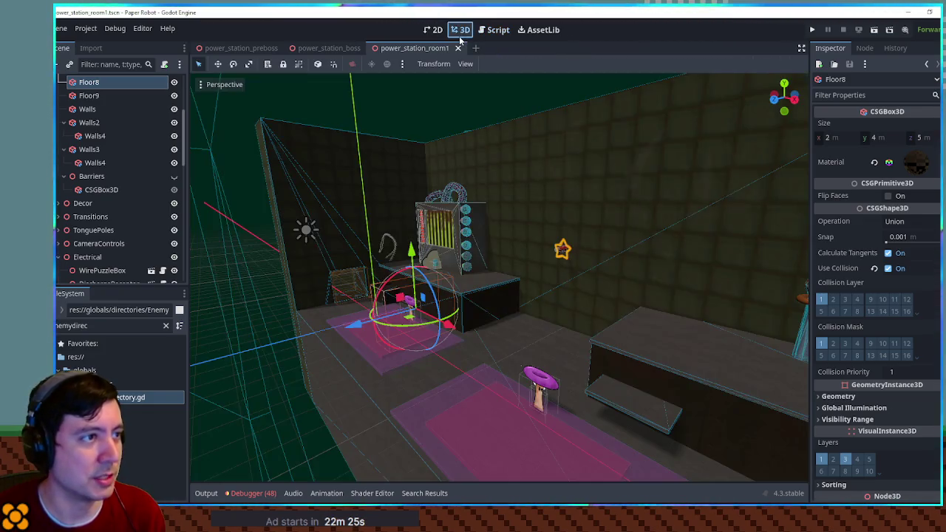
Save the power_station_room1 scene and clear the selection.
scroll(up, 3)
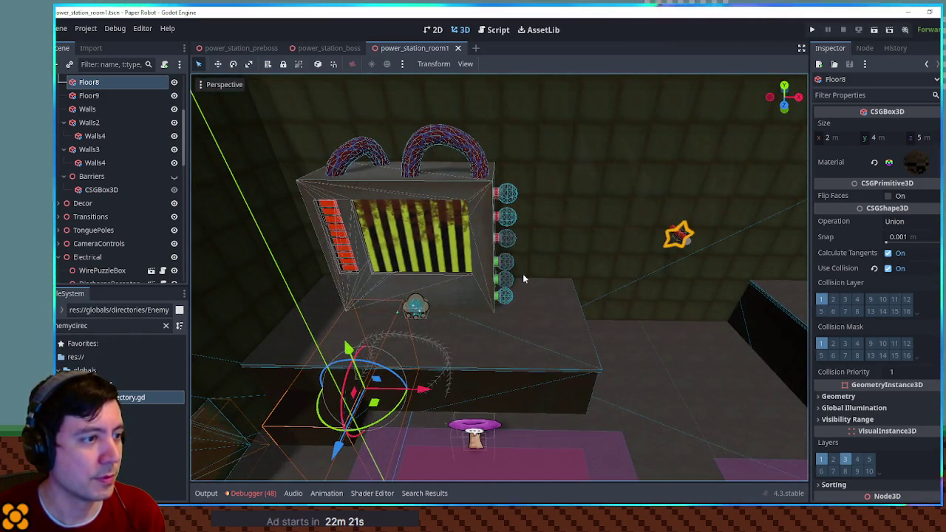
scroll(down, 3)
key(ctrl+s)
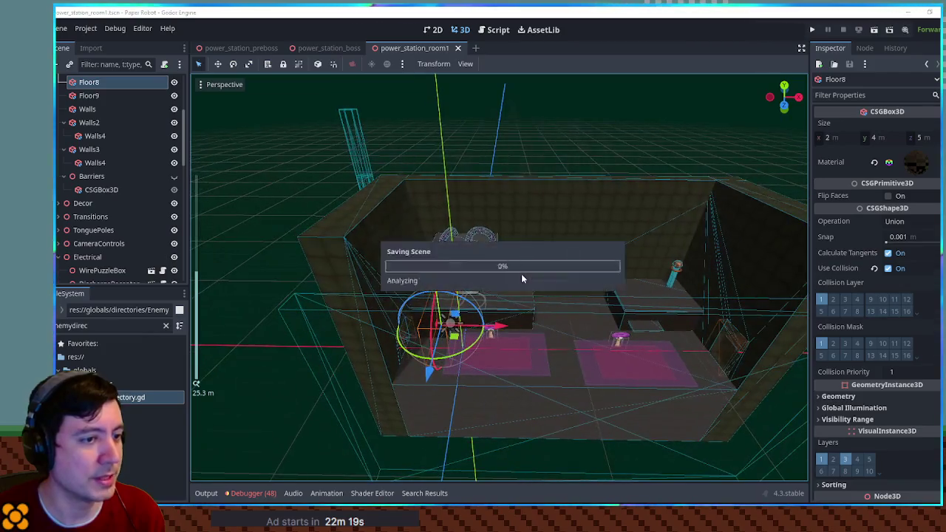
scroll(up, 3)
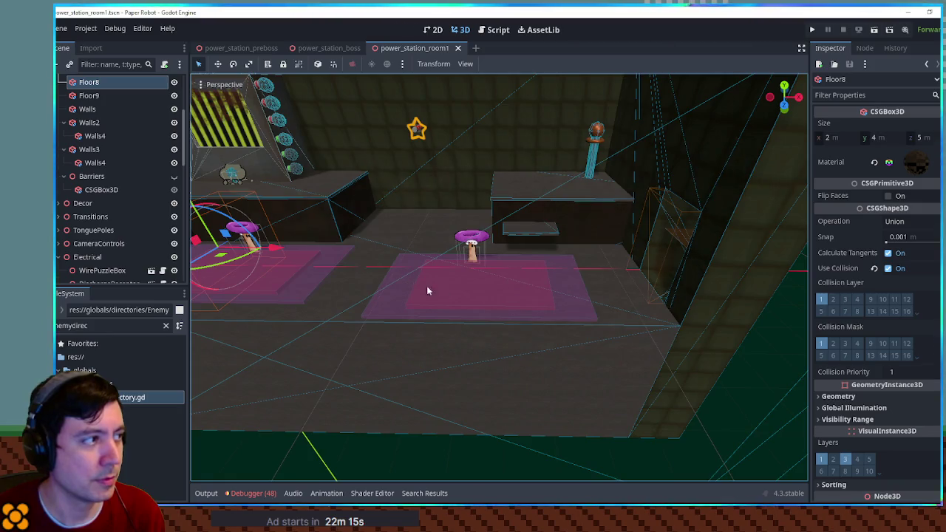
click(413, 476)
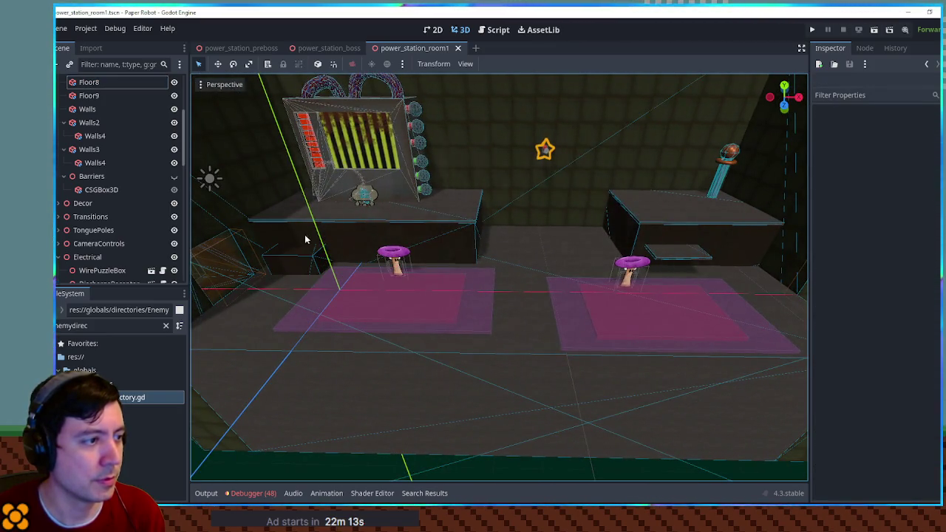
Drag the Floor8 block onto the right-hand pink pad.
click(302, 258)
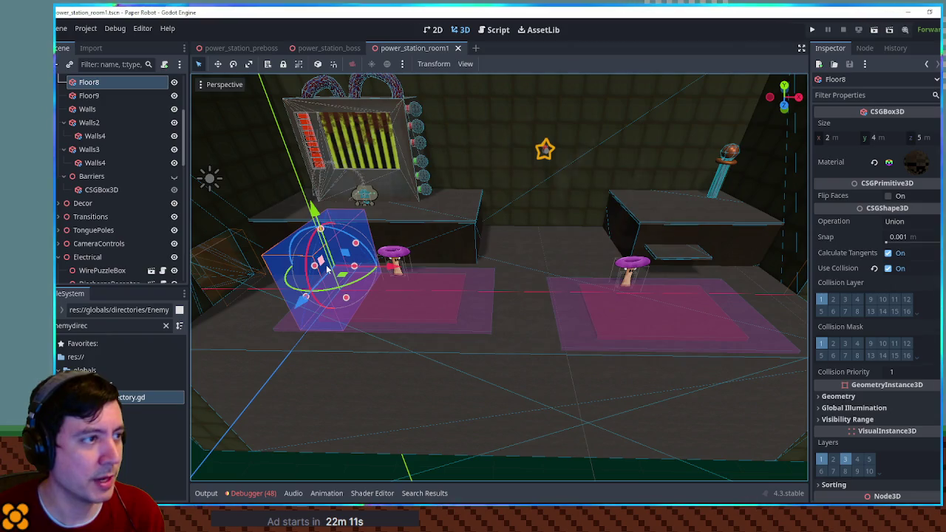
drag(391, 271, 706, 282)
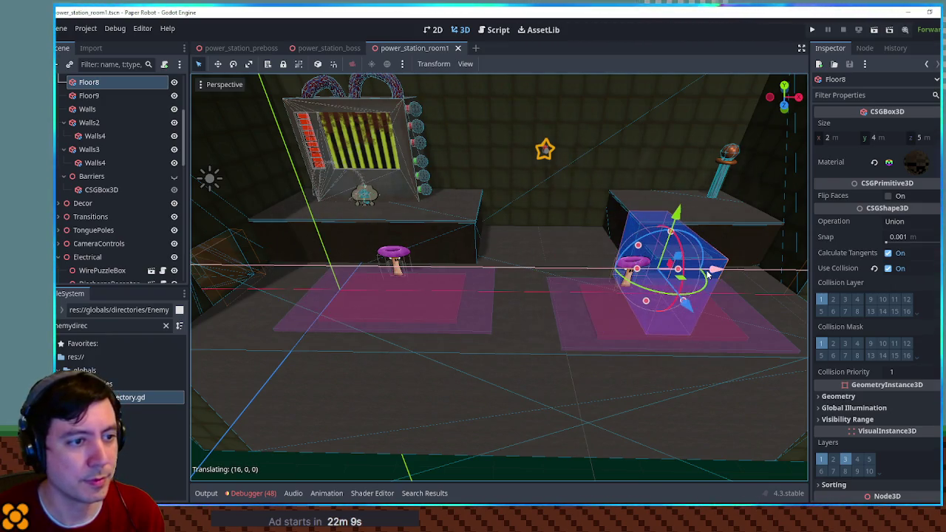
key(f)
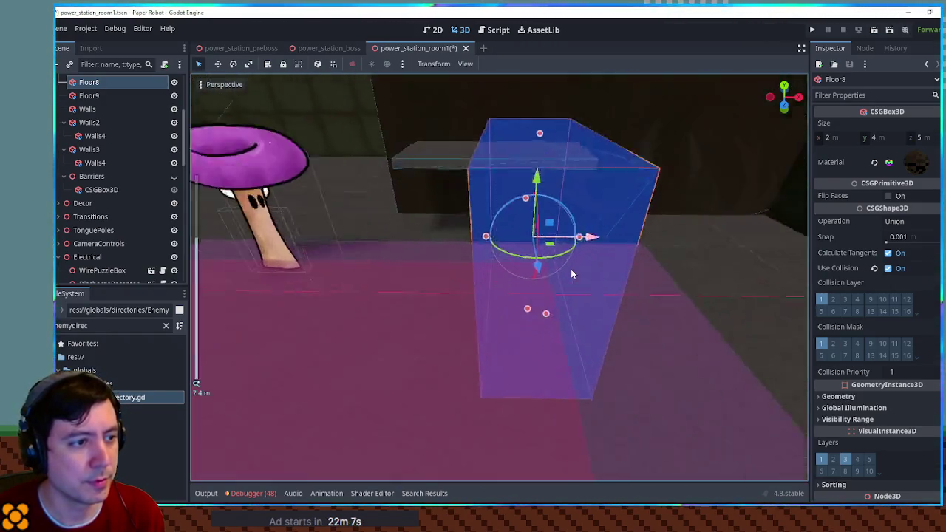
drag(599, 244, 541, 299)
key(ctrl+s)
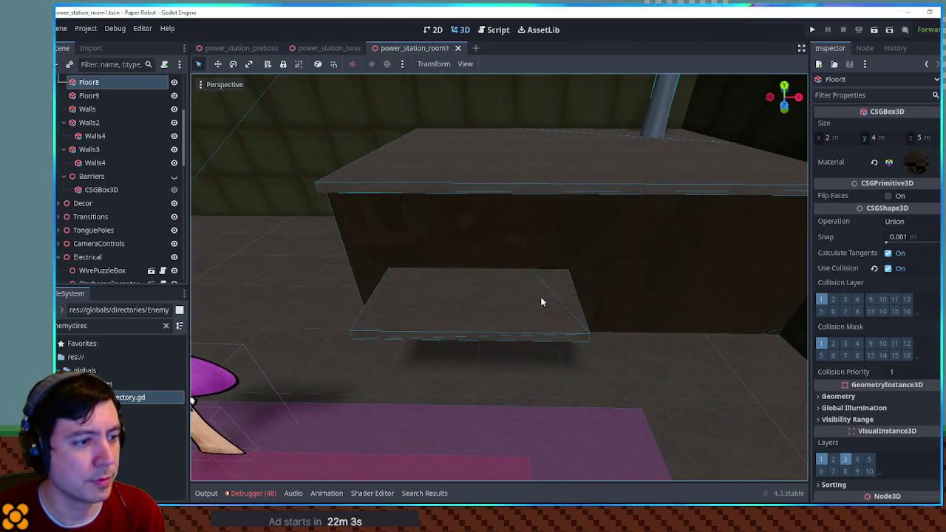
key(ctrl+z)
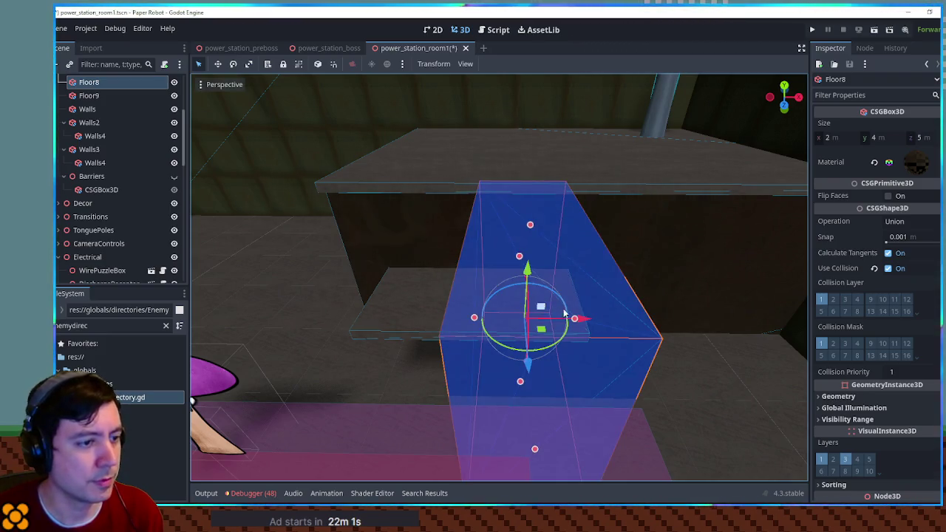
drag(590, 323, 554, 322)
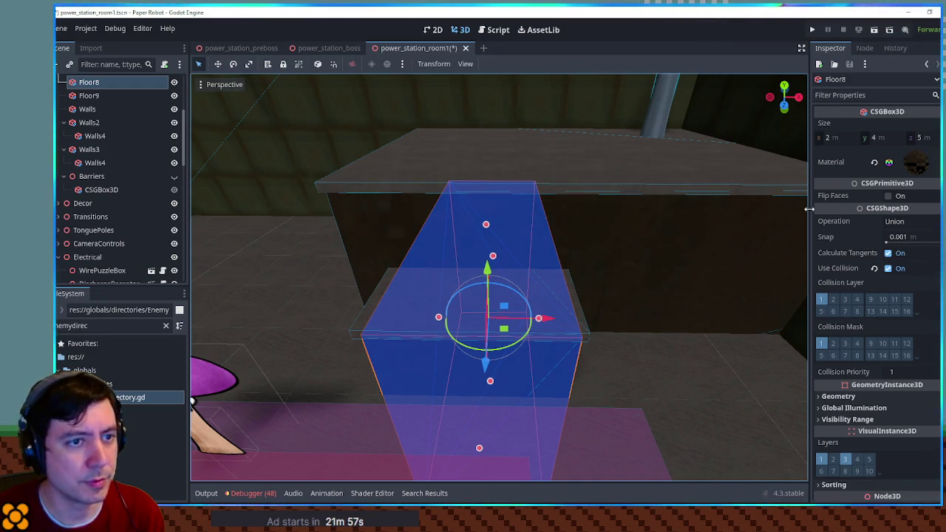
Set Floor8's Transform Position X to 15 in the Inspector and save.
scroll(down, 3)
click(838, 393)
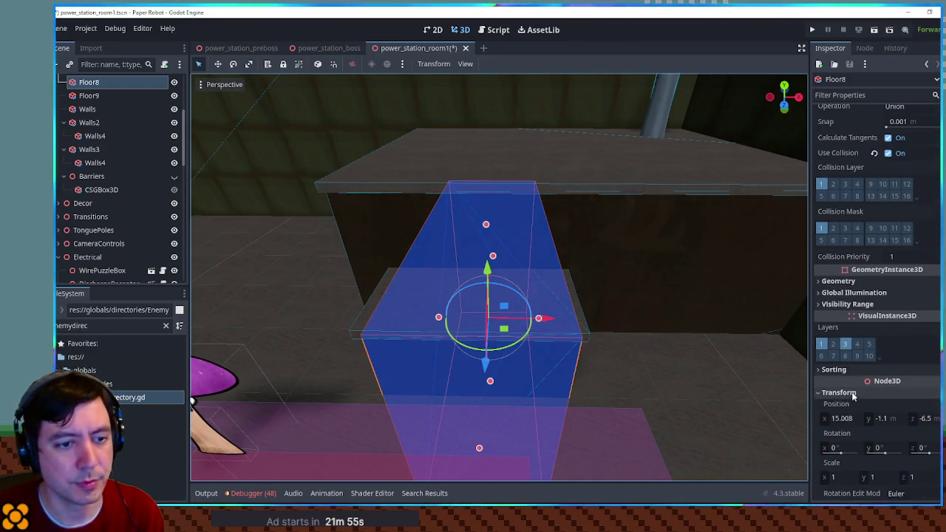
click(851, 418)
text(15)
key(Return)
key(ctrl+s)
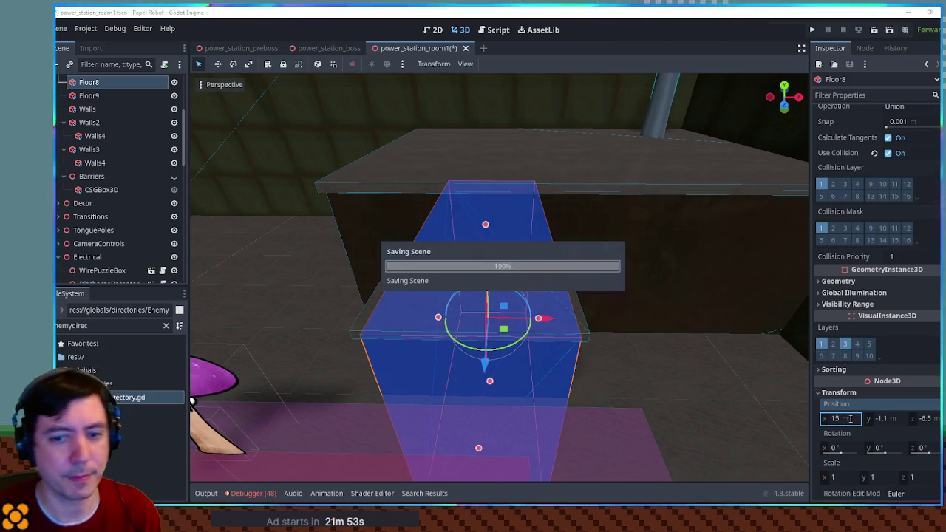
Look over the whole room with Floor8 in place and deselect it.
scroll(down, 3)
scroll(down, 3)
drag(654, 308, 717, 292)
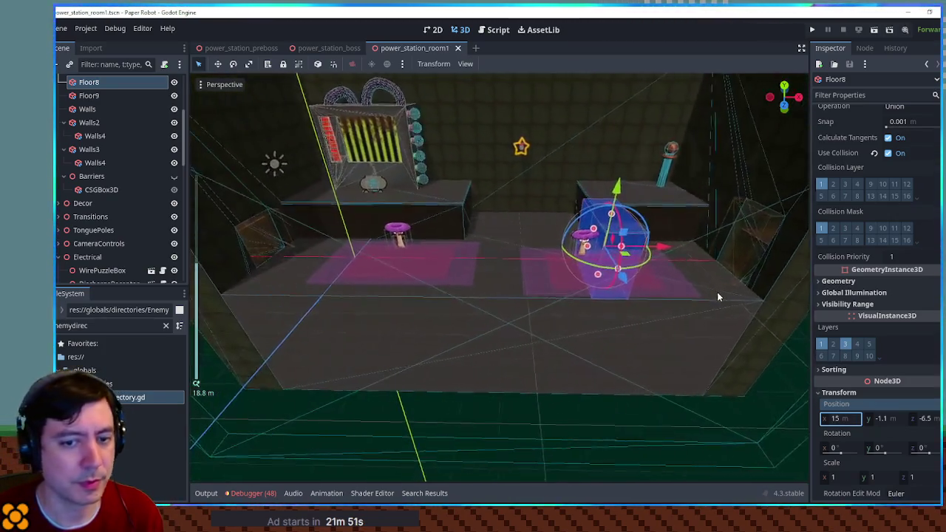
click(542, 364)
scroll(up, 3)
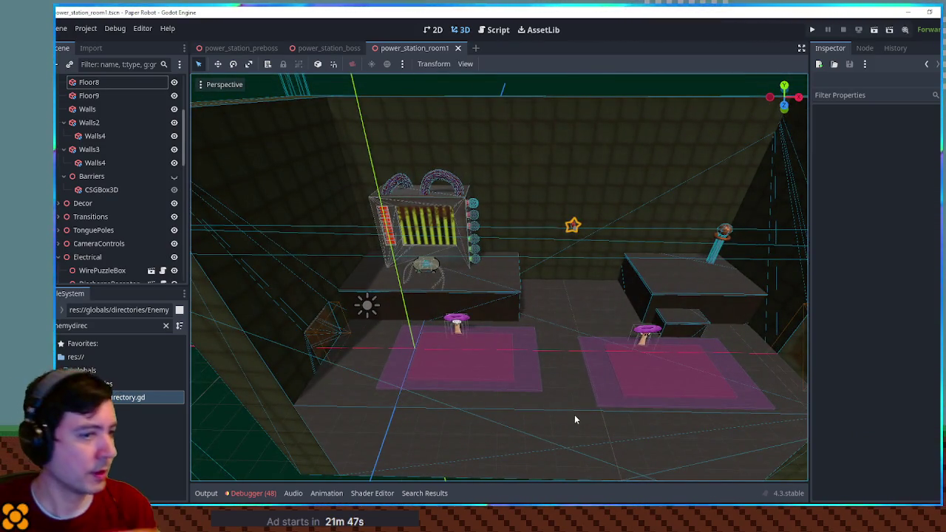
drag(614, 281, 626, 305)
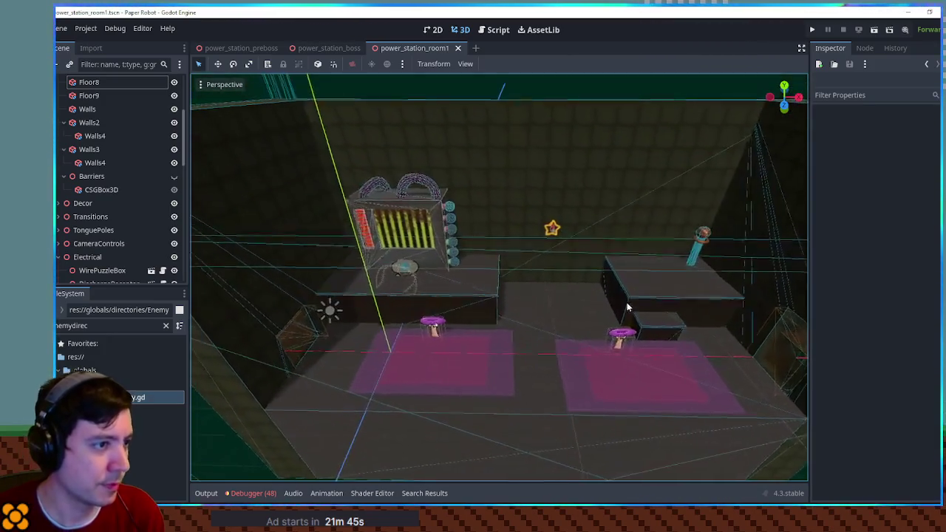
scroll(up, 3)
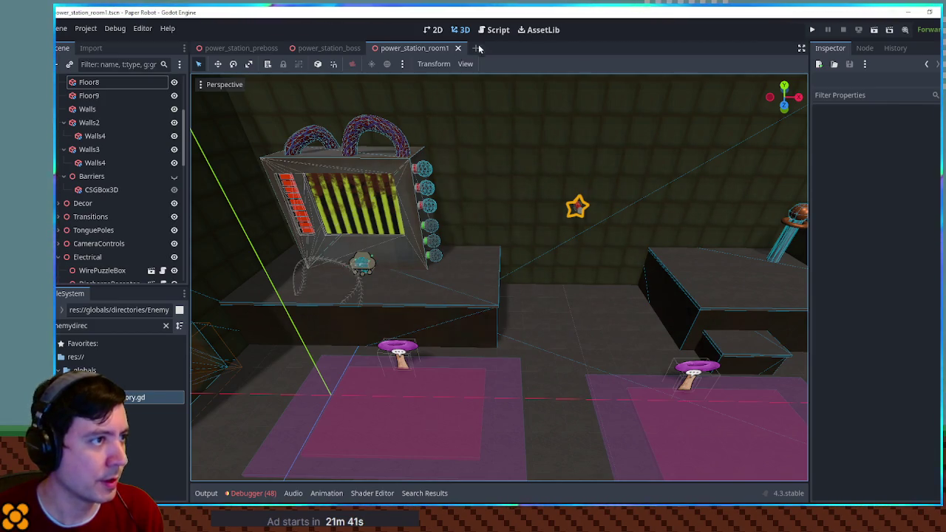
click(497, 33)
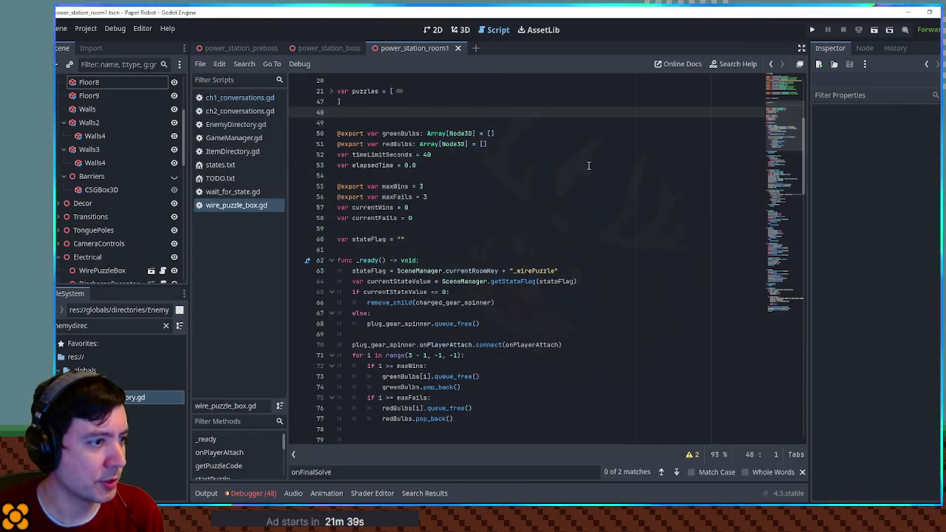
Scroll through wire_puzzle_box.gd, checking plug_gear_spinner on line 68 and stateFlag on line 64.
drag(793, 140, 793, 165)
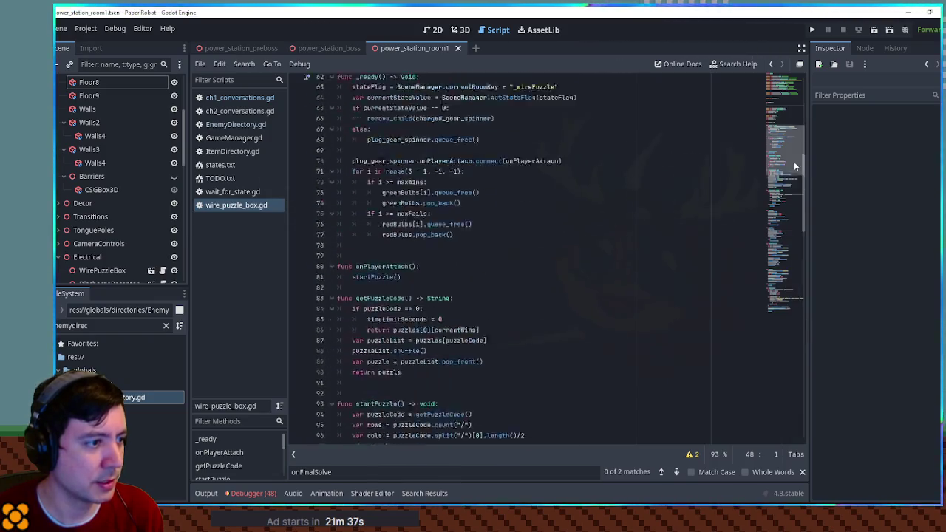
click(787, 343)
drag(787, 343, 785, 111)
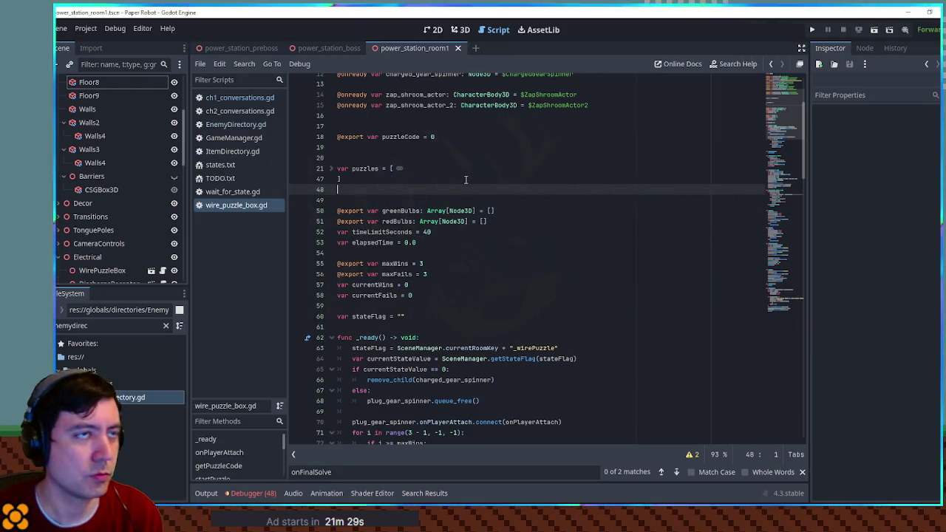
drag(782, 182, 795, 140)
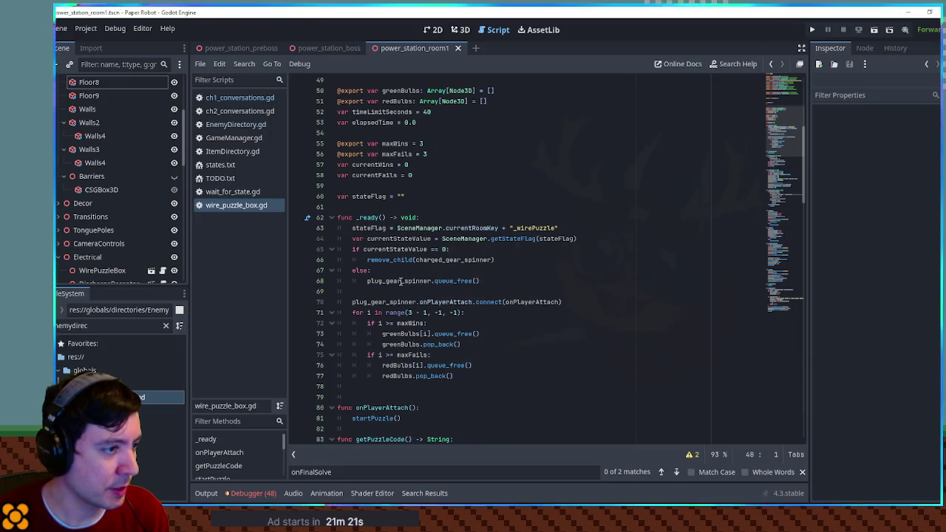
double_click(400, 281)
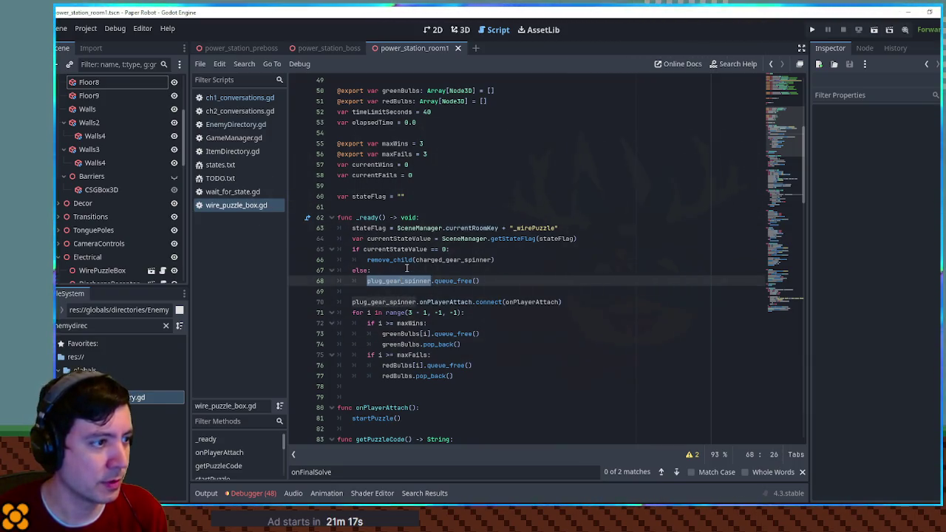
click(547, 239)
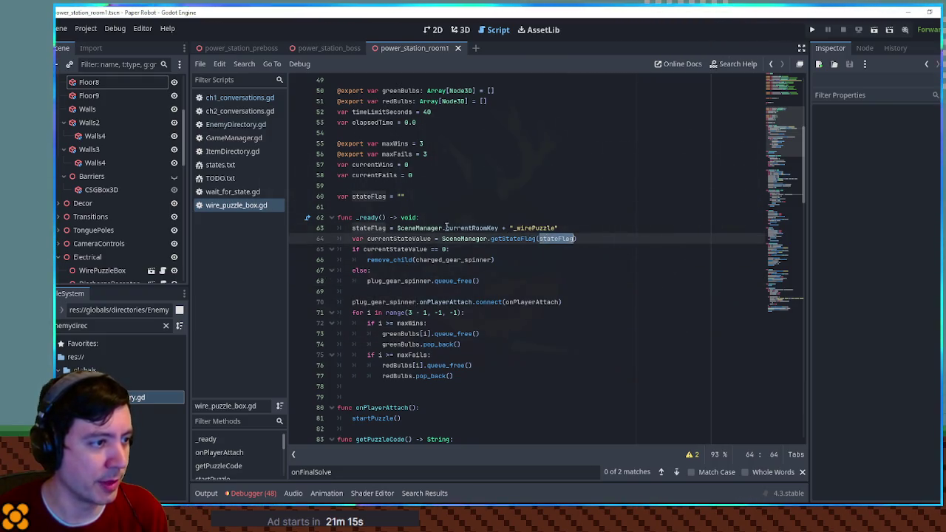
scroll(up, 3)
scroll(down, 3)
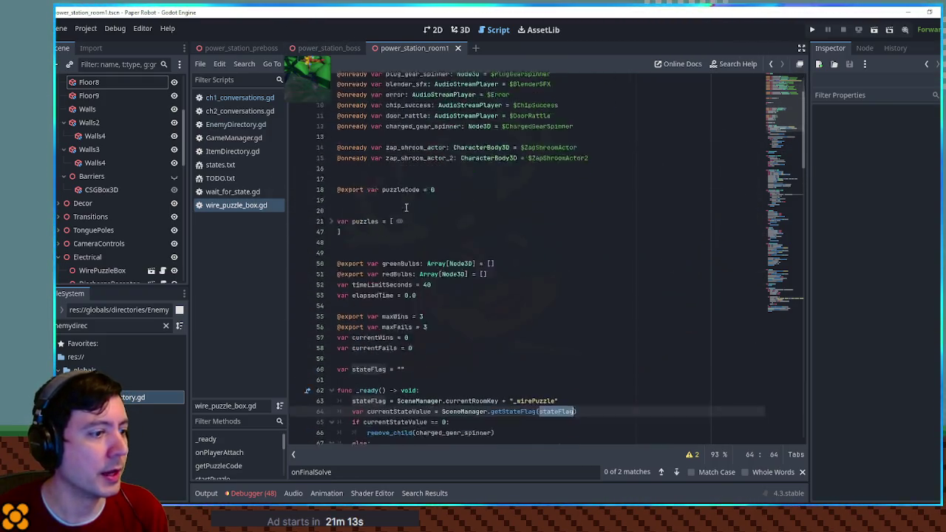
scroll(down, 3)
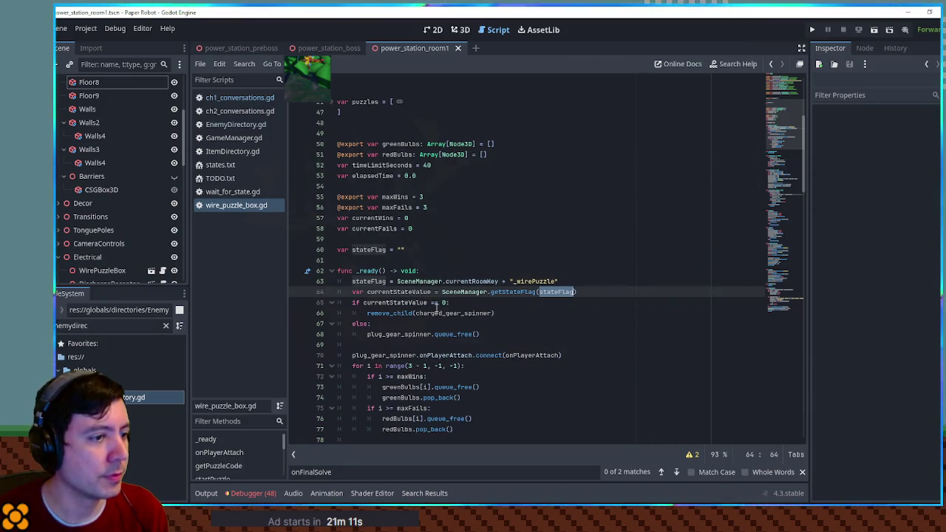
scroll(up, 3)
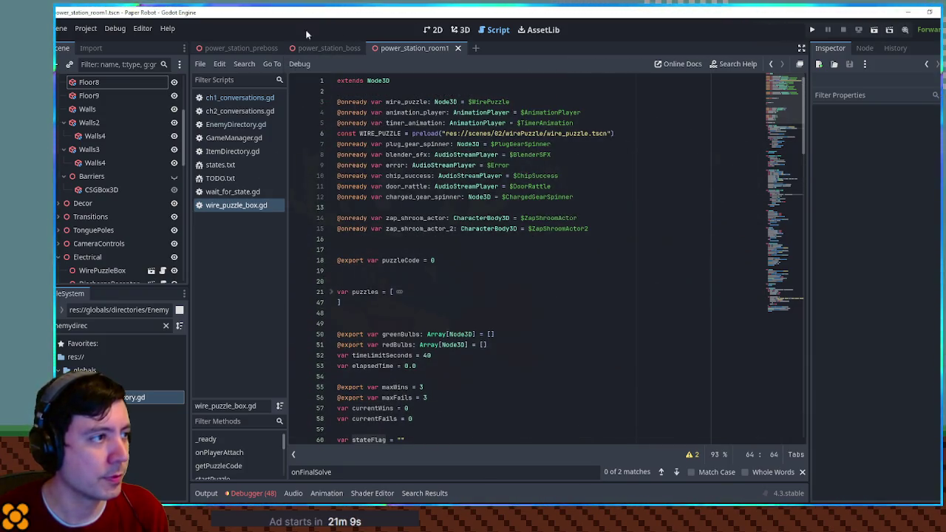
click(461, 29)
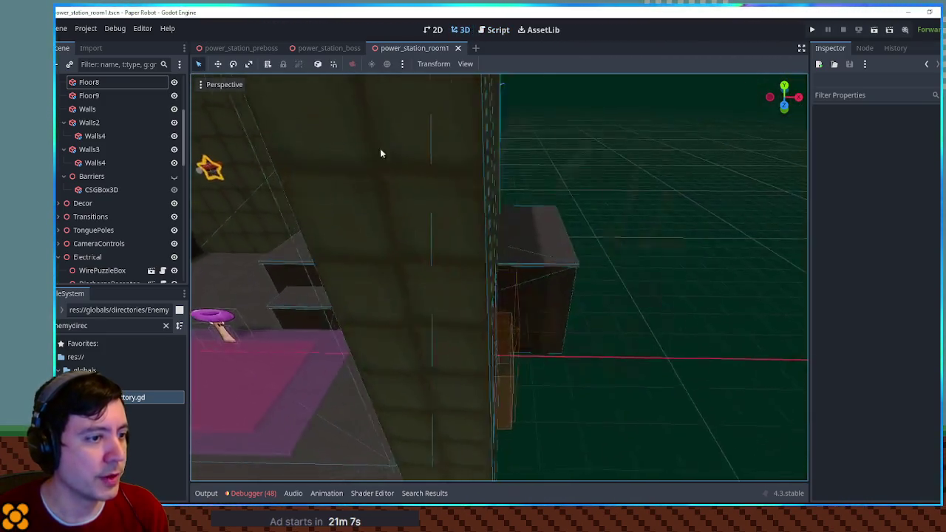
Filter the FileSystem for 'power_ entr' and open power_station_entrance.tscn.
click(513, 169)
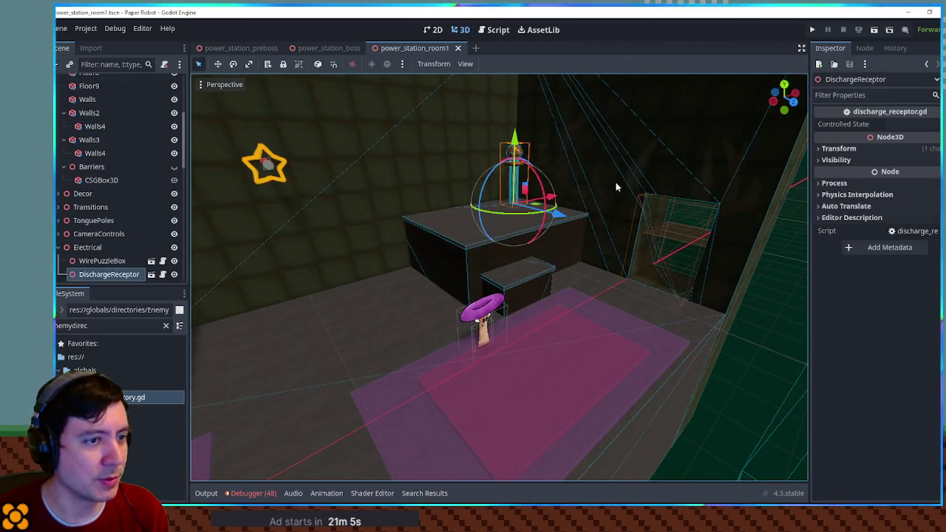
scroll(down, 3)
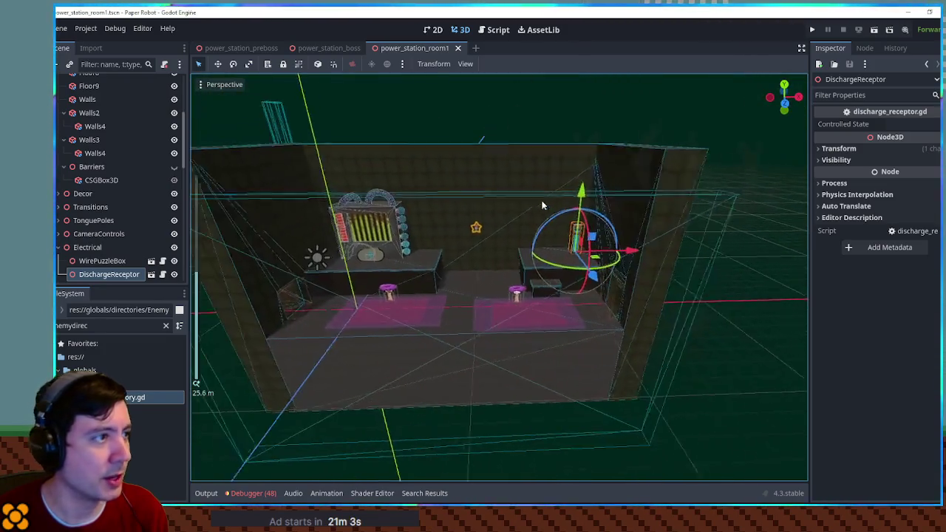
double_click(109, 323)
text(power_)
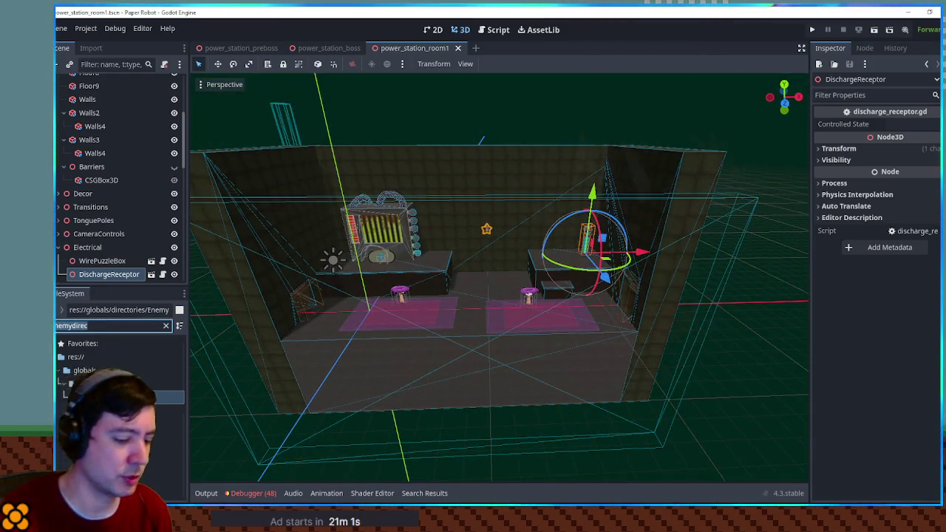
text( entr)
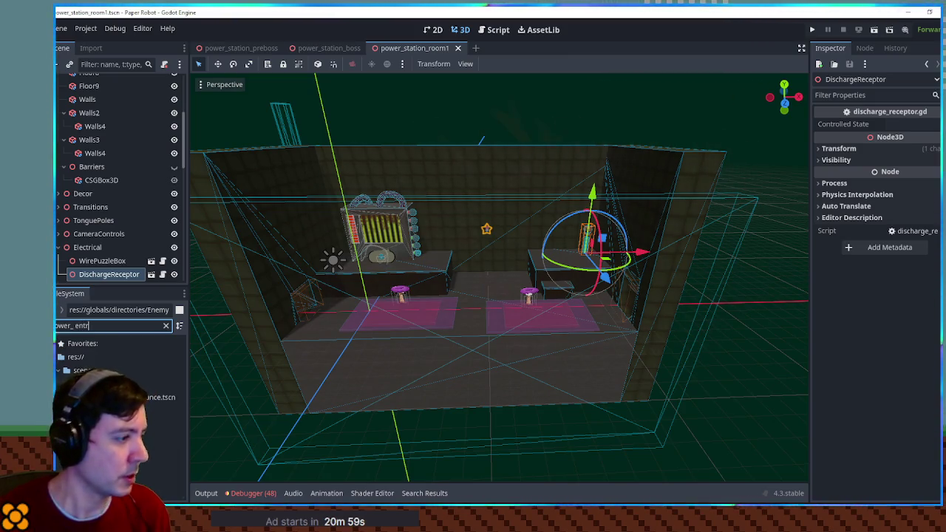
double_click(148, 397)
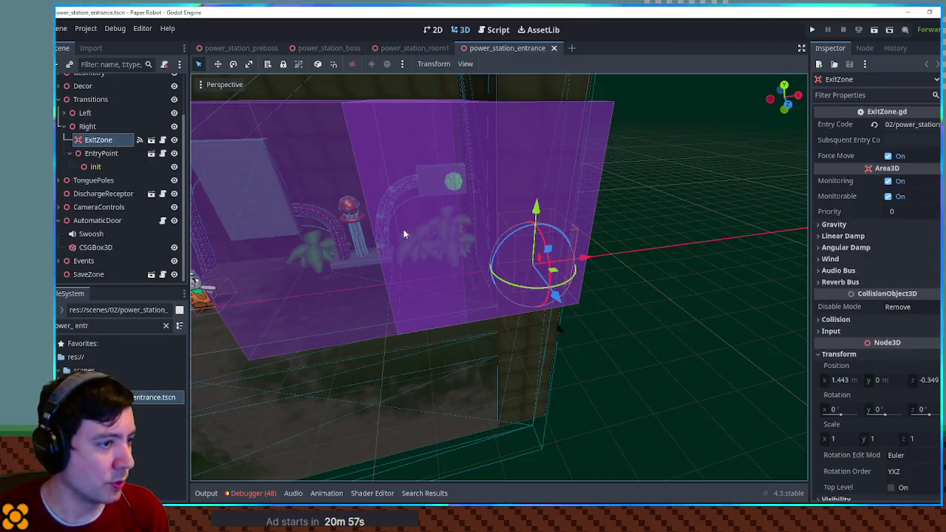
Frame the CinematicTrigger and then Walls3 in the entrance scene's viewport.
click(554, 272)
scroll(up, 3)
scroll(up, 3)
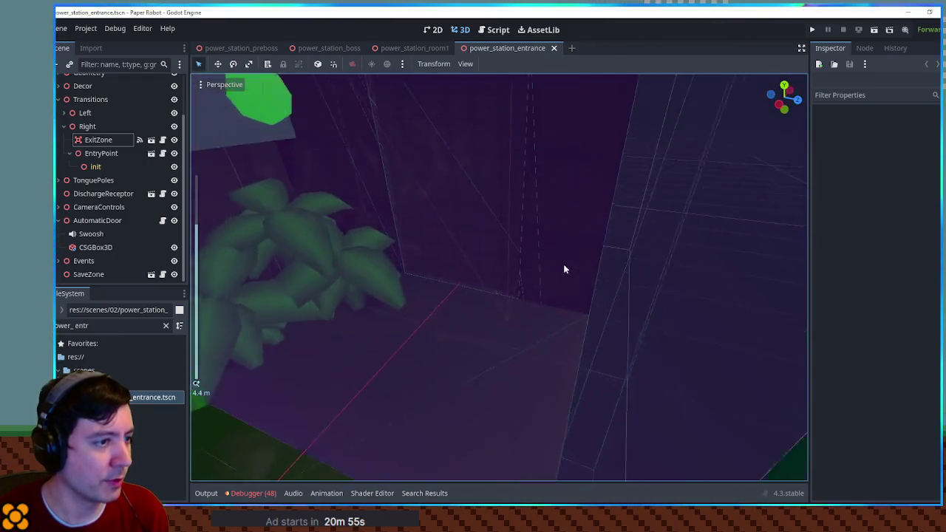
click(533, 199)
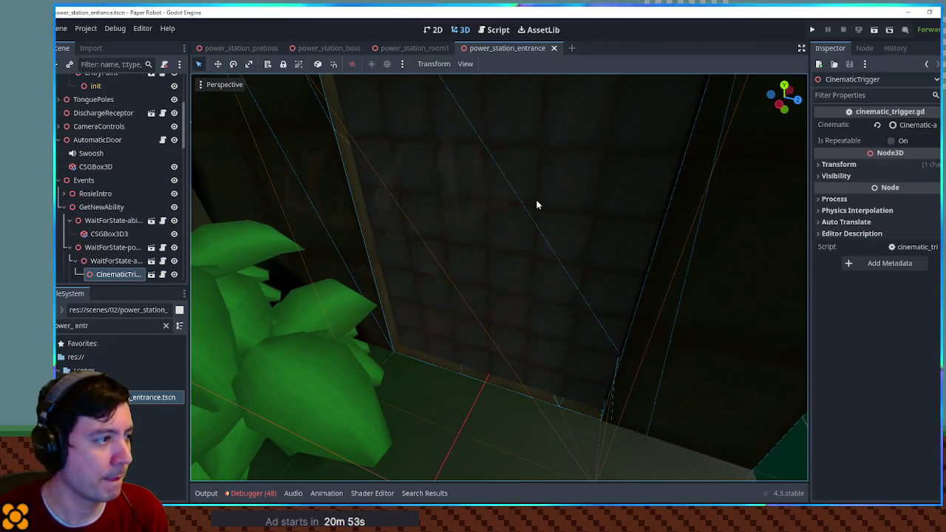
key(f)
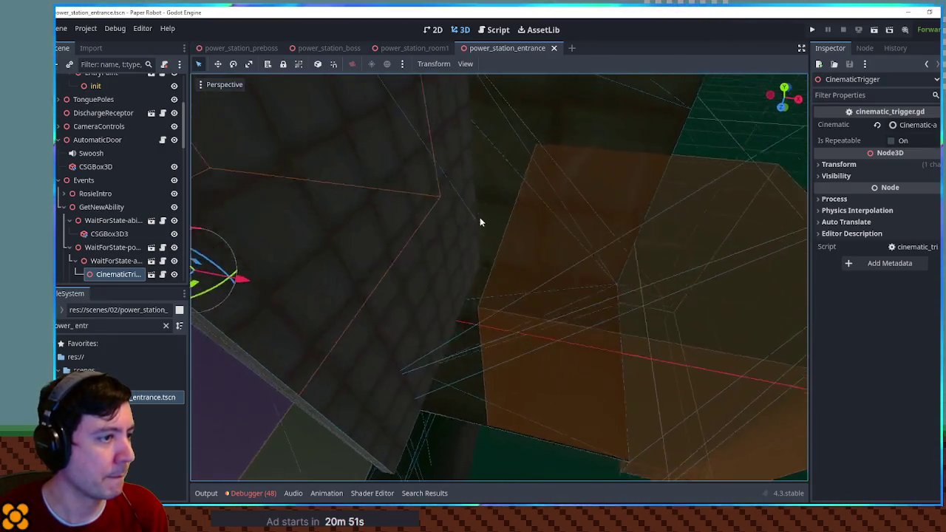
click(352, 199)
key(f)
scroll(down, 3)
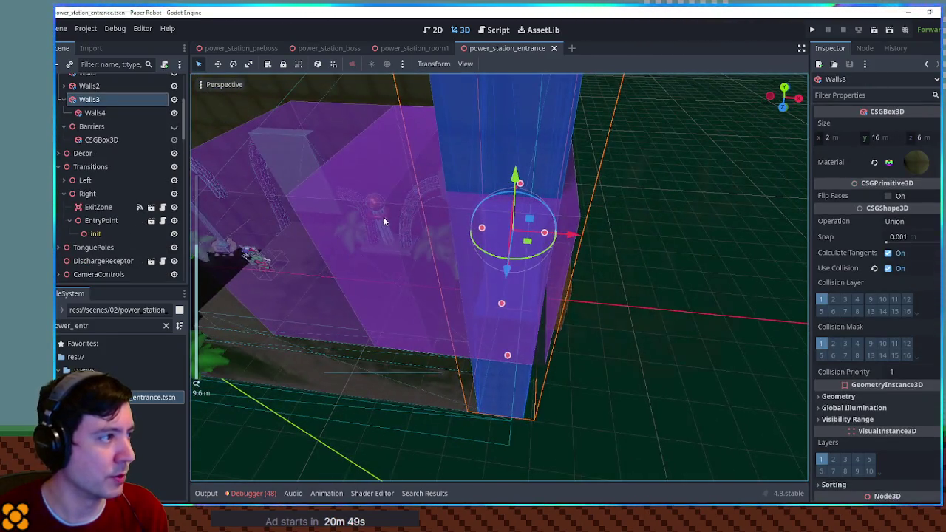
Filter the scene tree for 'doo', select AutomaticDoor and open its automatic_door.gd script.
click(111, 64)
text(doo)
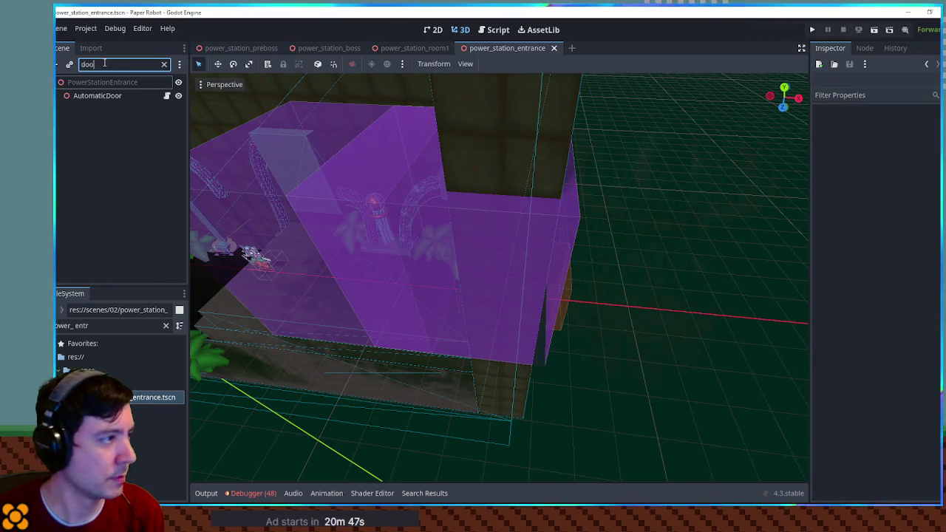
click(97, 96)
click(148, 65)
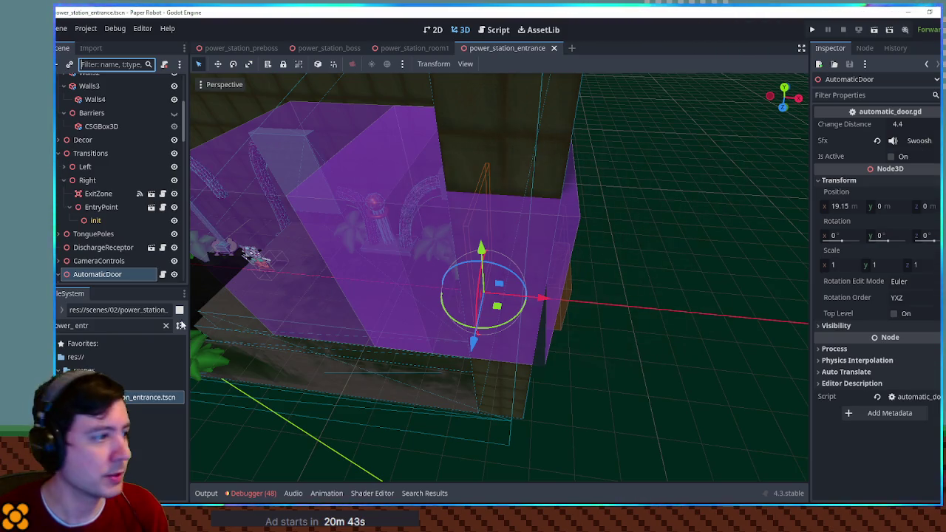
click(163, 275)
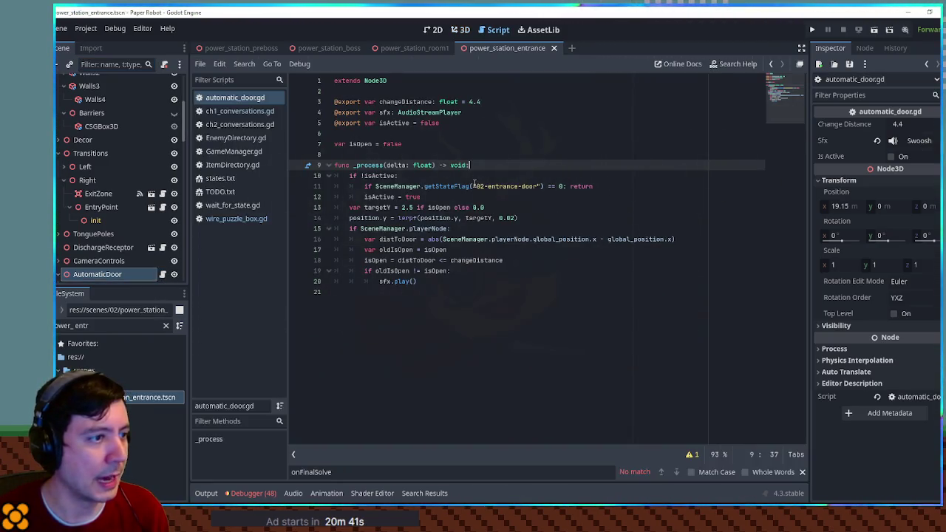
click(475, 187)
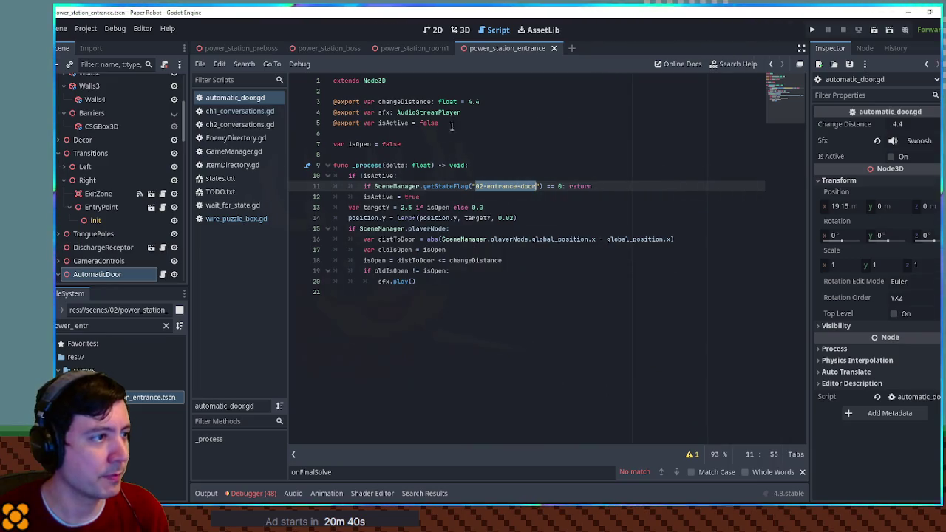
click(453, 122)
key(BackSpace)
key(Return)
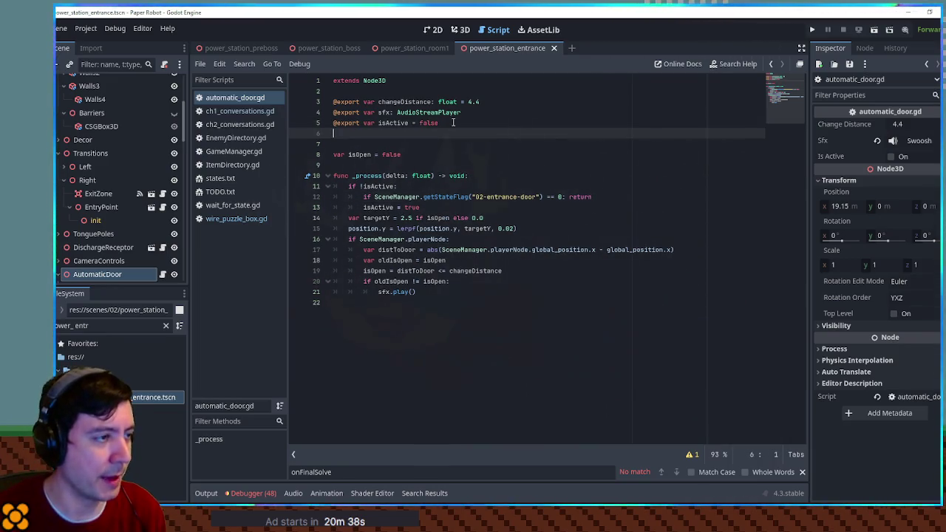
text(@expo)
text(rt var stateFlag)
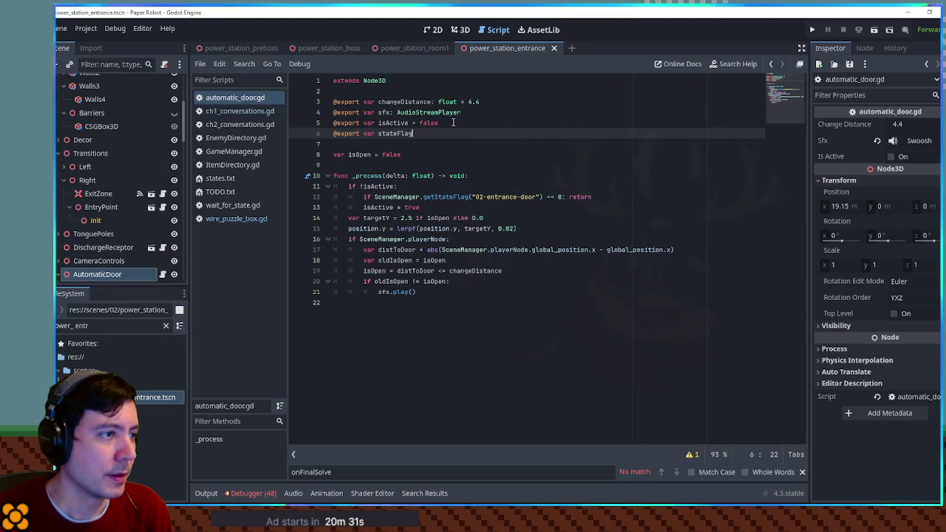
text(String = ")
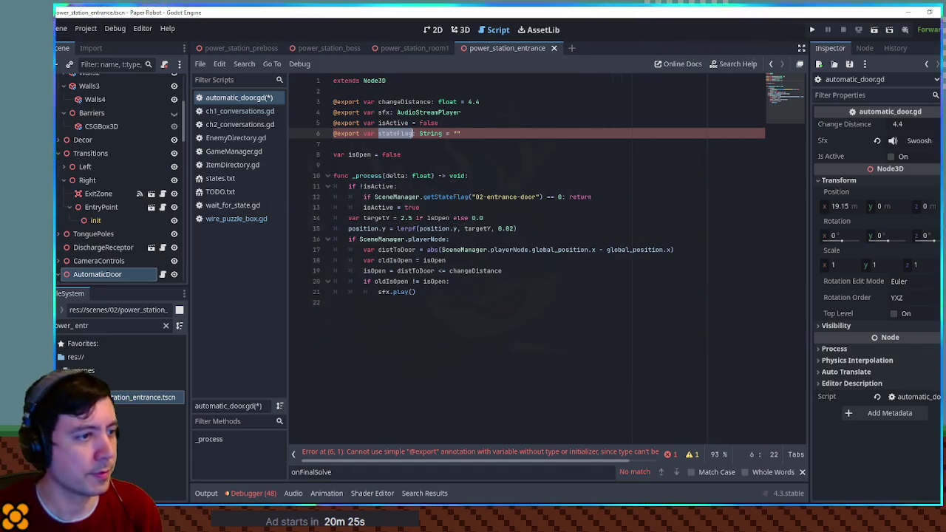
Replace the hardcoded 02-entrance-door flag with stateFlag, set State Flag to 02-entrance-door, and save.
drag(475, 197, 538, 195)
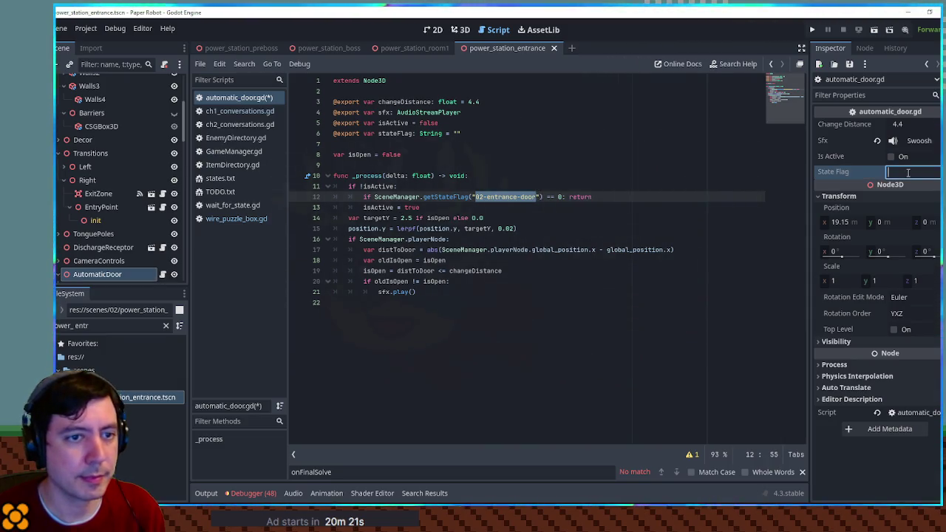
text(02-entrance-door)
click(402, 133)
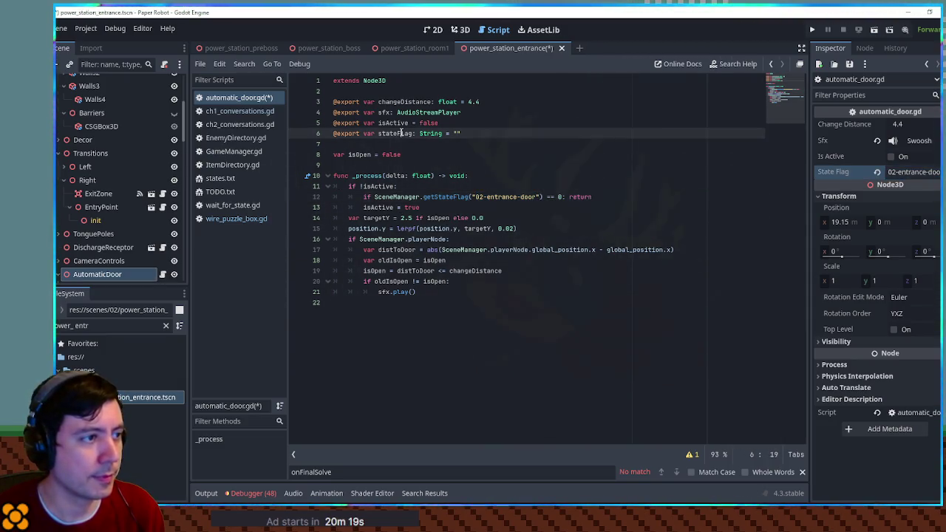
drag(474, 196, 508, 198)
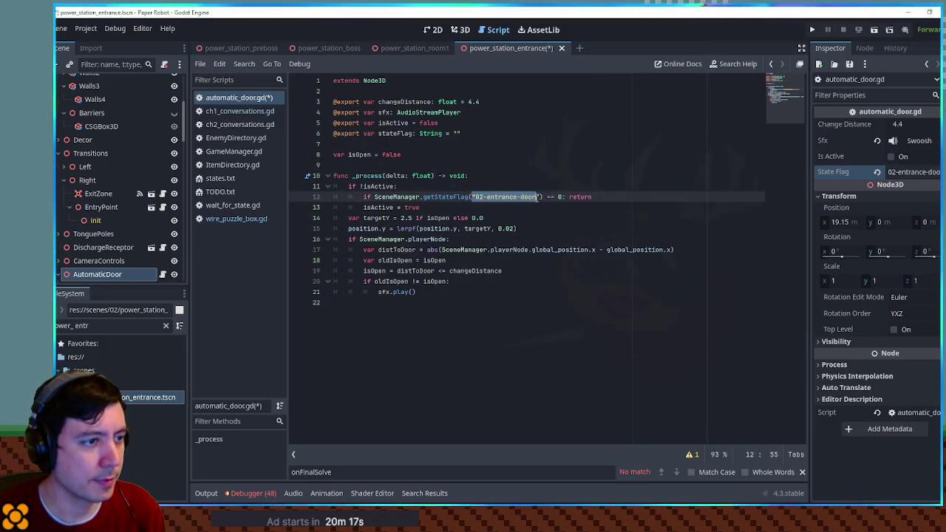
text(stateFlag)
click(506, 165)
key(ctrl+s)
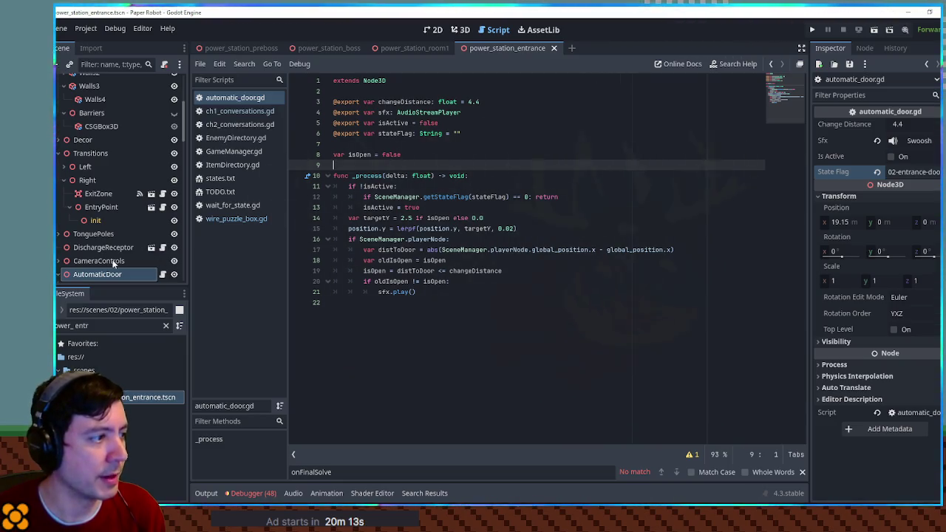
Compare the AutomaticDoor and DischargeReceptor state flags and view the entrance in 3D.
click(81, 261)
click(97, 274)
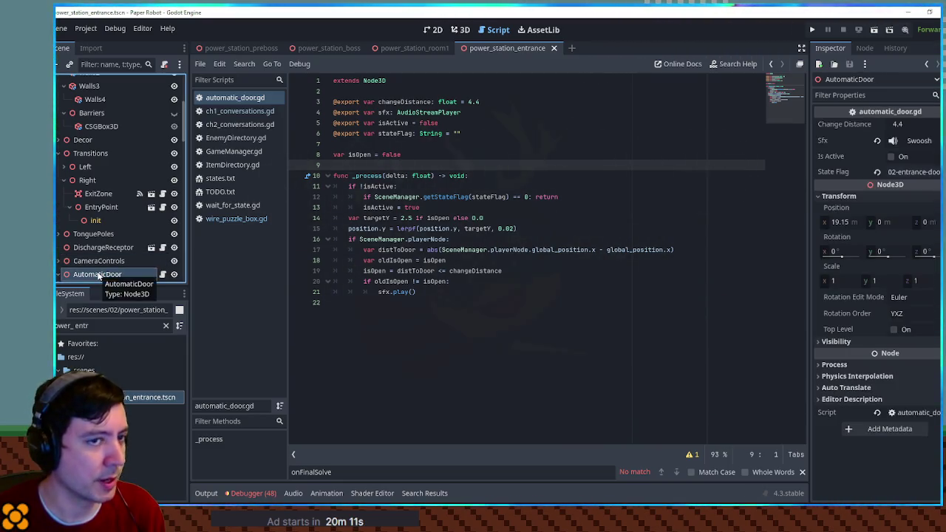
click(460, 30)
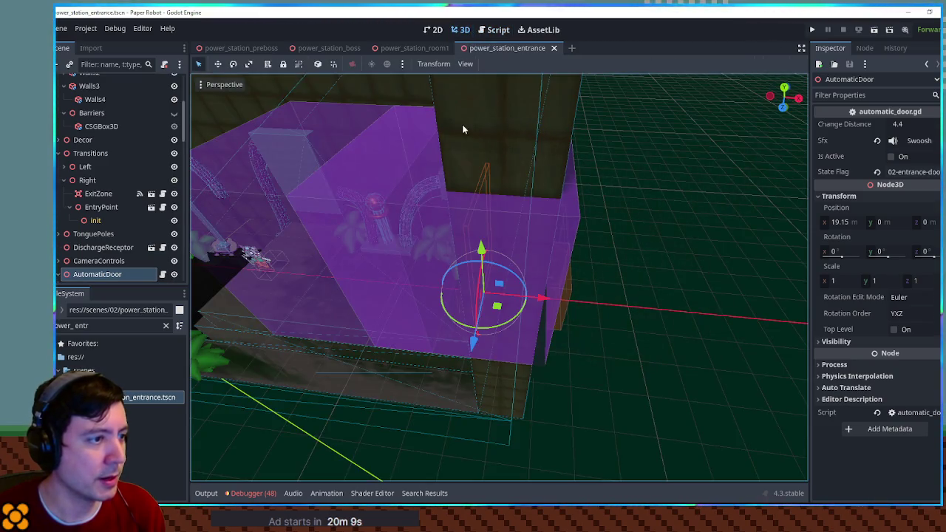
click(495, 31)
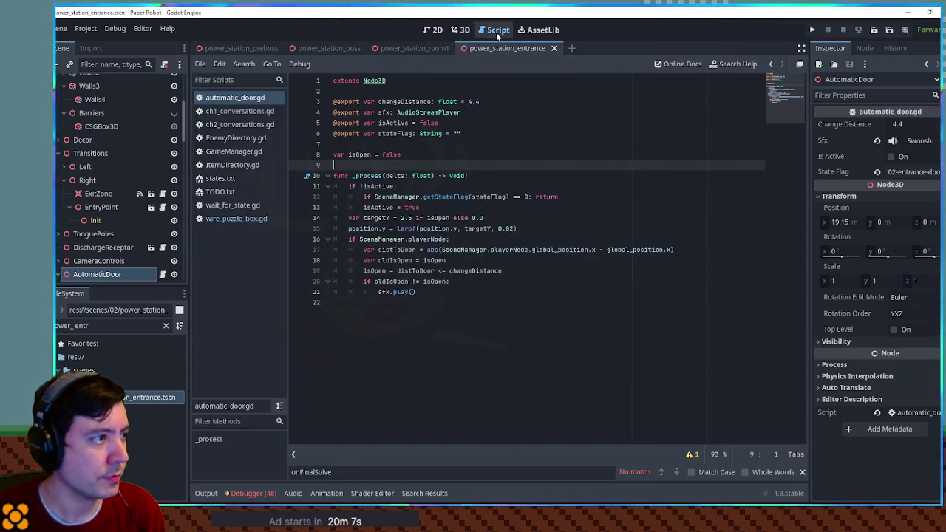
click(103, 248)
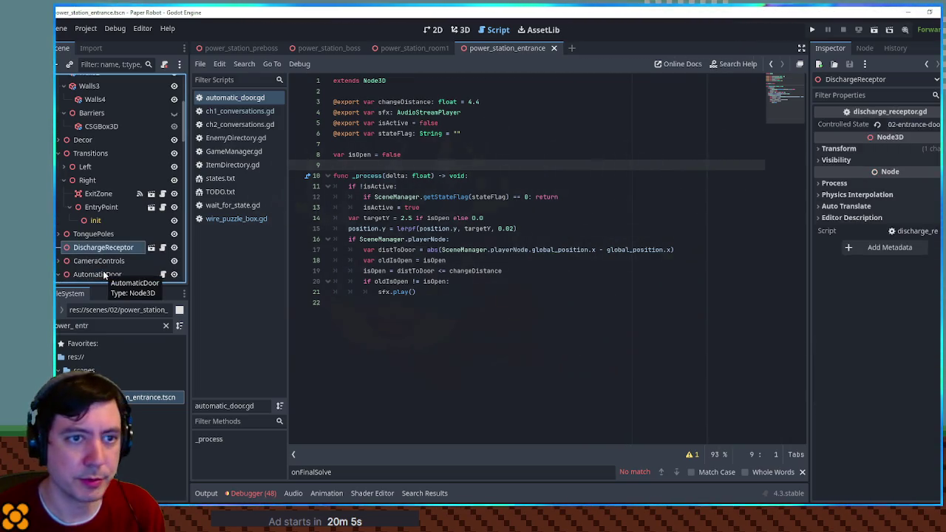
click(105, 274)
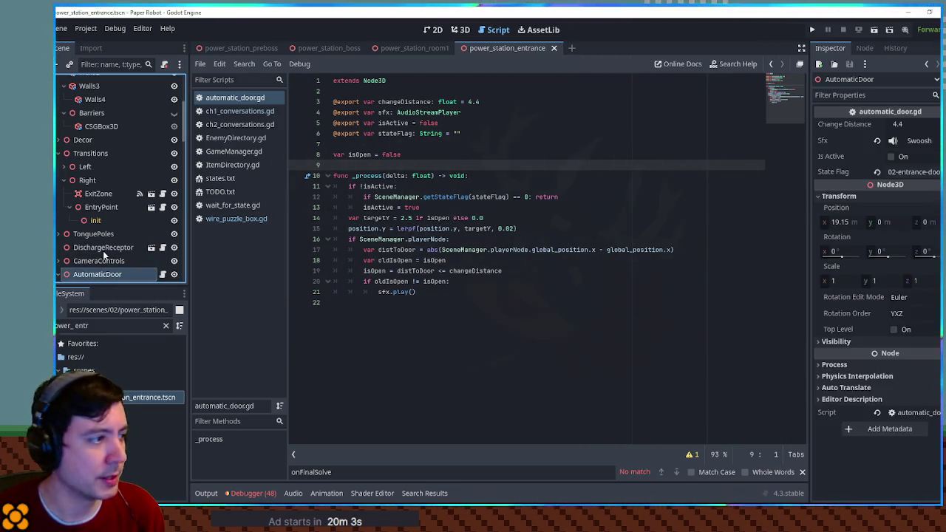
click(461, 31)
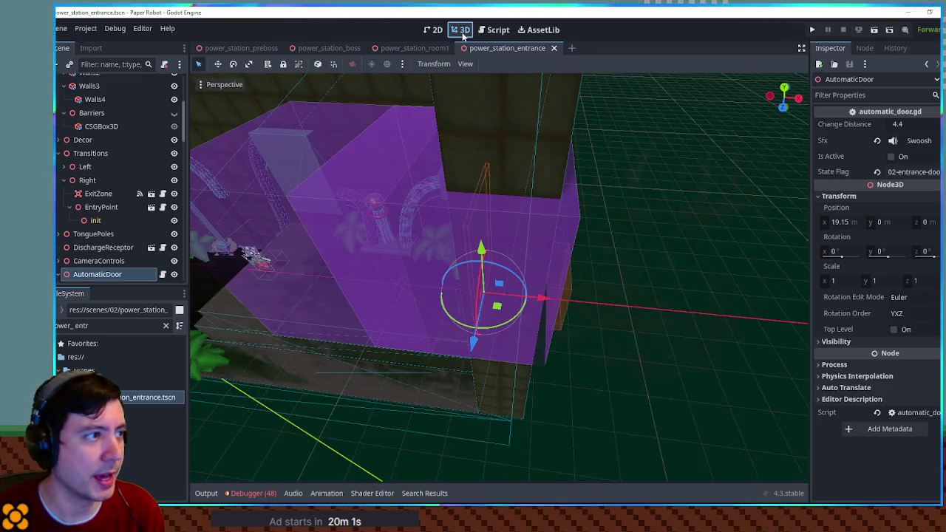
In power_station_room1, collapse the Geometry, Electrical and Enemies branches and paste AutomaticDoor under the room root.
click(406, 47)
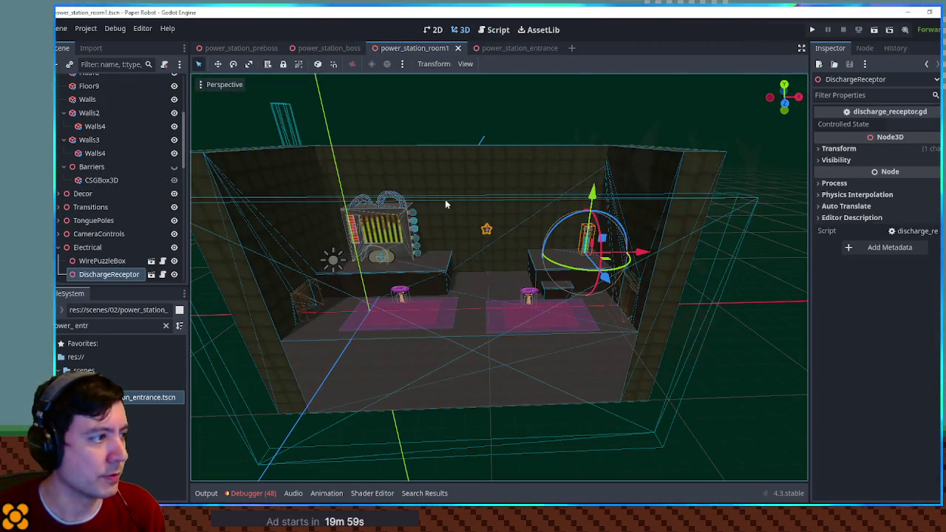
scroll(up, 3)
click(62, 123)
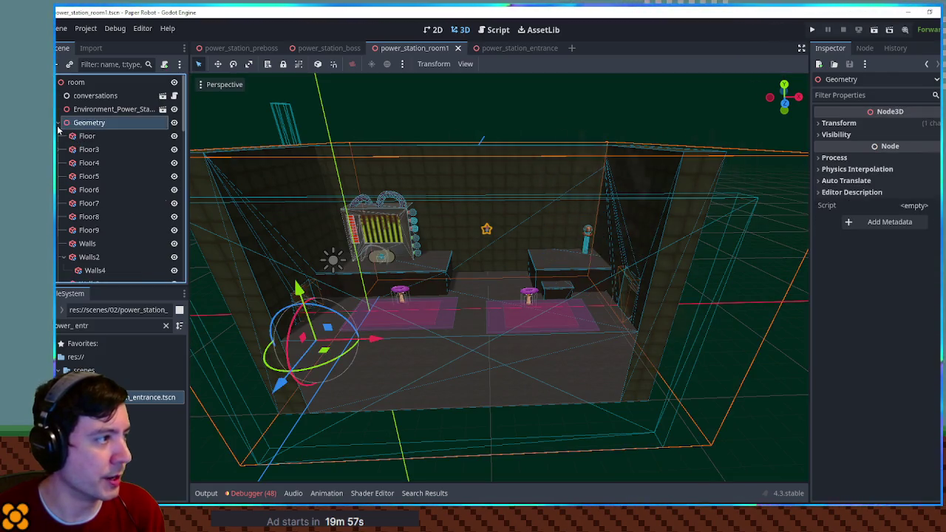
click(61, 122)
click(62, 189)
click(61, 203)
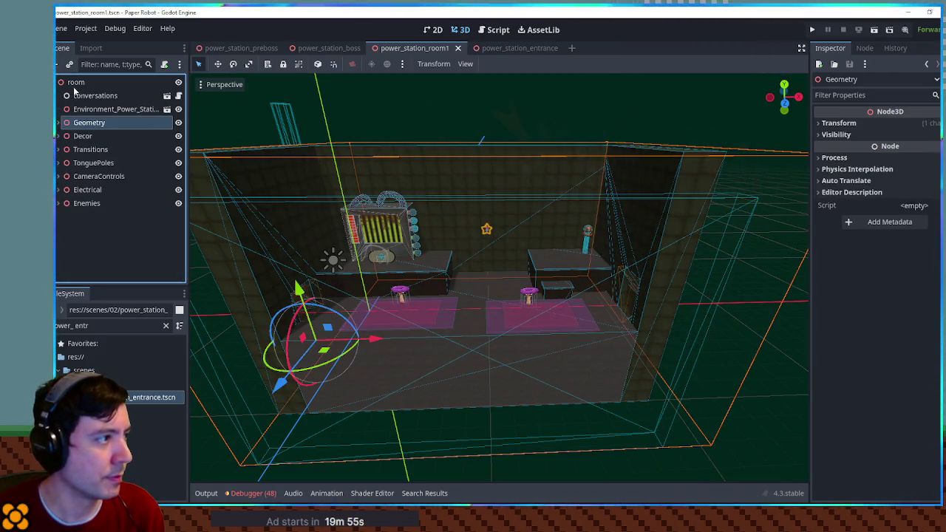
click(74, 84)
key(ctrl+v)
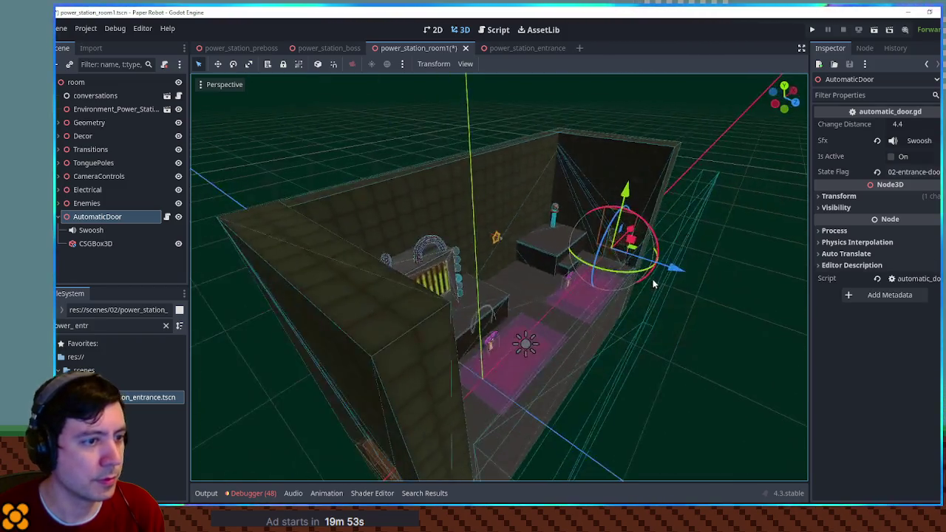
Frame and orbit the viewport to inspect the new door in its doorway.
key(f)
drag(427, 255, 610, 301)
click(442, 278)
click(544, 289)
drag(545, 288, 726, 288)
click(729, 281)
drag(661, 285, 209, 240)
scroll(up, 3)
scroll(up, 3)
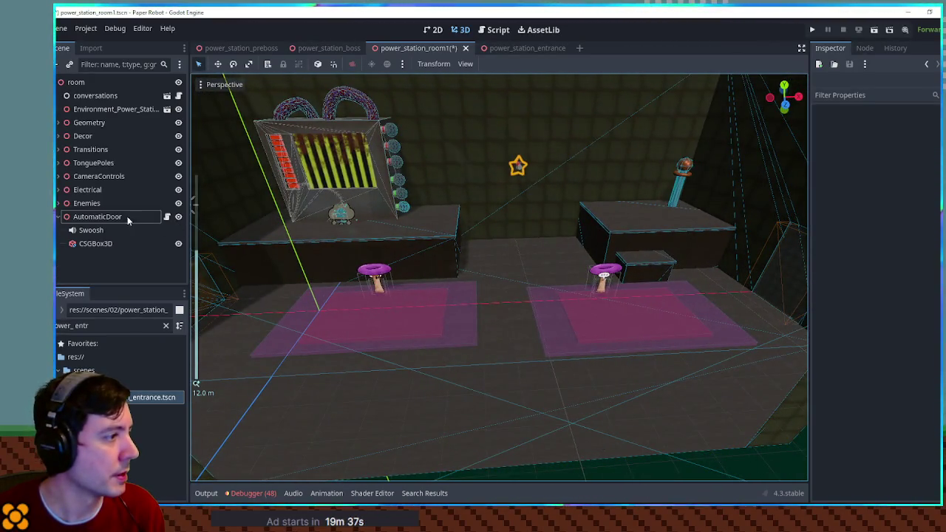
Copy AutomaticDoor's State Flag into DischargeReceptor's Controlled State, save, and run the scene with F6.
click(127, 218)
click(912, 172)
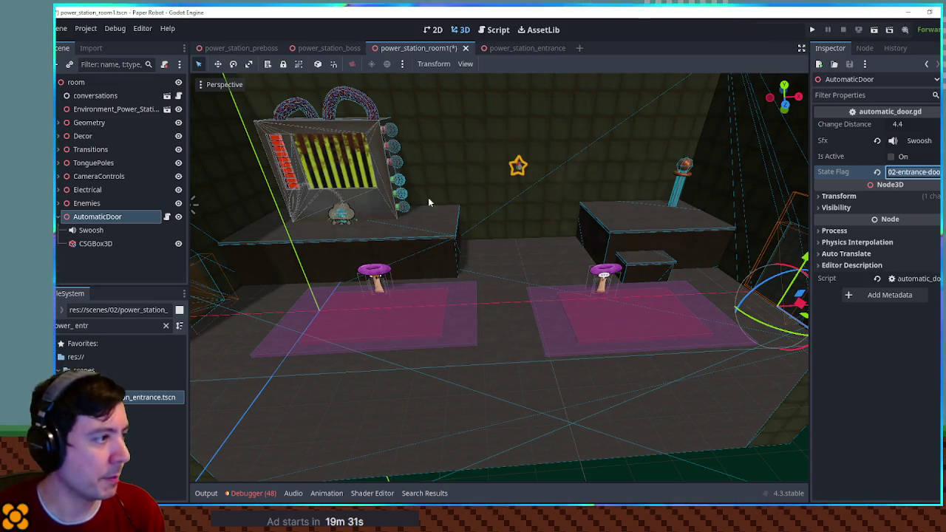
click(680, 181)
click(903, 124)
key(ctrl+v)
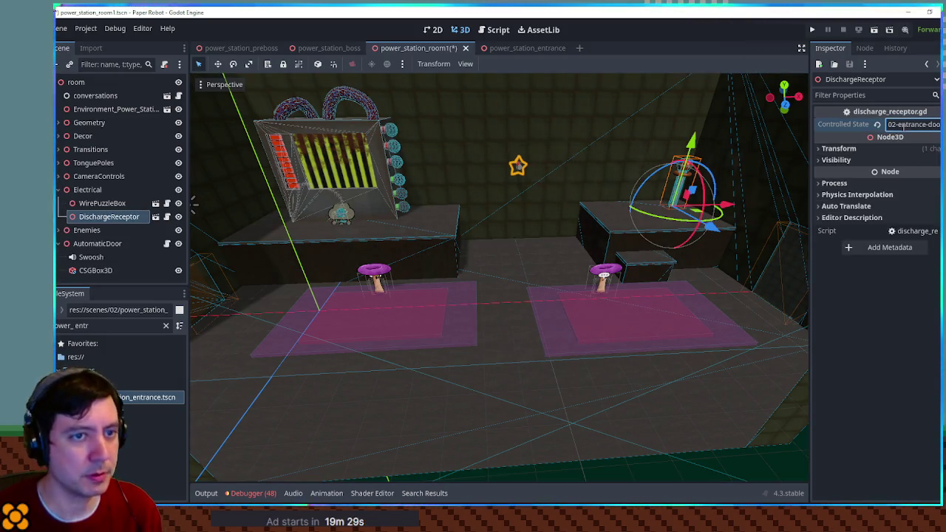
key(ctrl+s)
drag(734, 213, 642, 215)
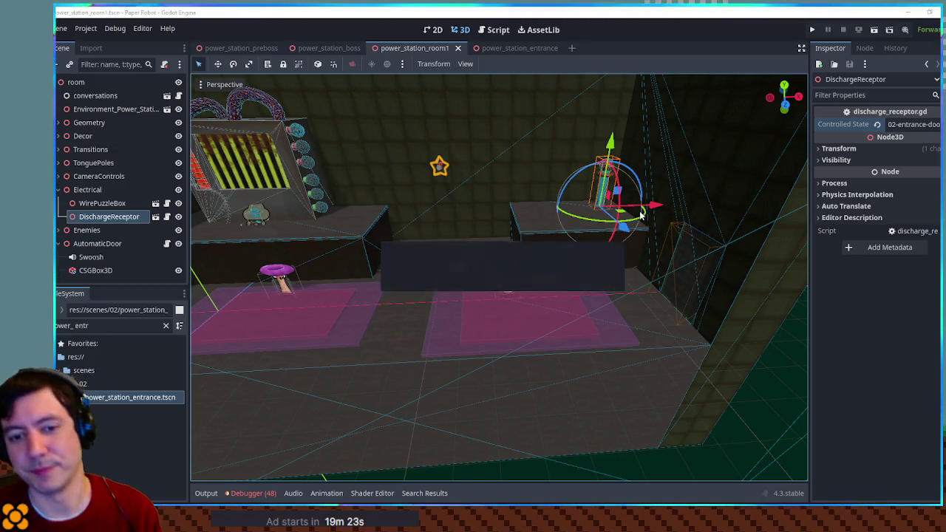
key(F6)
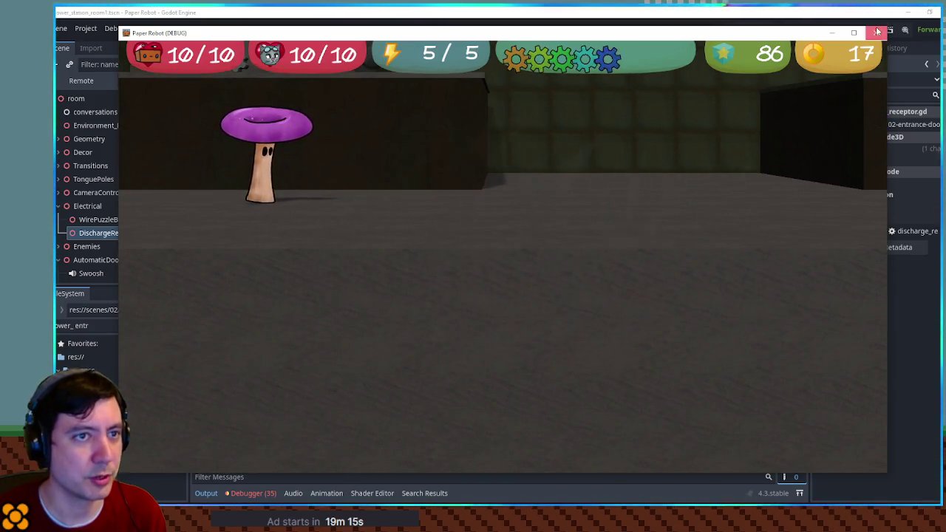
Move the Barriers CSGBox3D 2 m back along Z, hide the Barriers group, and save.
click(877, 31)
click(61, 123)
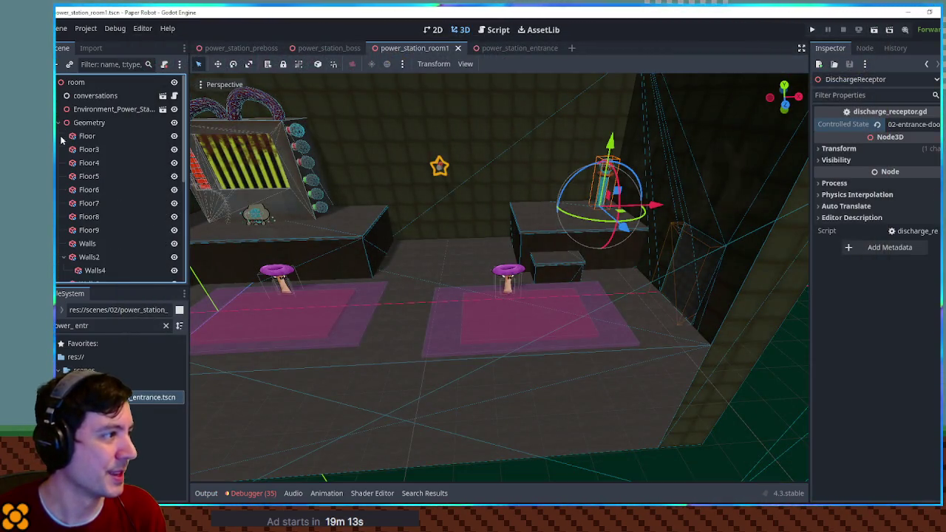
scroll(down, 3)
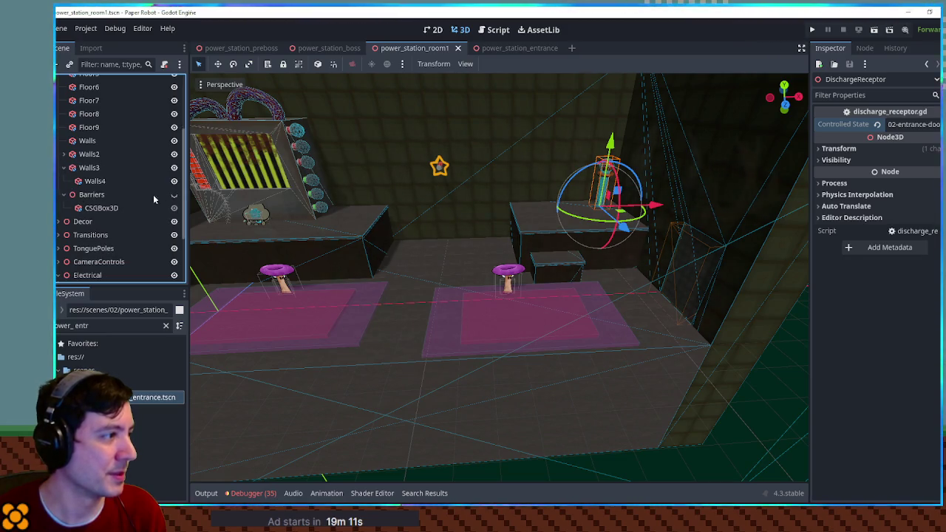
scroll(down, 3)
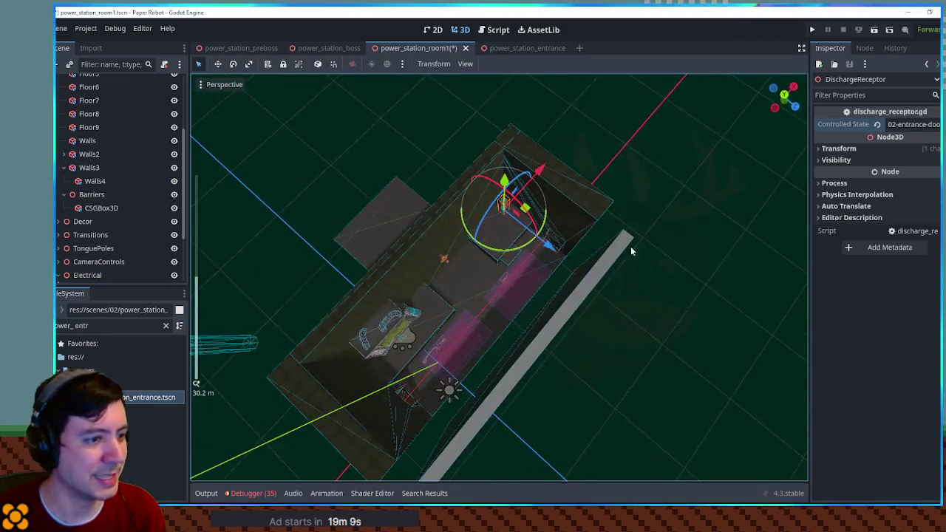
click(623, 250)
drag(565, 390, 550, 375)
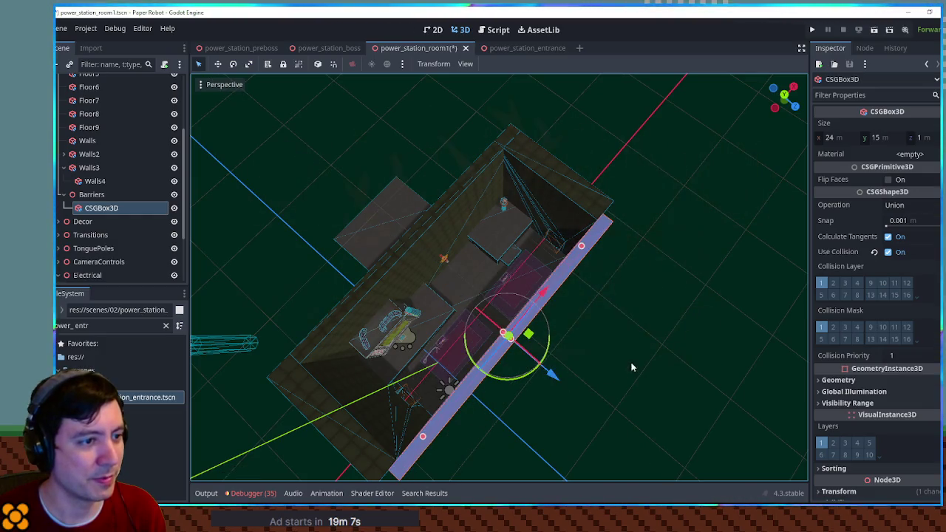
drag(632, 368, 231, 193)
click(174, 195)
key(ctrl+s)
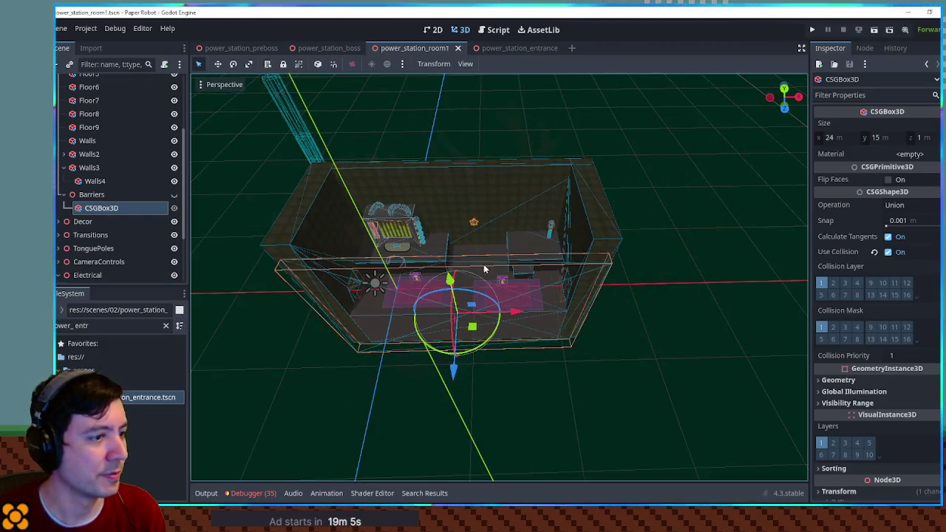
Playtest the room, walking the cat right and jumping beside the robot, then stop the game.
key(F6)
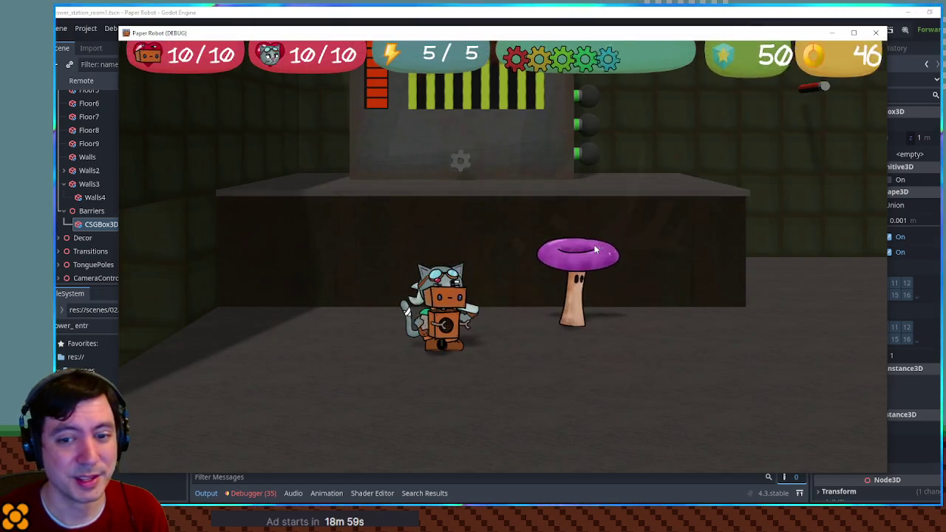
key(Right)
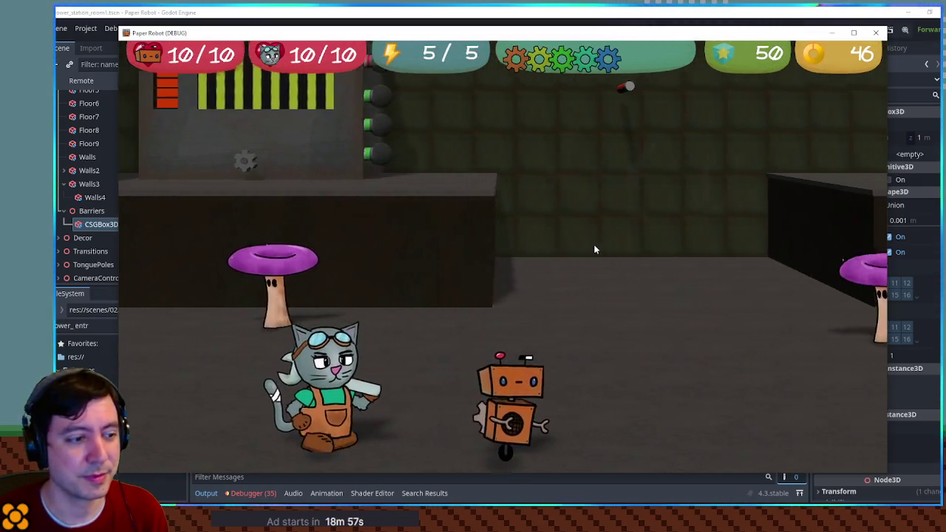
key(Right)
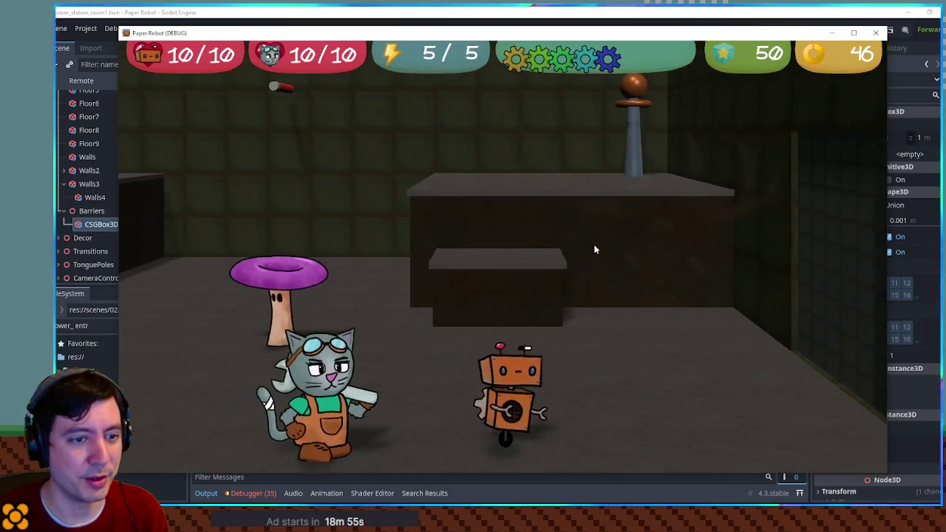
key(Right)
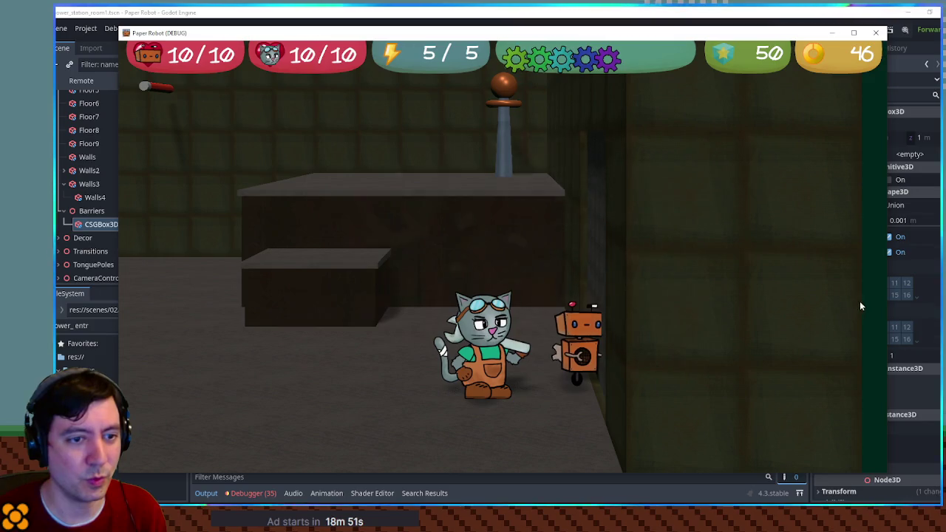
key(Right)
key(space)
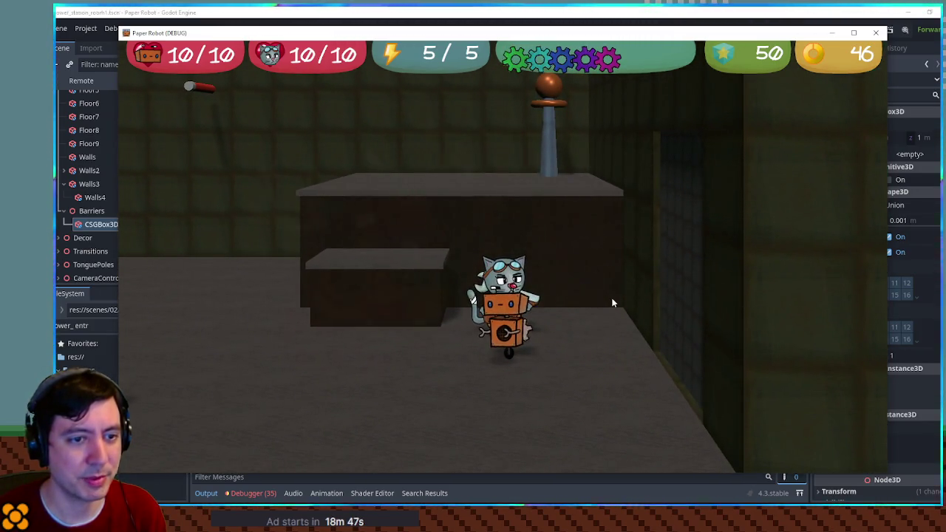
key(space)
key(F8)
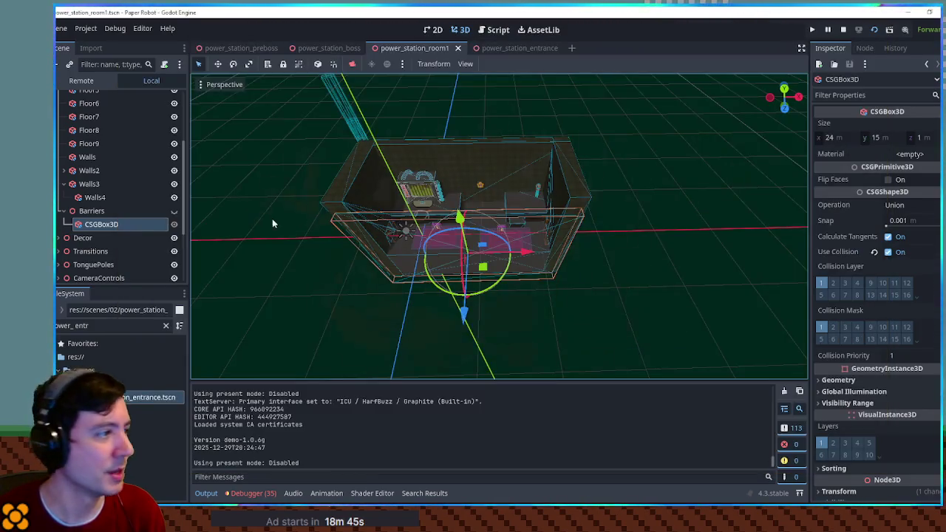
Shift CameraBounds Max -0.4 m along X and rerun the scene with F6.
scroll(down, 3)
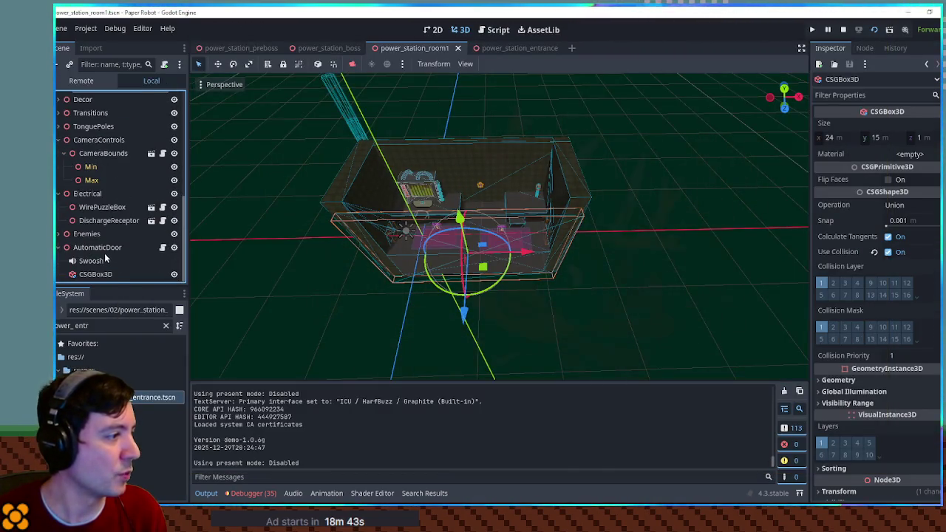
click(91, 180)
key(f)
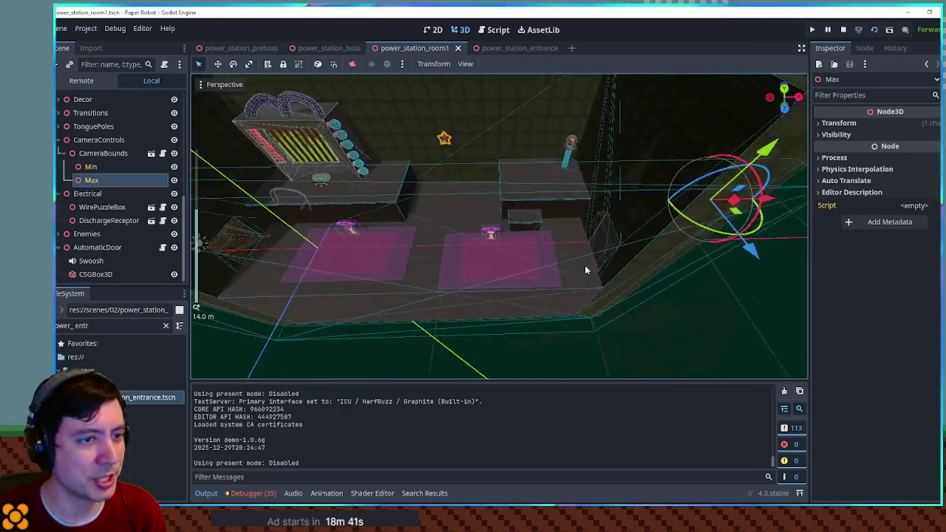
scroll(up, 3)
drag(547, 184, 481, 186)
key(F6)
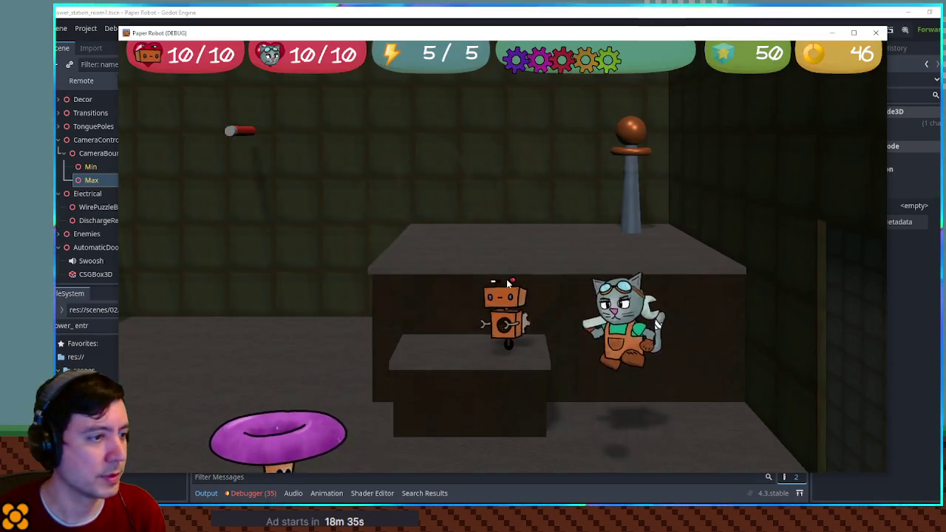
In the running game, use the debug Set Values page to unlock Leon and charge the player.
key(space)
key(Left)
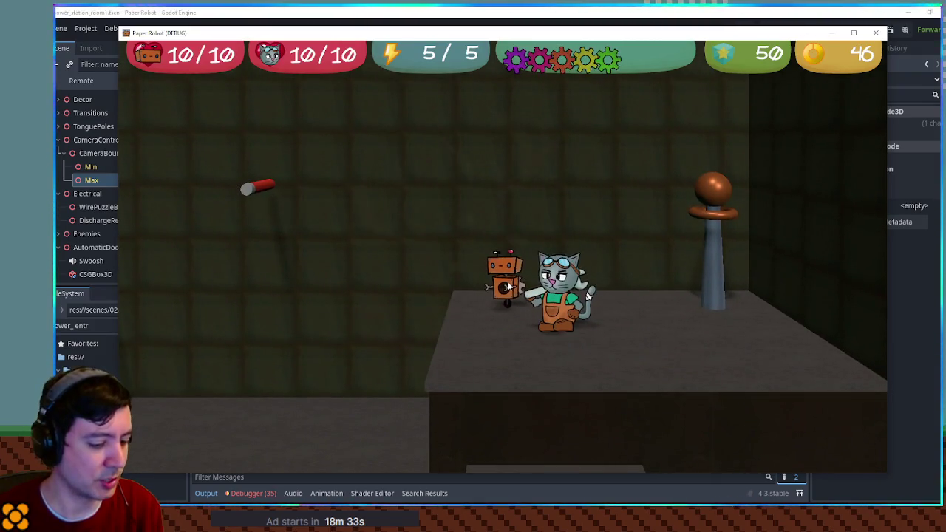
key(F1)
click(302, 71)
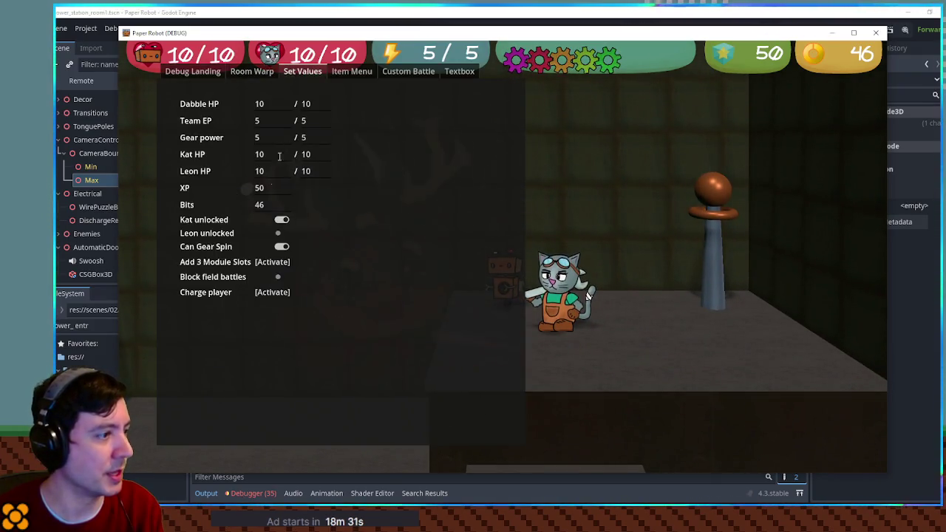
click(275, 233)
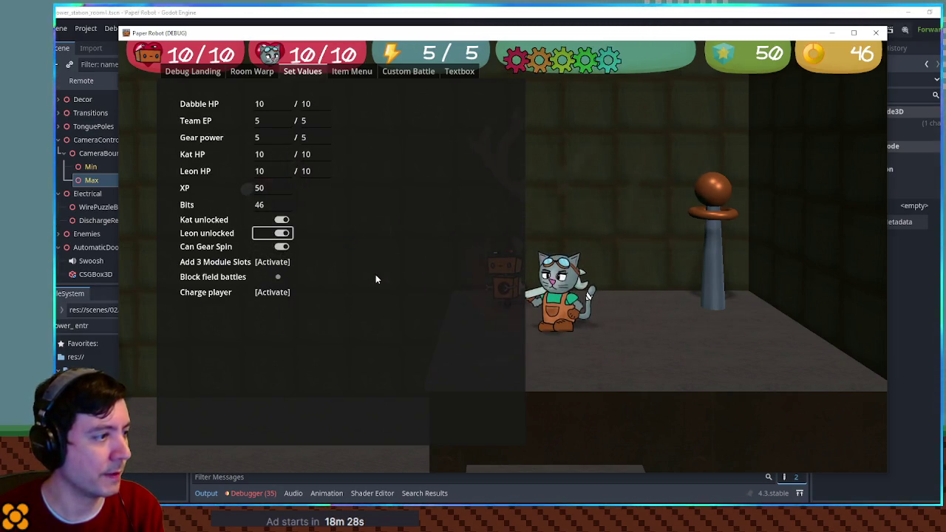
key(Escape)
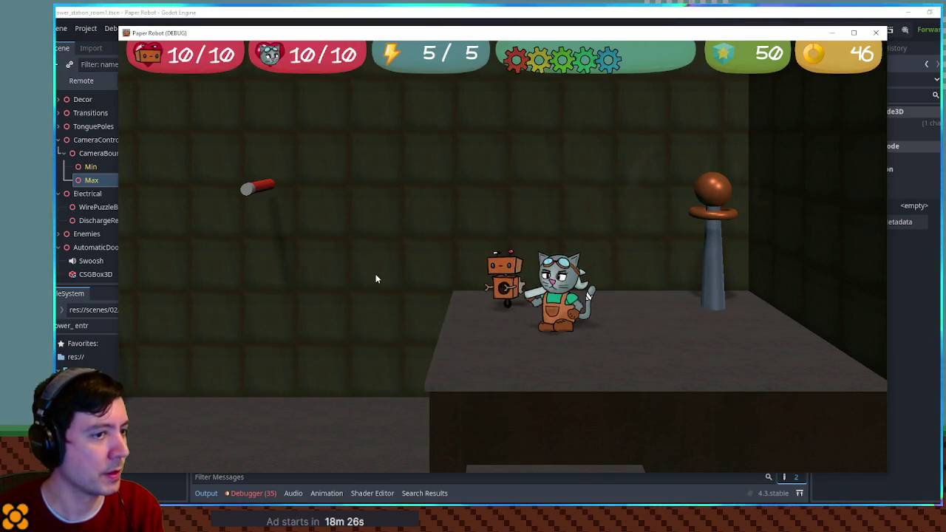
key(Escape)
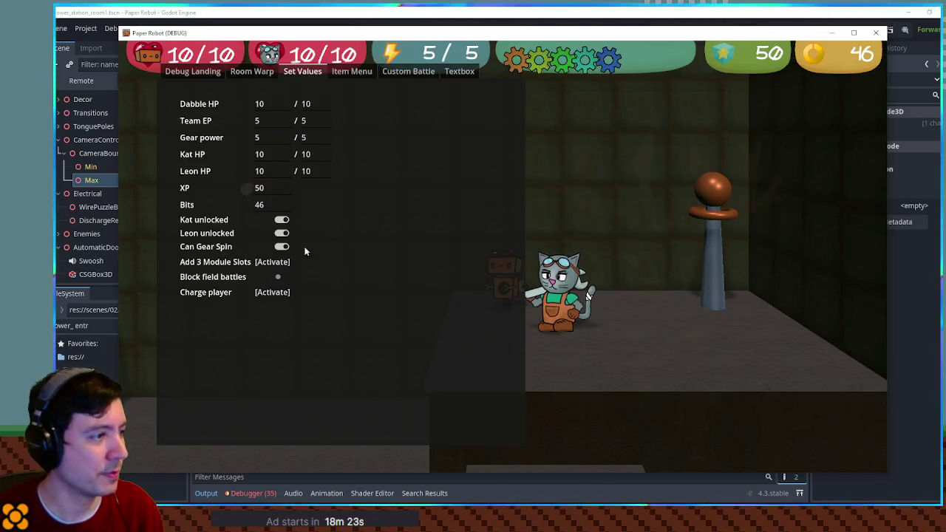
click(278, 296)
key(Escape)
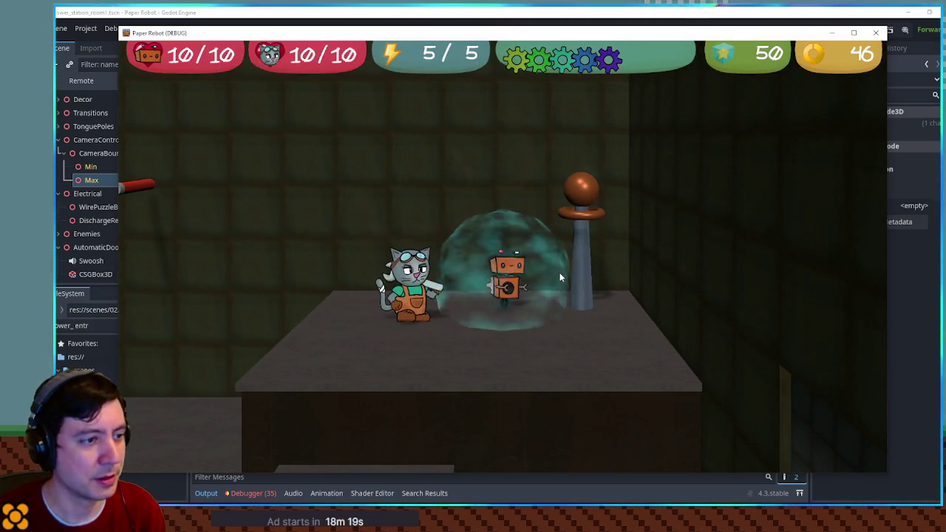
Walk the cat down and right out through the room's exit, then close the game.
key(Down)
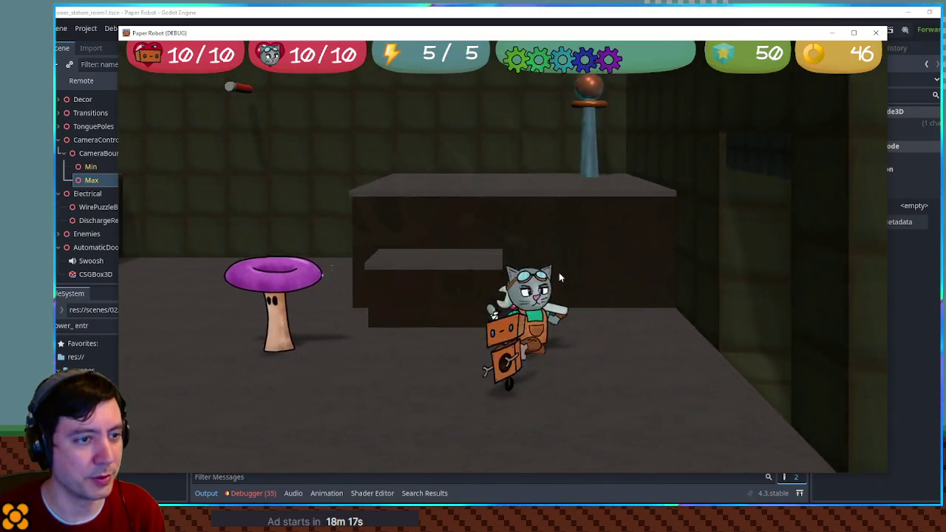
key(Right)
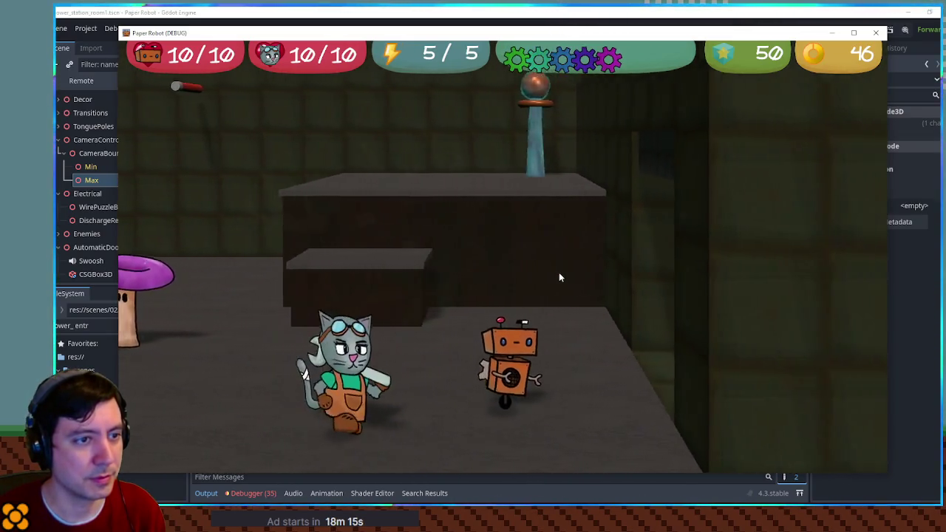
key(Right)
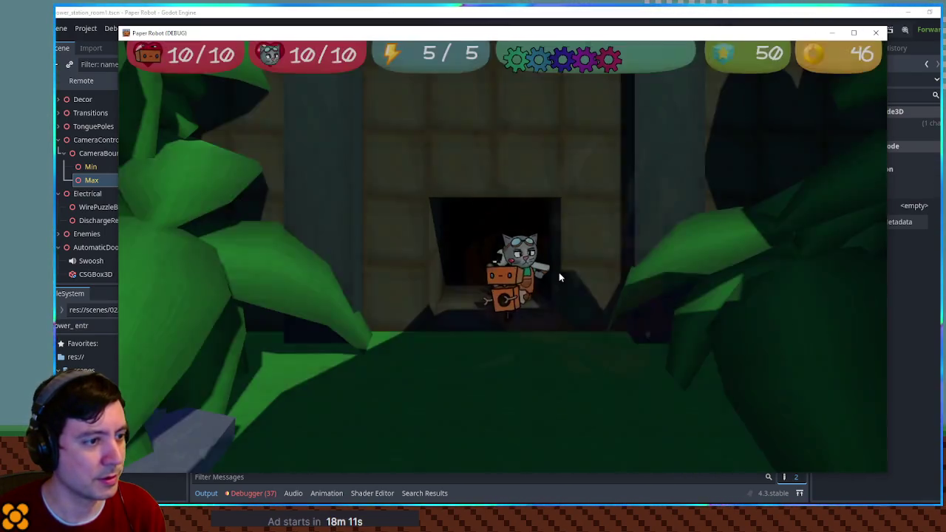
click(880, 33)
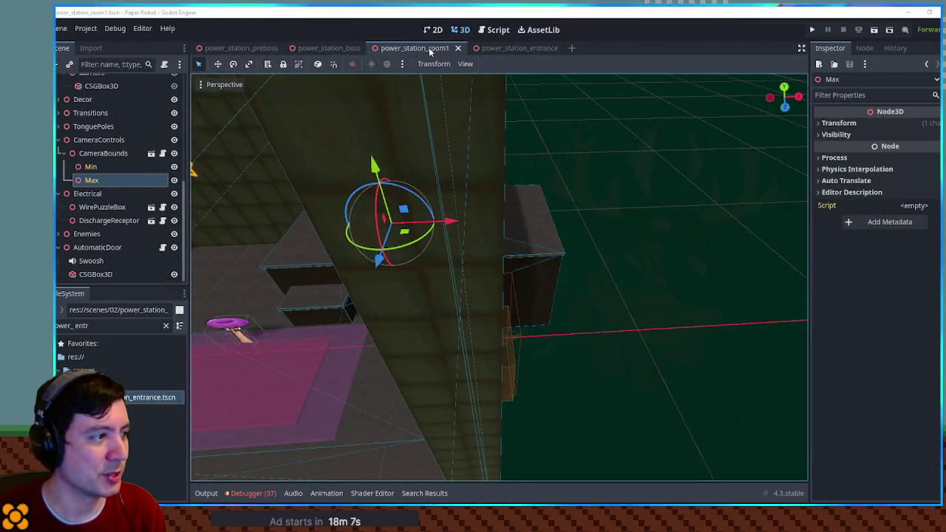
Point the Right ExitZone at room2 and set the Right EntryPoint's Entry Code to 'right', then save.
click(90, 325)
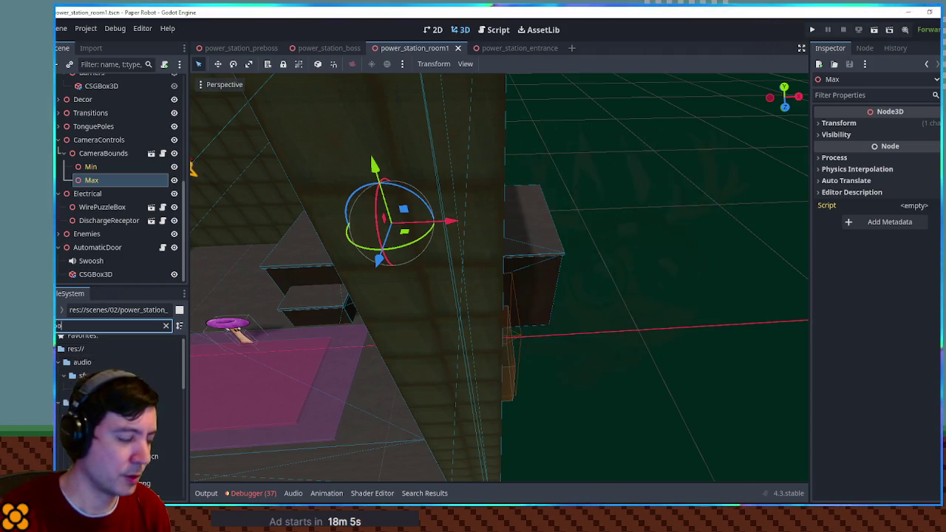
text(om 2)
key(F2)
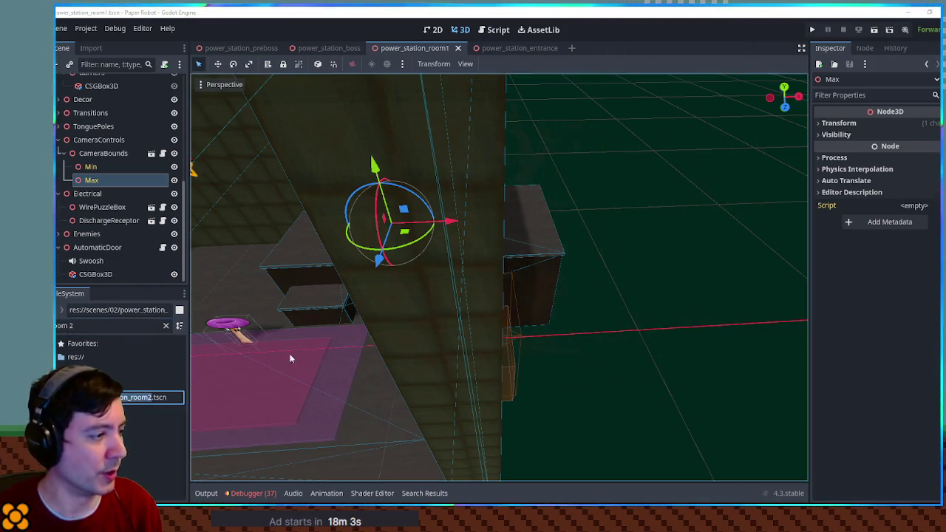
click(447, 338)
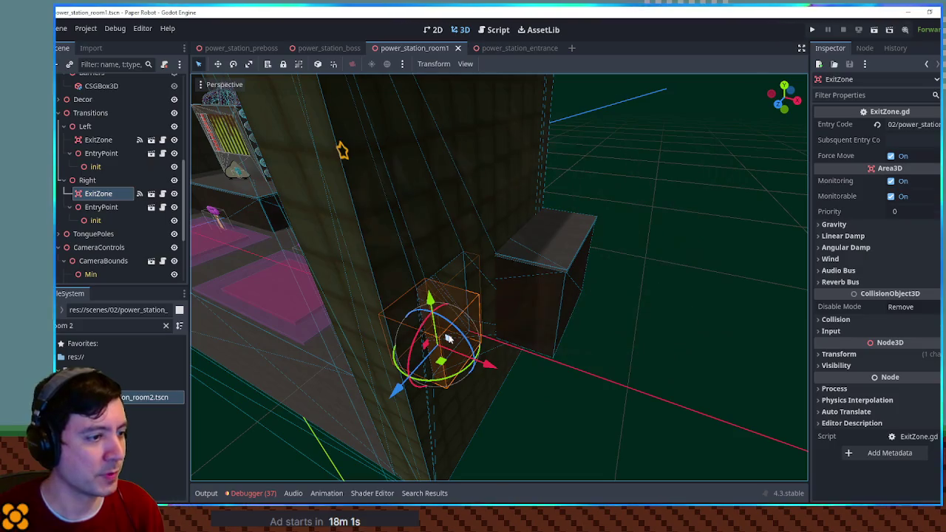
double_click(899, 124)
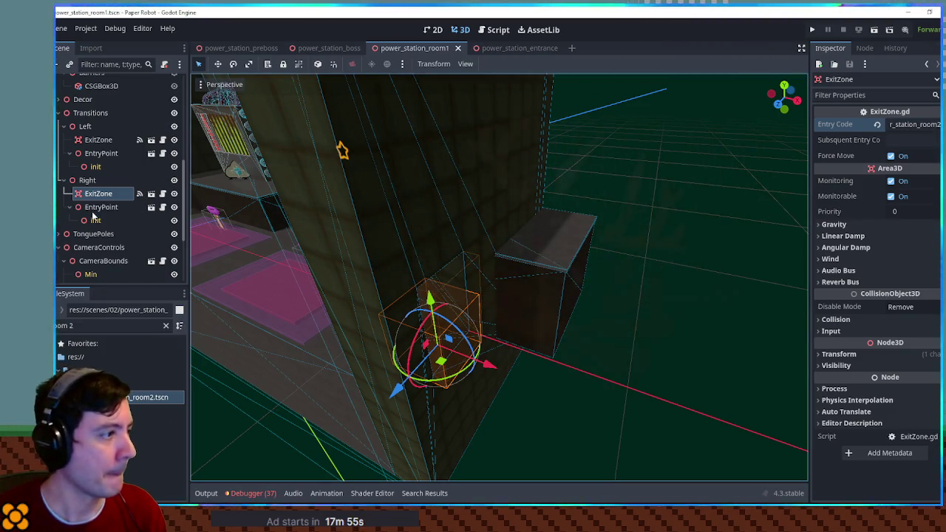
click(91, 206)
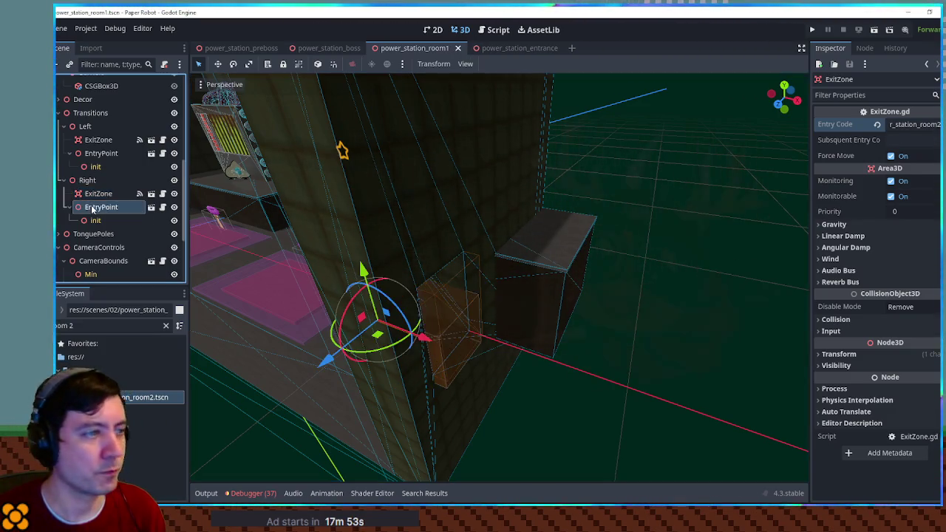
double_click(899, 124)
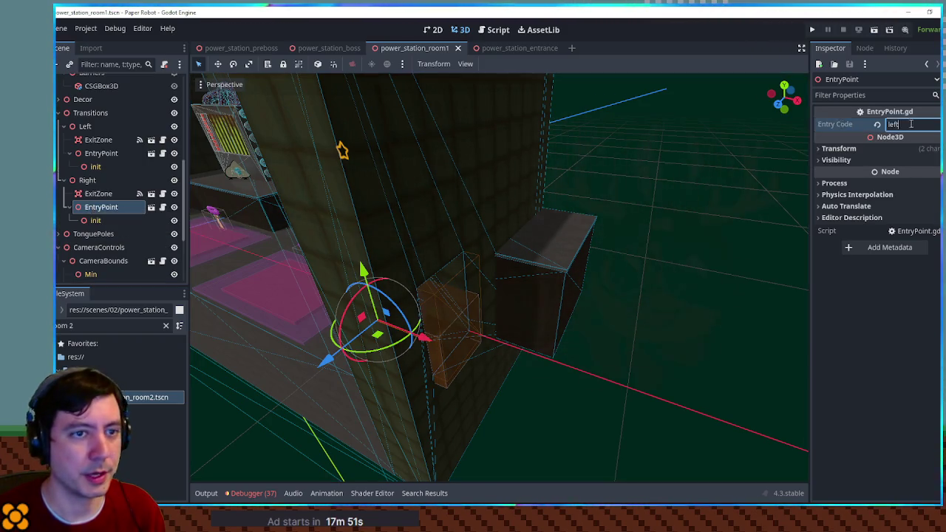
text(right)
key(Return)
key(ctrl+s)
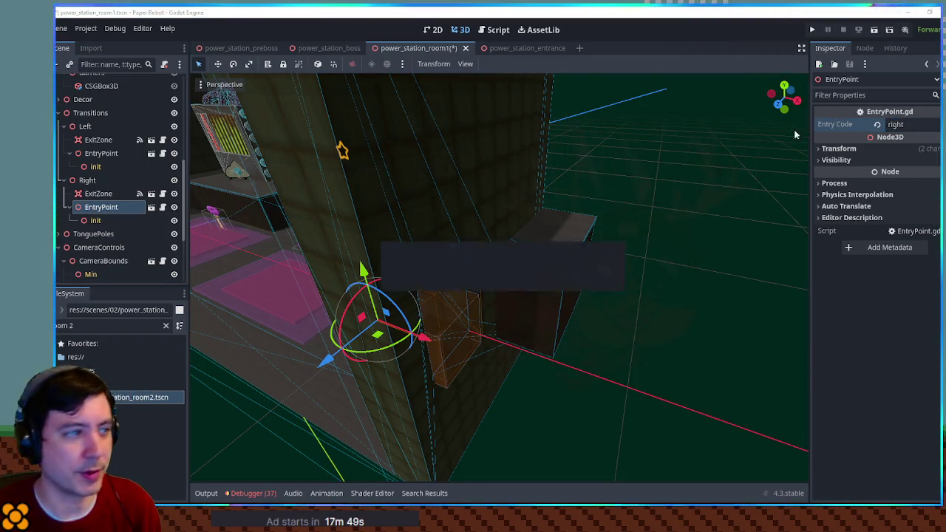
Point the Left ExitZone's Entry Code at power_station_entrance, save, and launch a playtest.
click(102, 153)
click(101, 140)
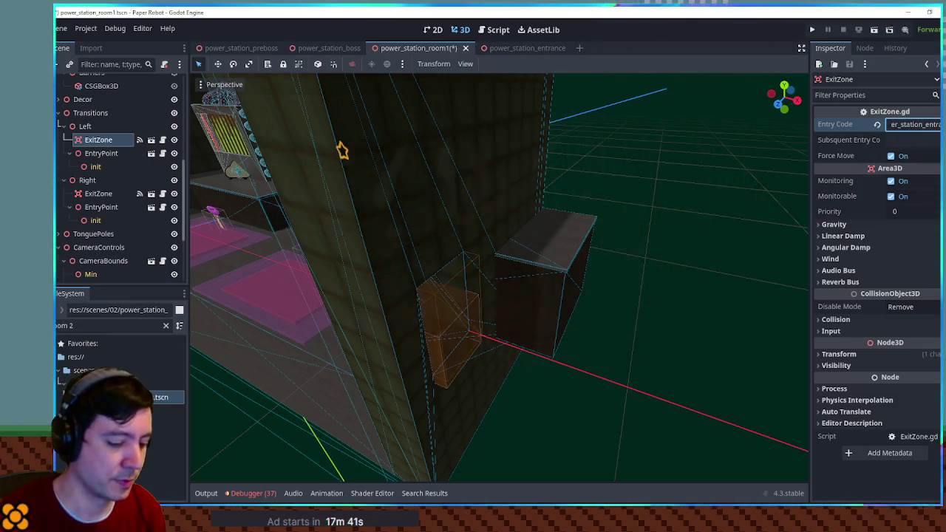
key(Return)
key(ctrl+s)
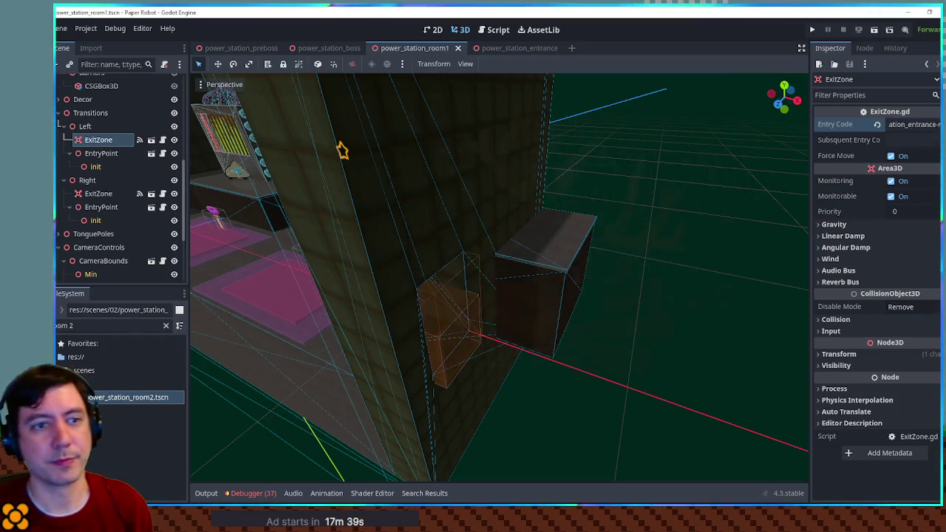
drag(669, 162, 670, 200)
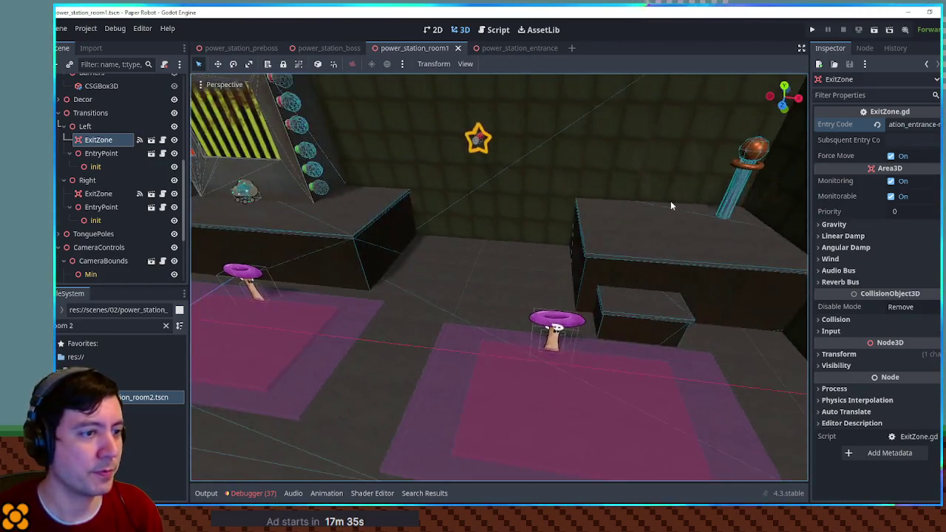
scroll(down, 3)
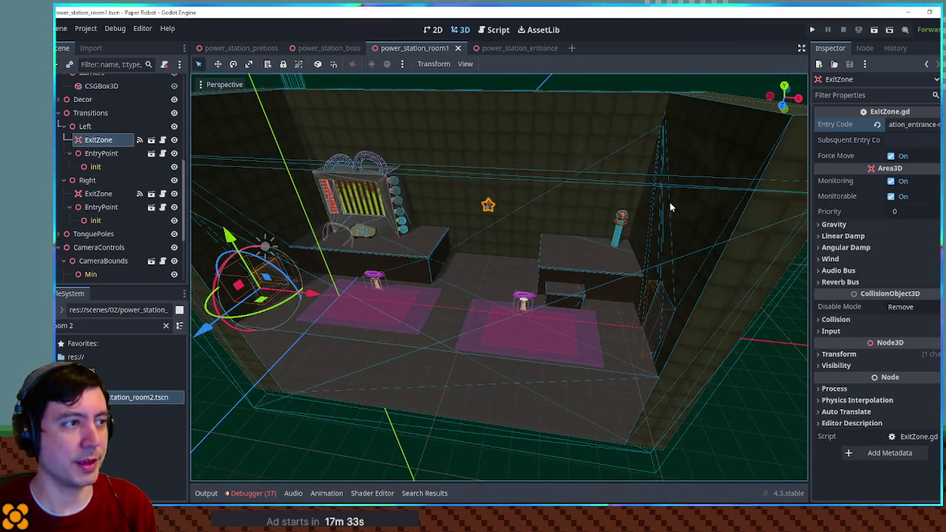
key(F6)
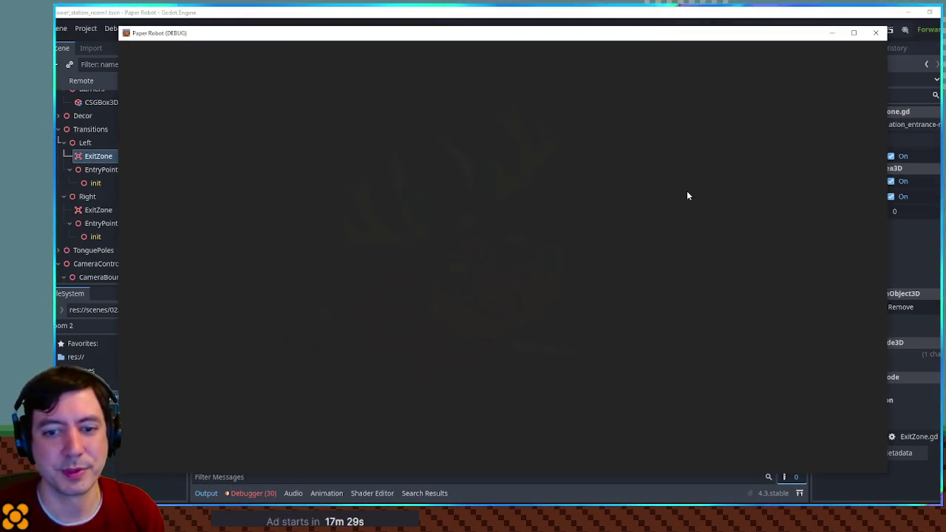
End the playtest, then move CameraBounds Min one unit toward negative X in Top view.
key(a)
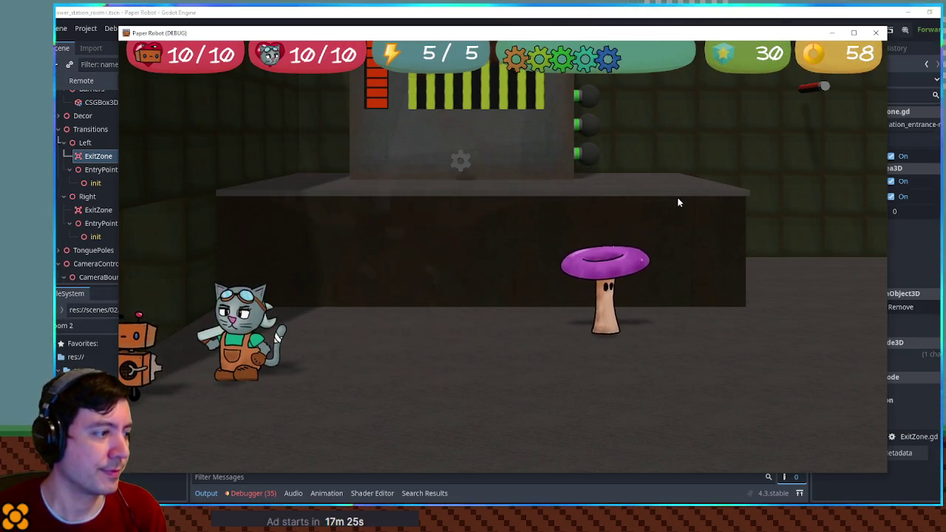
key(F8)
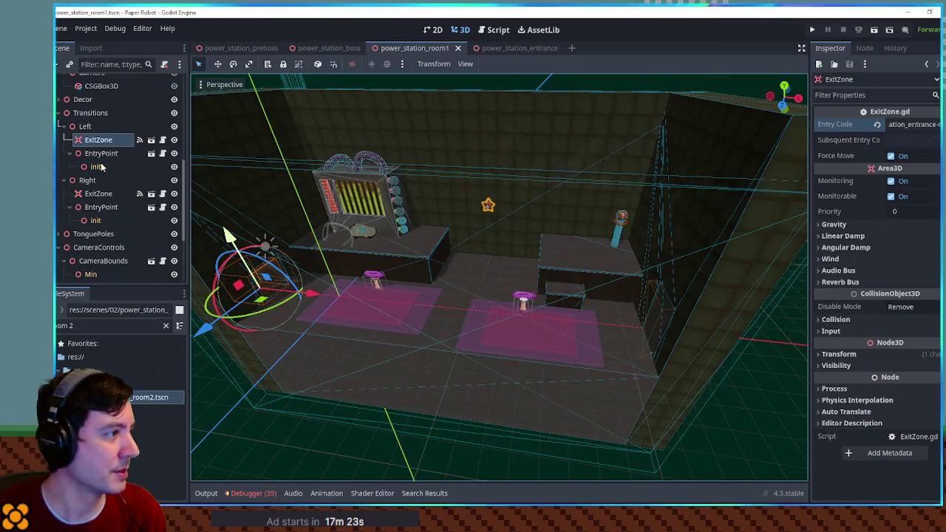
click(65, 113)
double_click(90, 167)
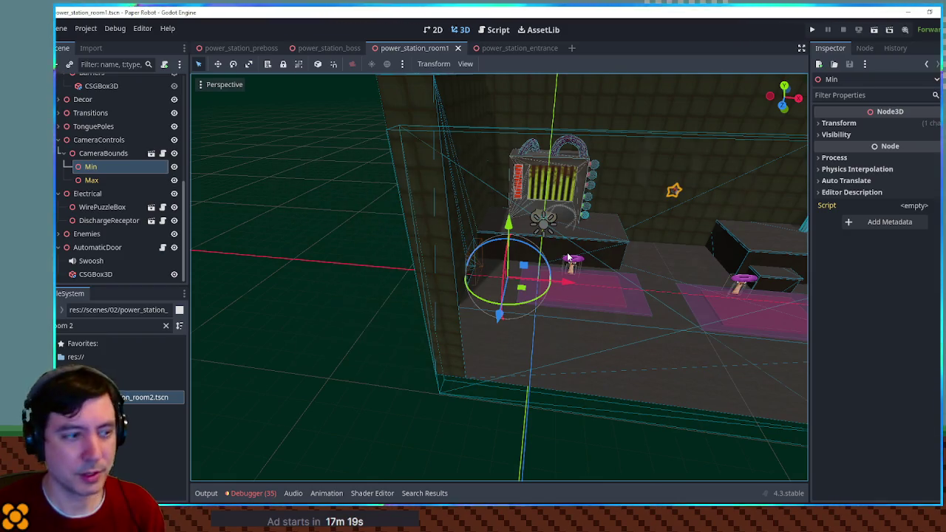
key(KP_7)
drag(567, 253, 107, 220)
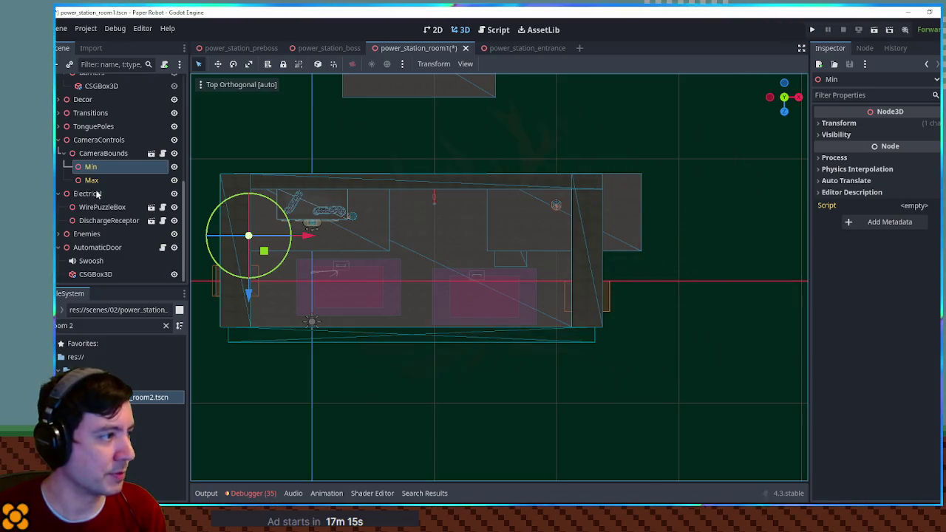
click(91, 181)
click(90, 167)
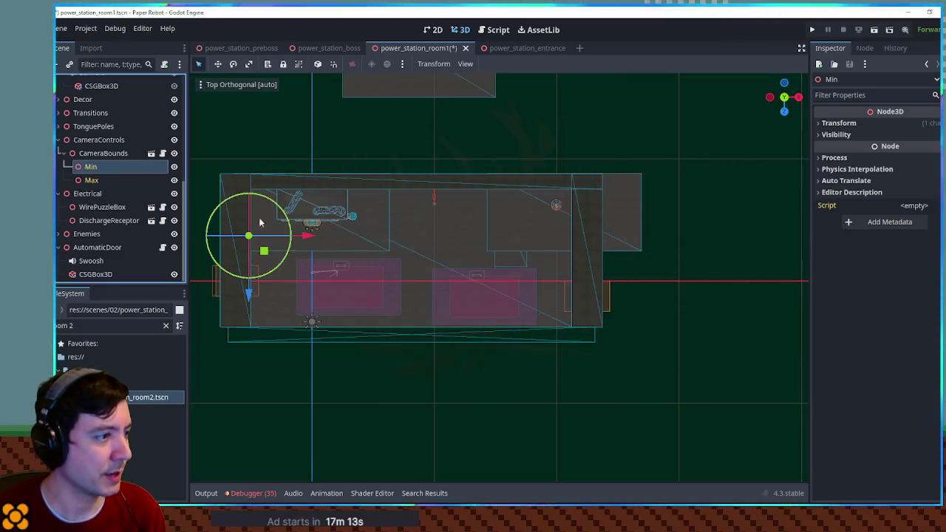
Run the scene and walk the cat across room1 and onto the raised platform.
key(F6)
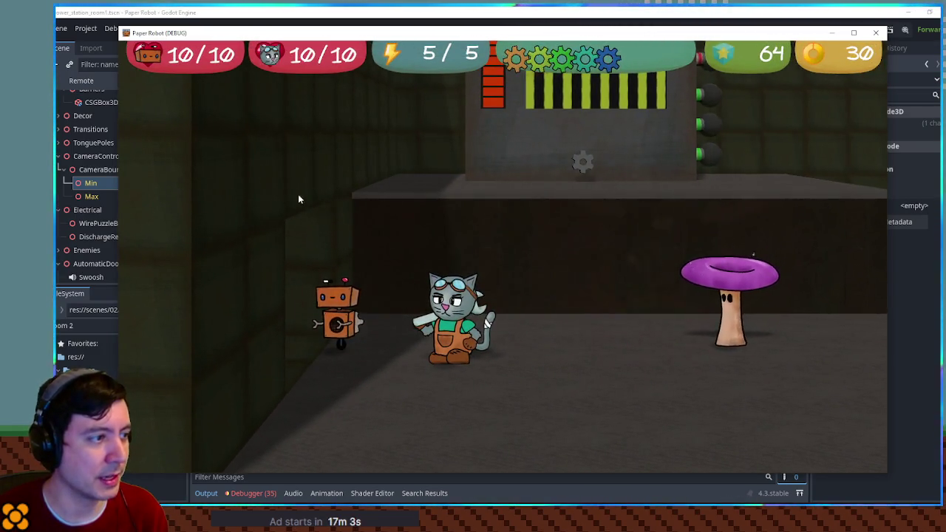
key(d)
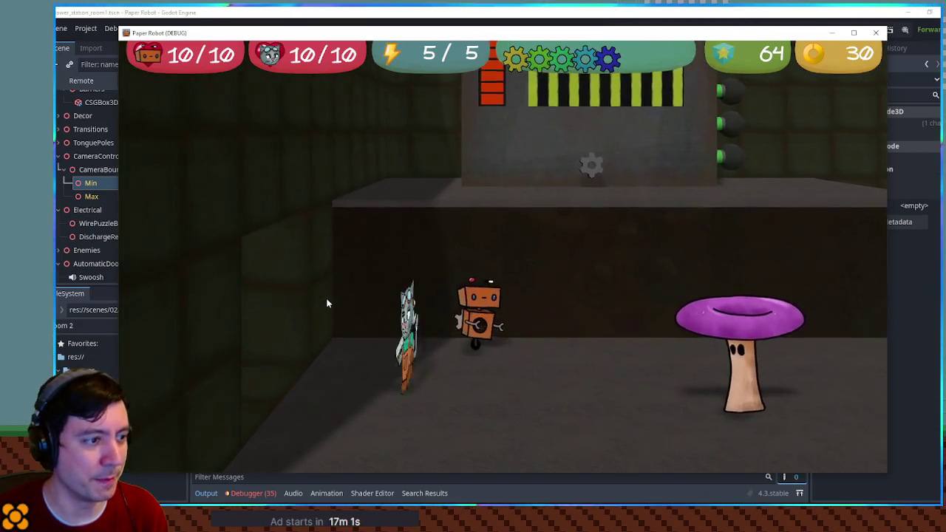
key(d)
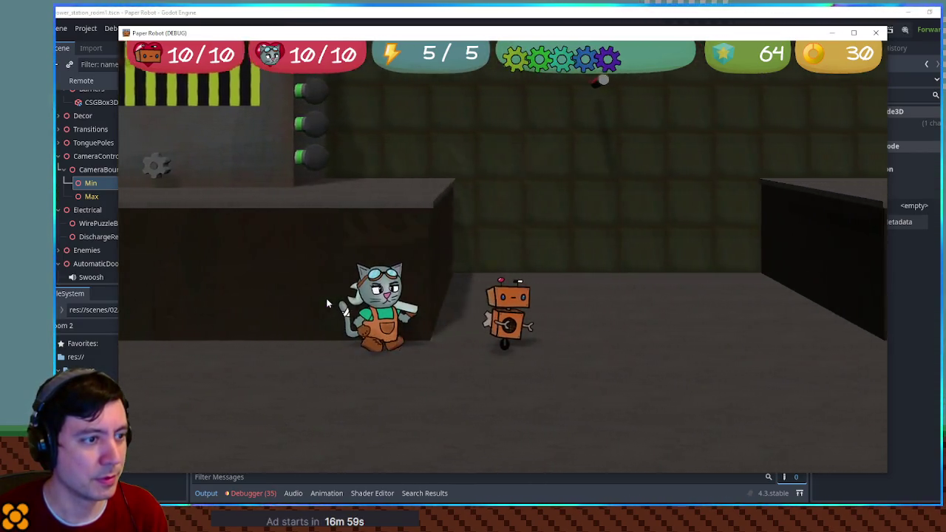
key(w)
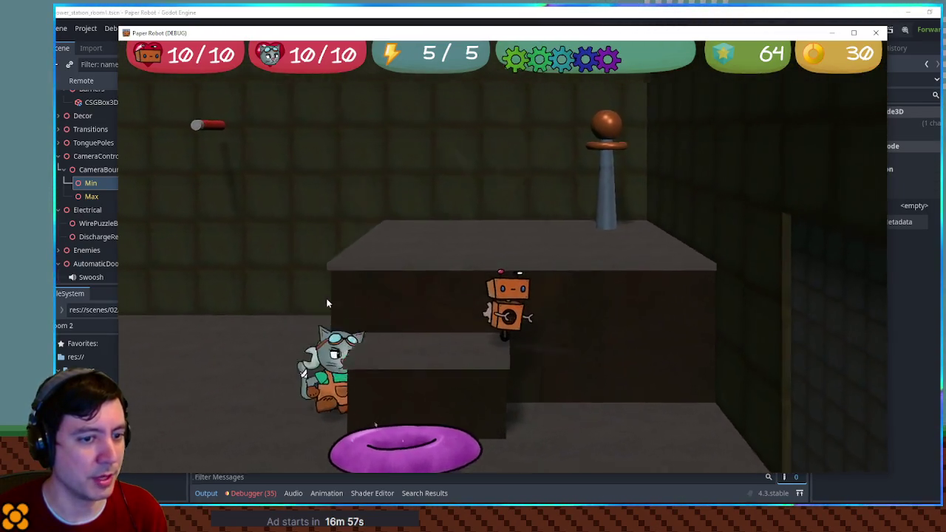
key(d)
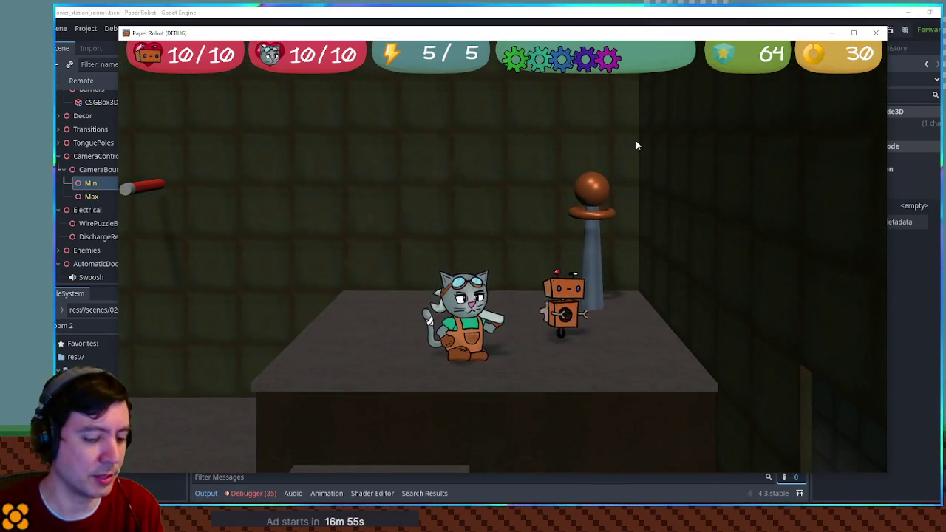
Fully charge the robot from the debug Set Values panel, then release its charge.
key(grave)
click(309, 75)
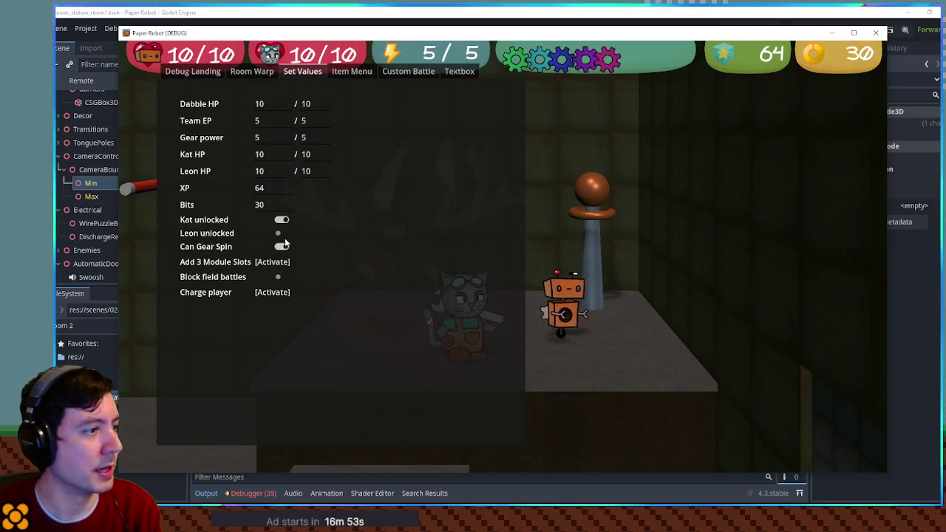
click(274, 293)
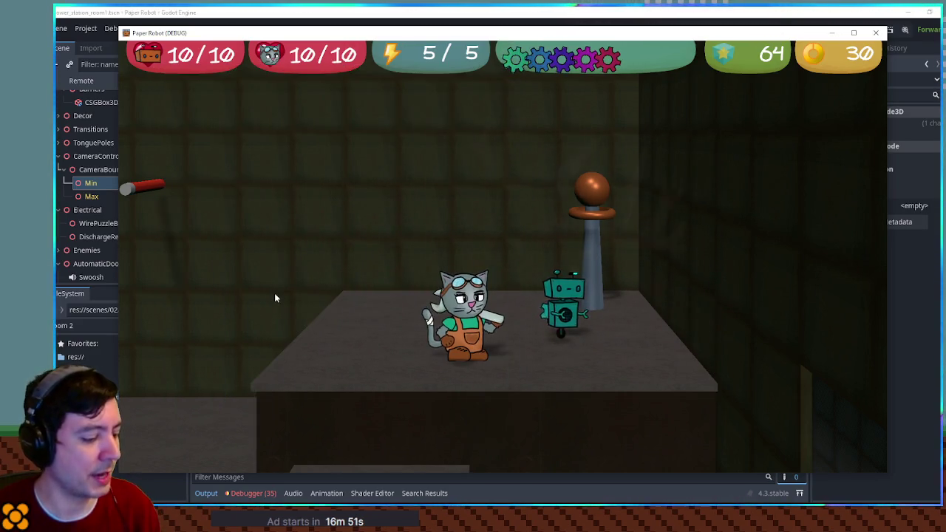
key(Right)
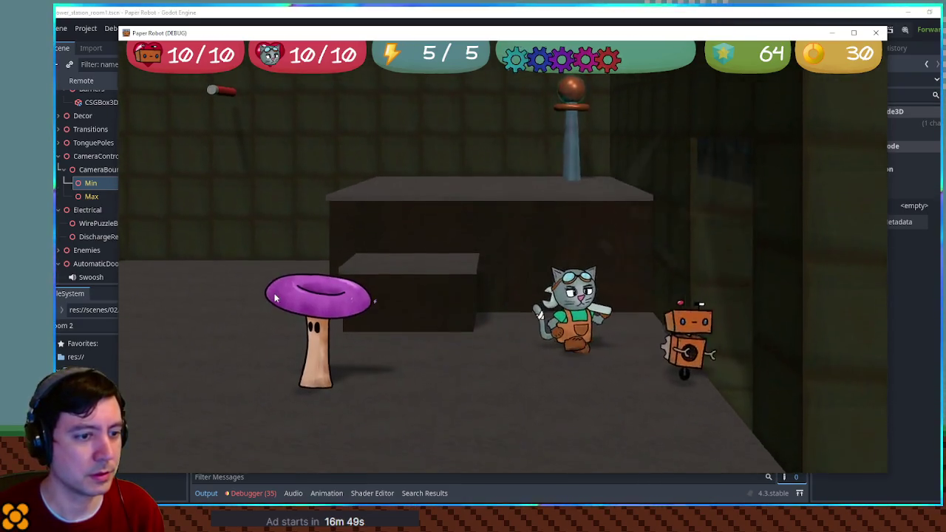
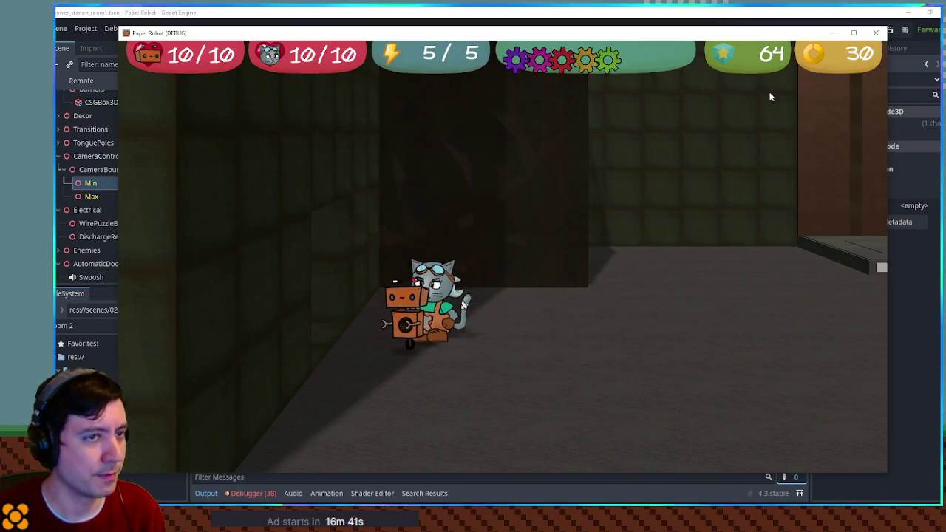
Stop the running game and orbit the room into a perspective view.
click(883, 34)
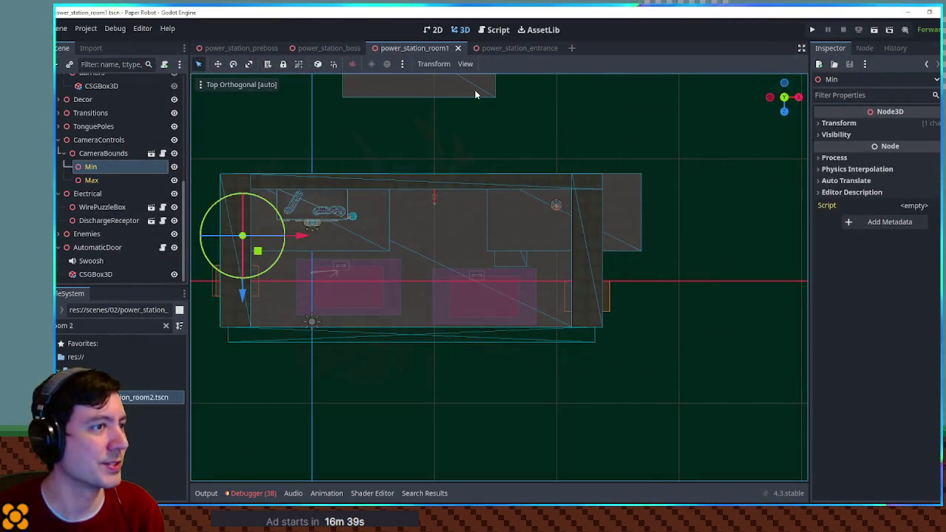
click(557, 391)
drag(557, 391, 428, 173)
Open power_station_entrance.tscn and look closer at its purple door area.
click(106, 324)
key(ctrl+a)
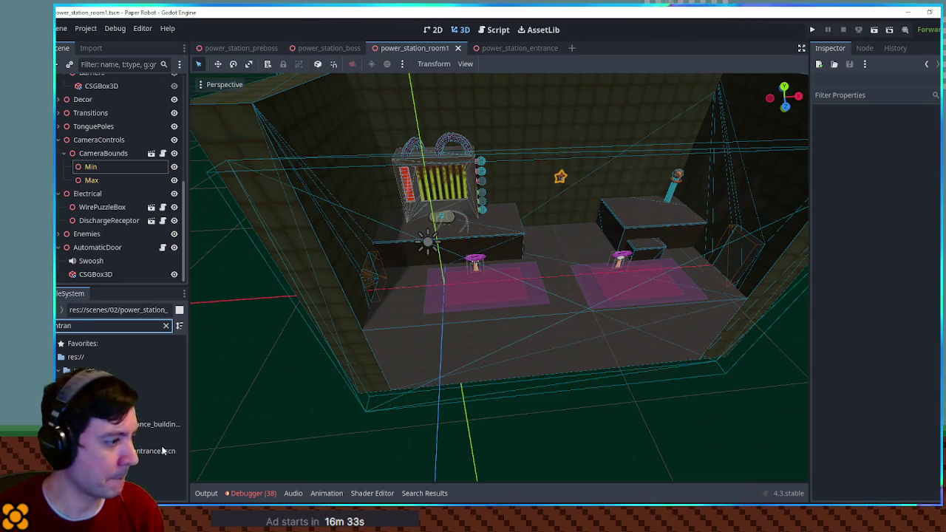
double_click(153, 451)
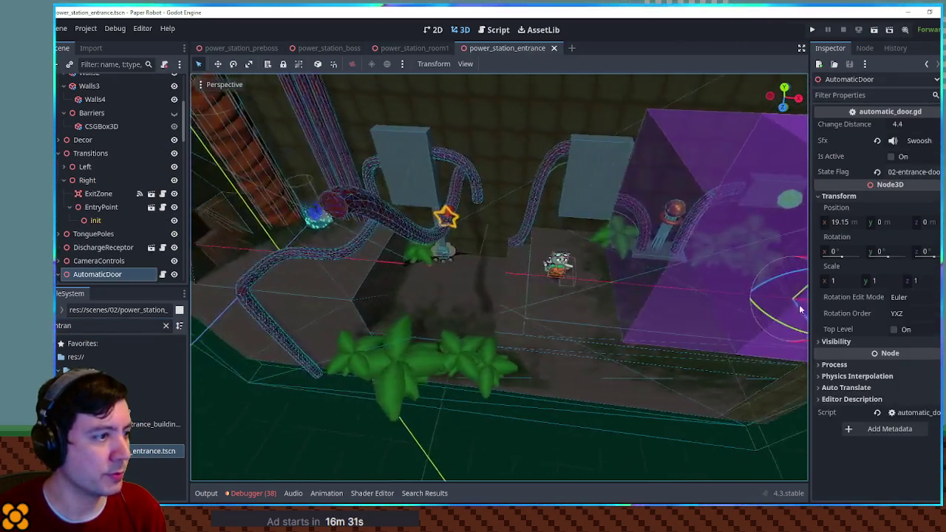
click(382, 432)
drag(412, 417, 591, 251)
scroll(up, 3)
Search for 'main' and open power_station_main.tscn to look around its walls.
double_click(110, 325)
text(main)
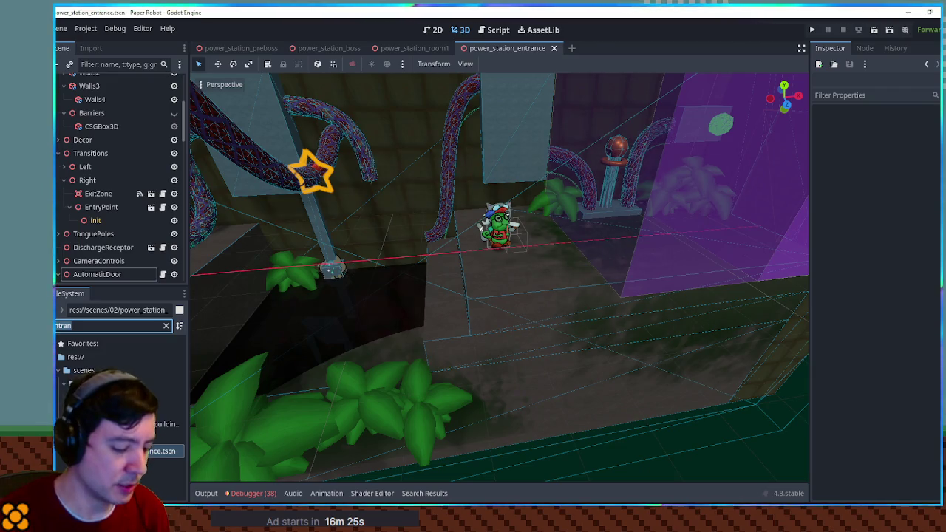
scroll(down, 3)
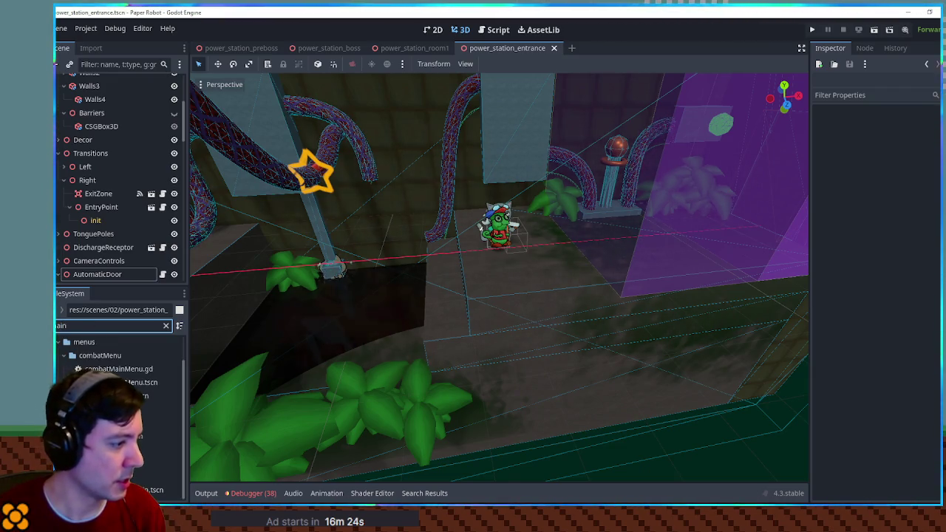
double_click(147, 490)
drag(363, 225, 340, 159)
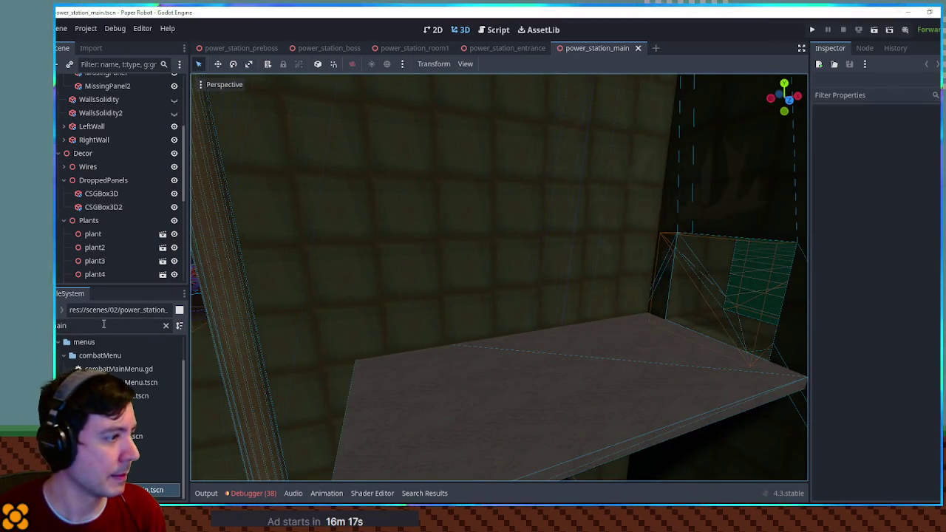
Search for 'hub', close power_station_main, and open power_station_hub.
double_click(104, 324)
text(hub)
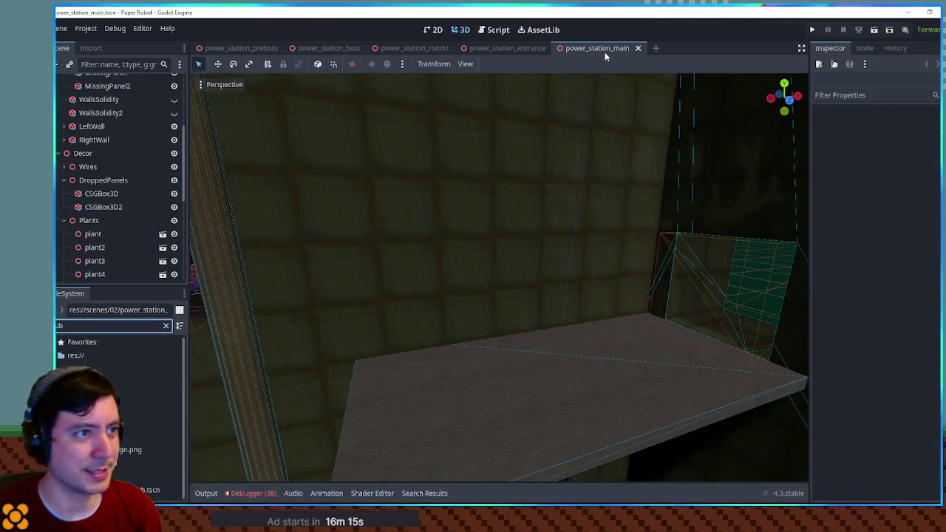
click(507, 48)
click(148, 490)
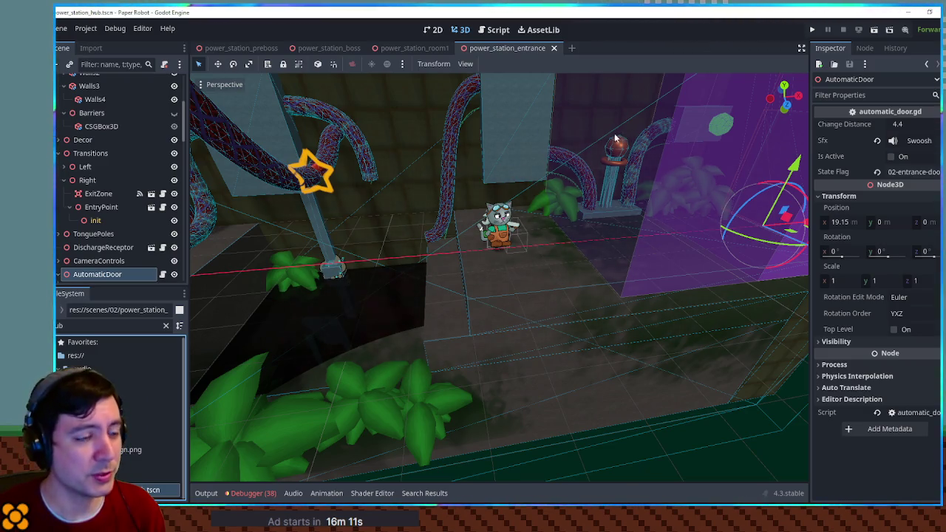
Fly through the hub to the doorway corner by the railing and select the doorway frame.
key(w)
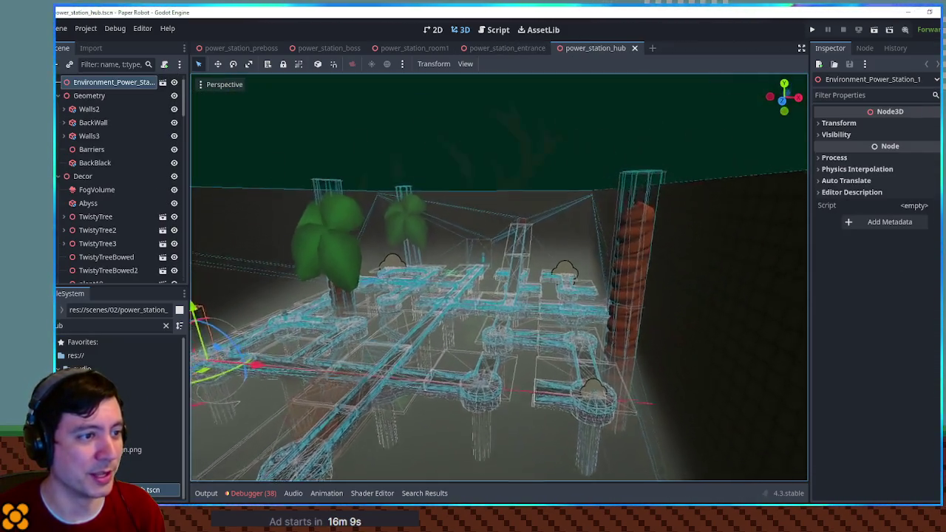
key(w)
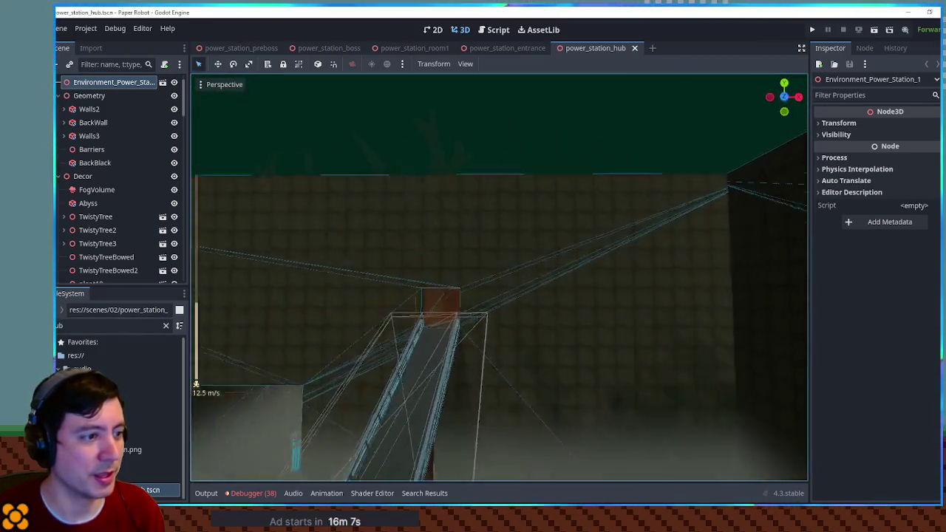
key(w)
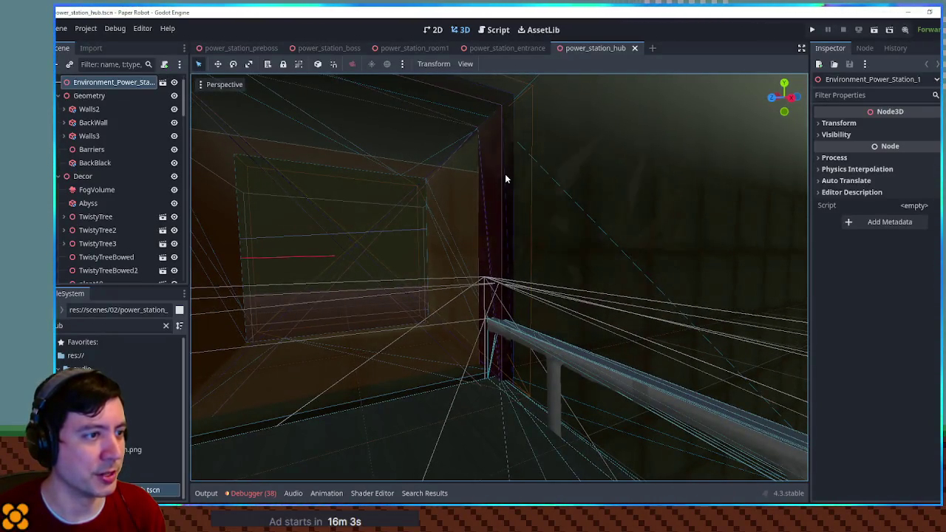
click(506, 178)
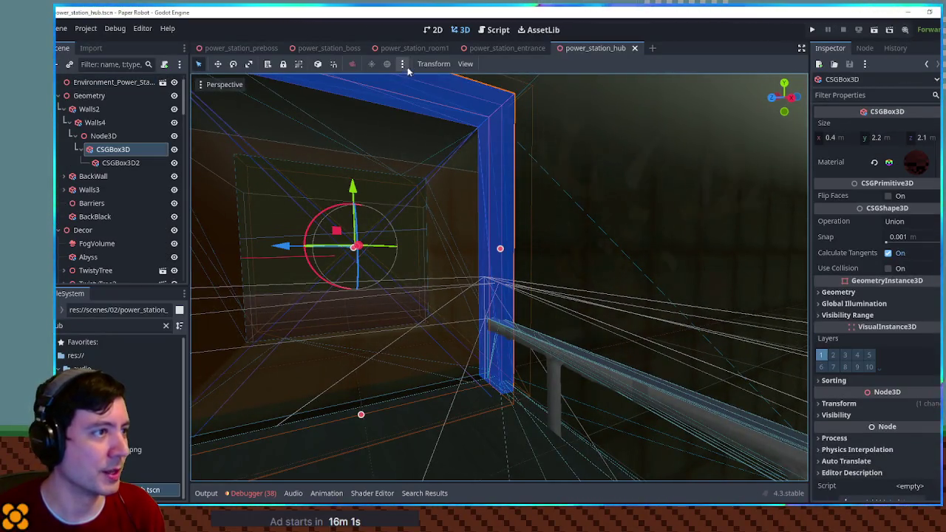
click(502, 48)
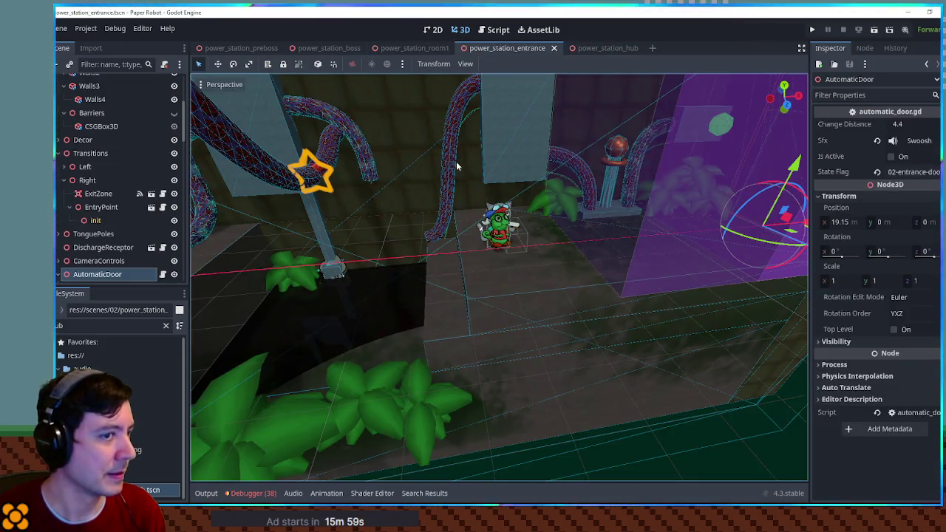
key(w)
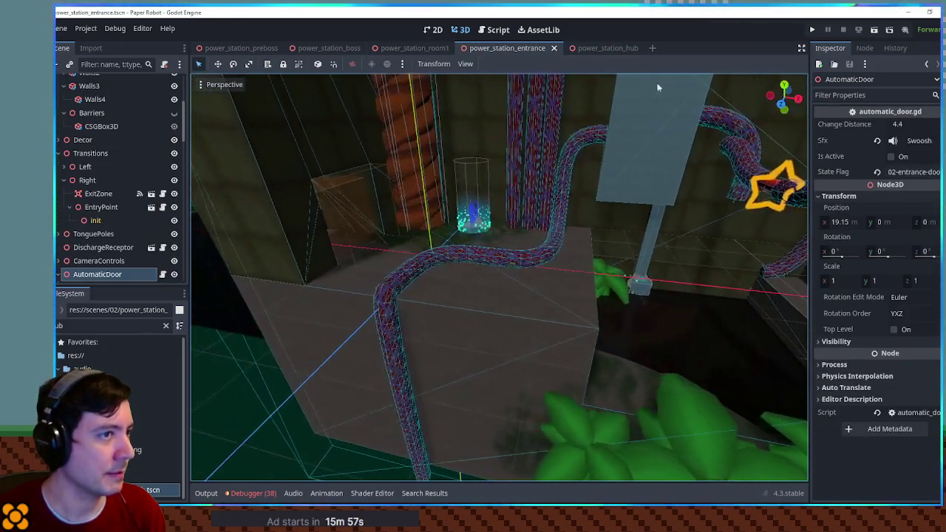
click(610, 52)
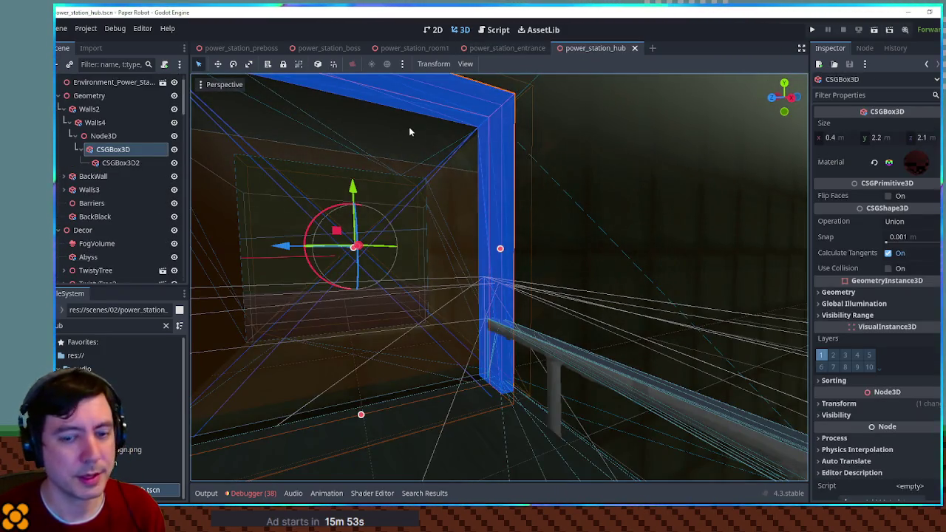
Copy the hub's Walls4 doorway node and paste it under the entrance scene's Walls2.
click(107, 136)
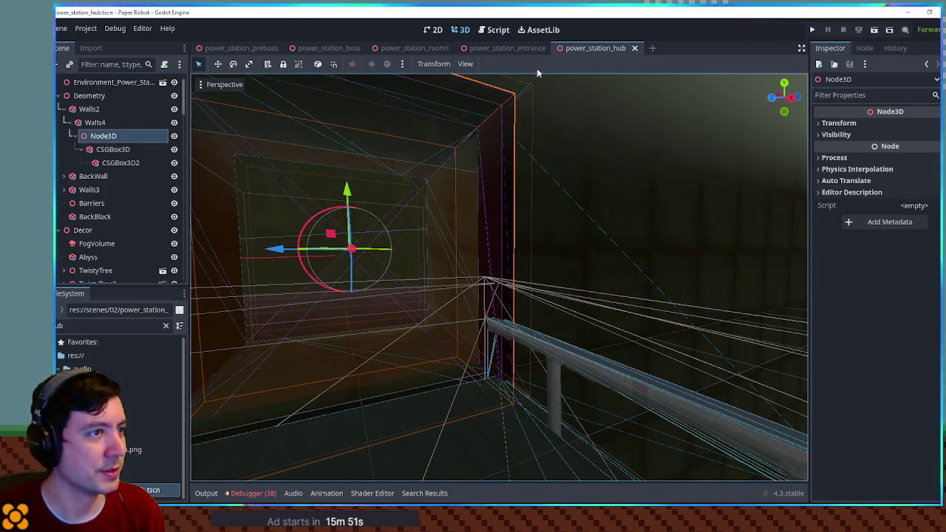
click(507, 48)
click(300, 155)
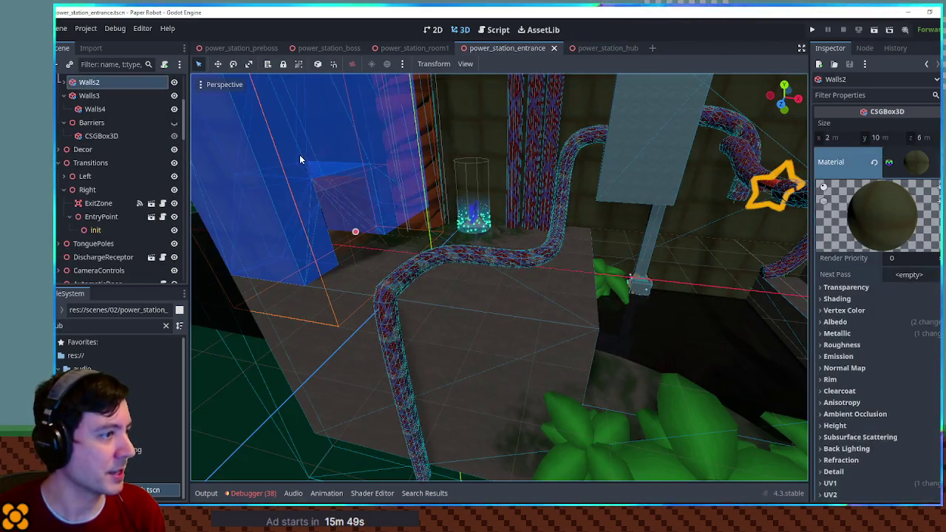
click(63, 82)
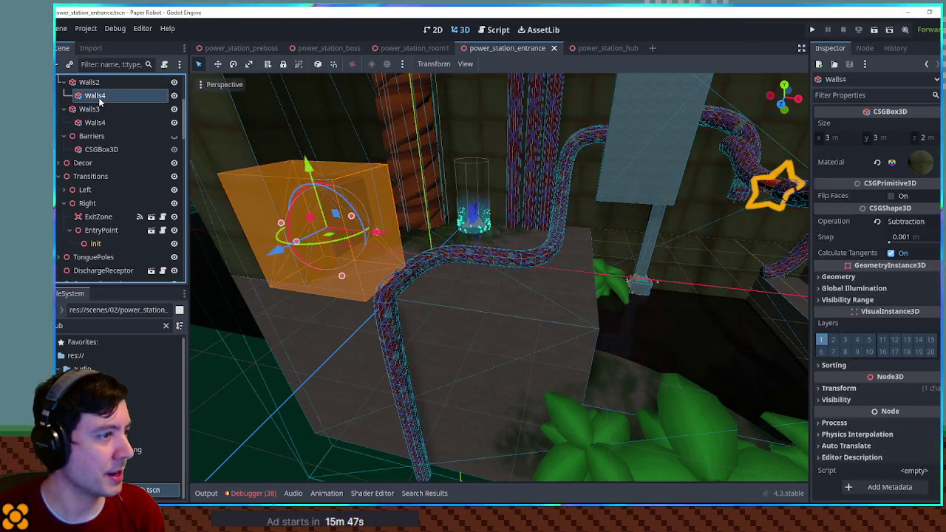
Raise the pasted doorway frame's Node3D by 0.4 on Y.
click(104, 109)
click(222, 414)
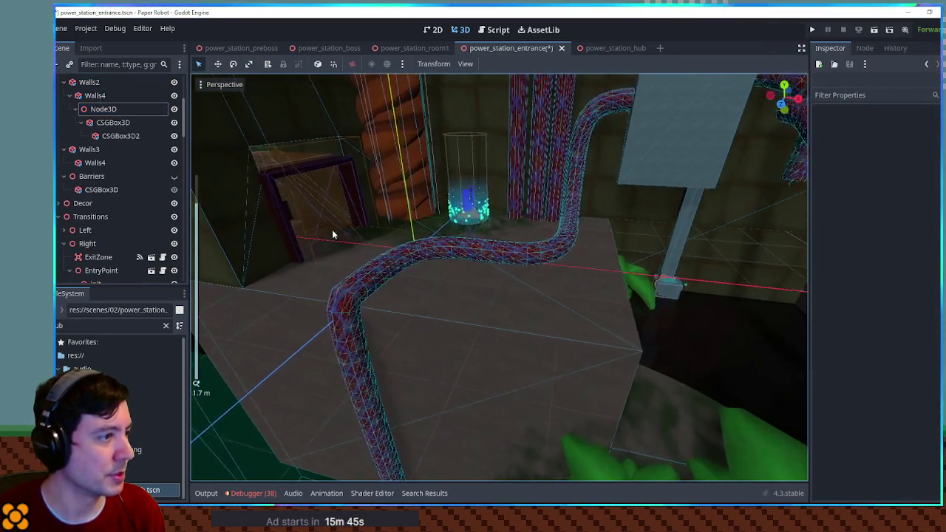
scroll(up, 3)
scroll(up, 3)
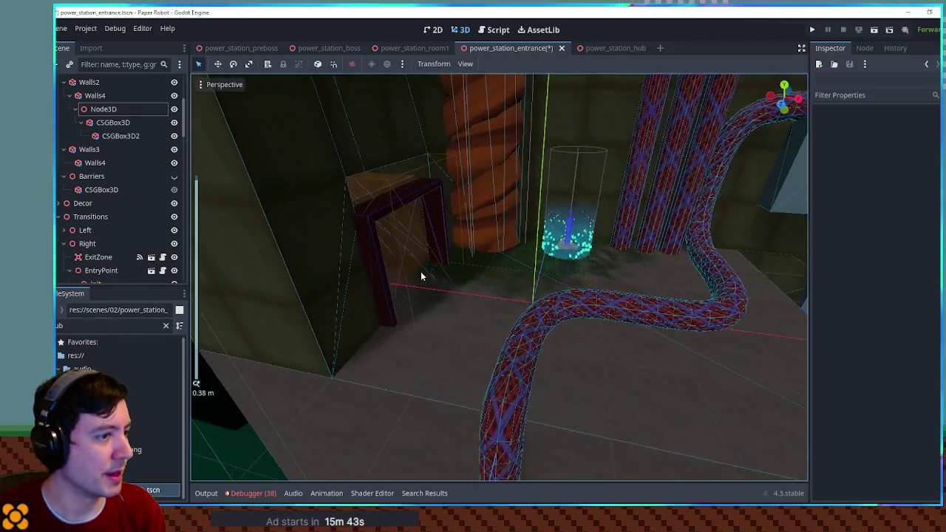
click(348, 227)
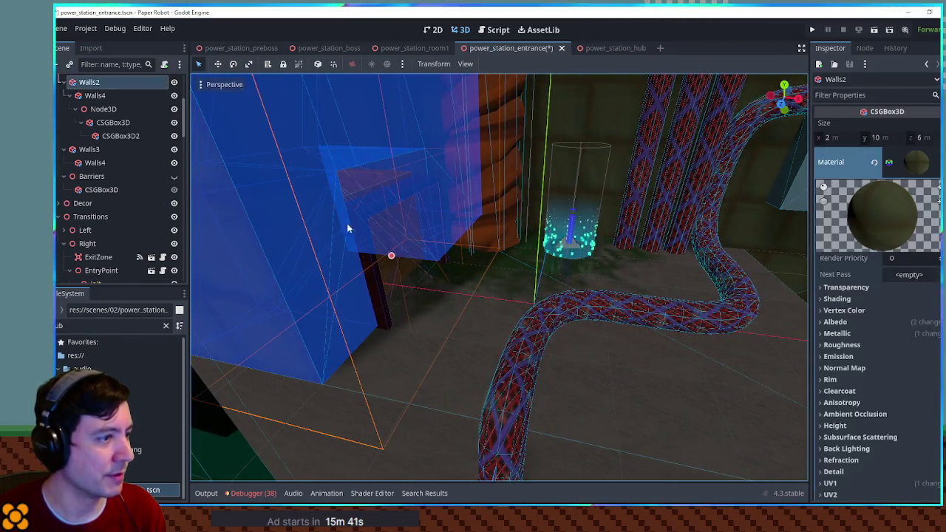
click(323, 178)
click(340, 185)
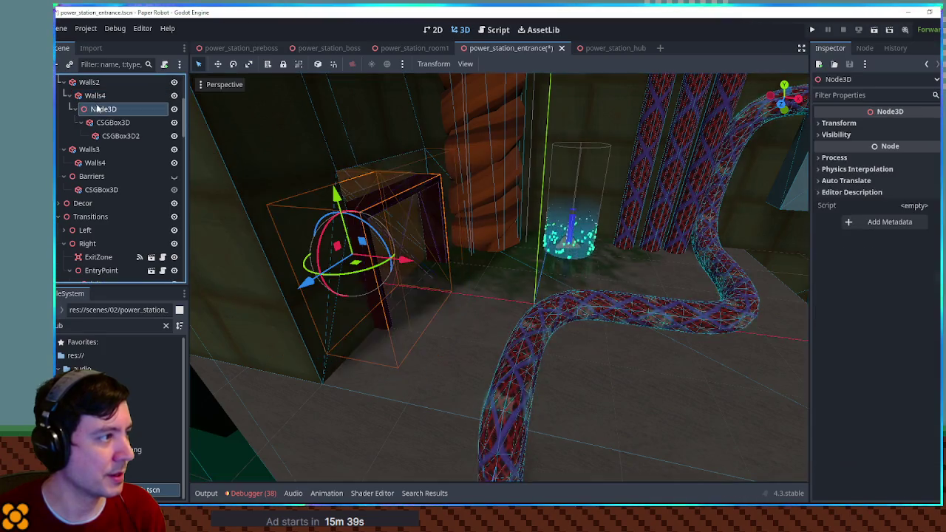
drag(345, 187, 355, 197)
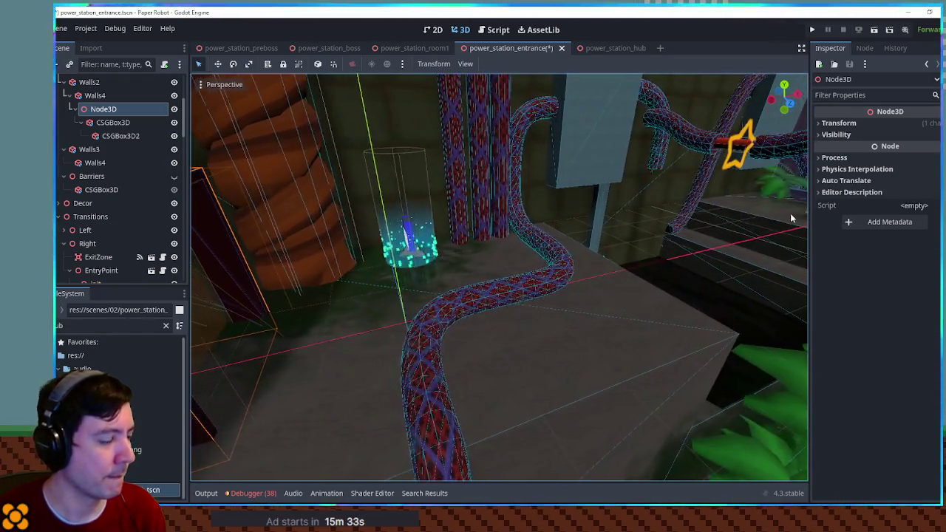
Frame the doorway in view and shift it about -0.14 along X.
key(f)
scroll(down, 3)
drag(686, 230, 560, 297)
scroll(down, 3)
drag(465, 229, 454, 222)
scroll(down, 3)
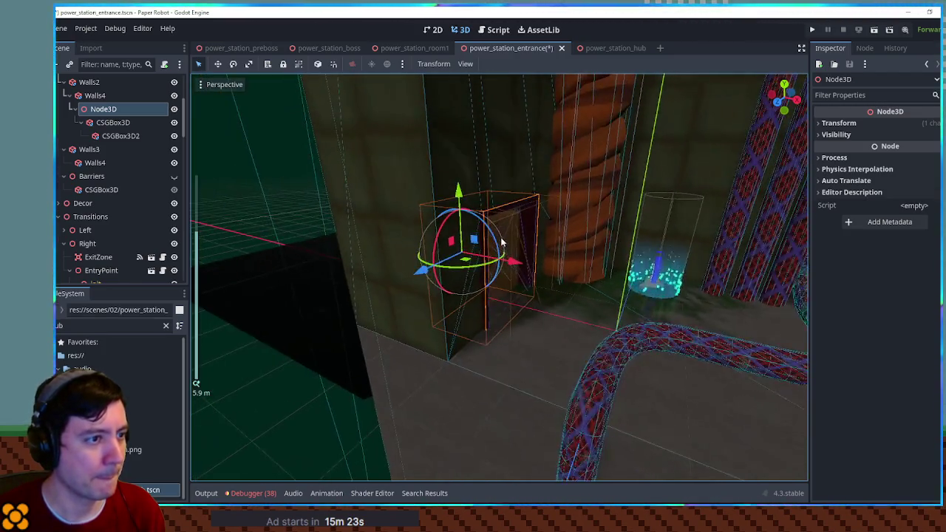
Move the second Walls4 doorway frame one unit along X.
click(87, 162)
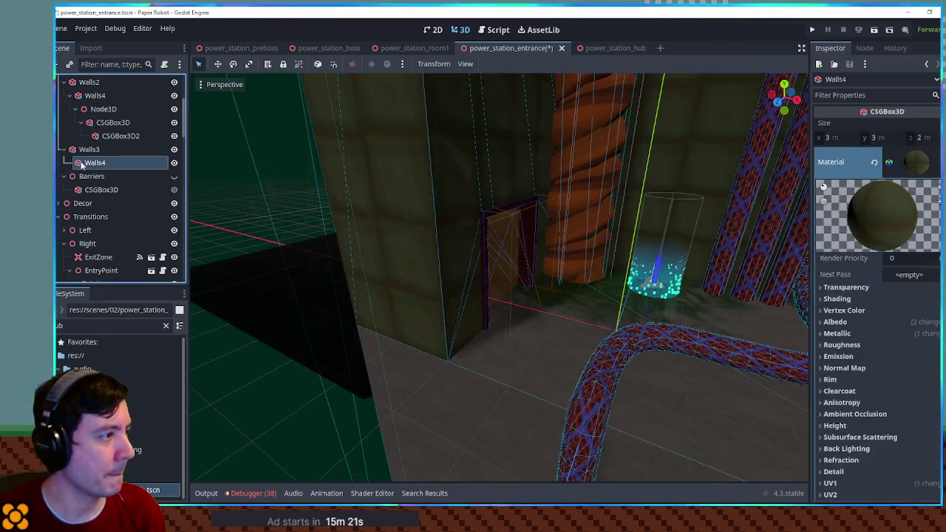
key(f)
click(420, 261)
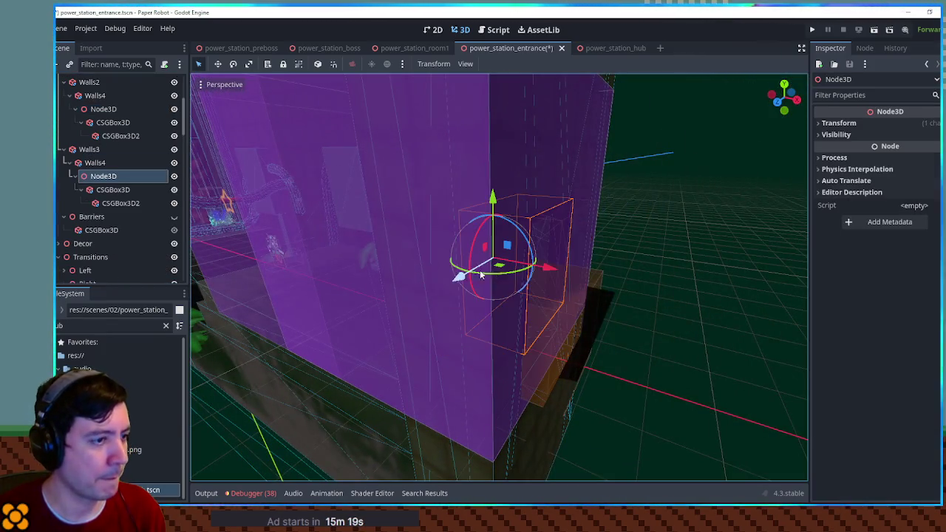
key(f)
scroll(up, 3)
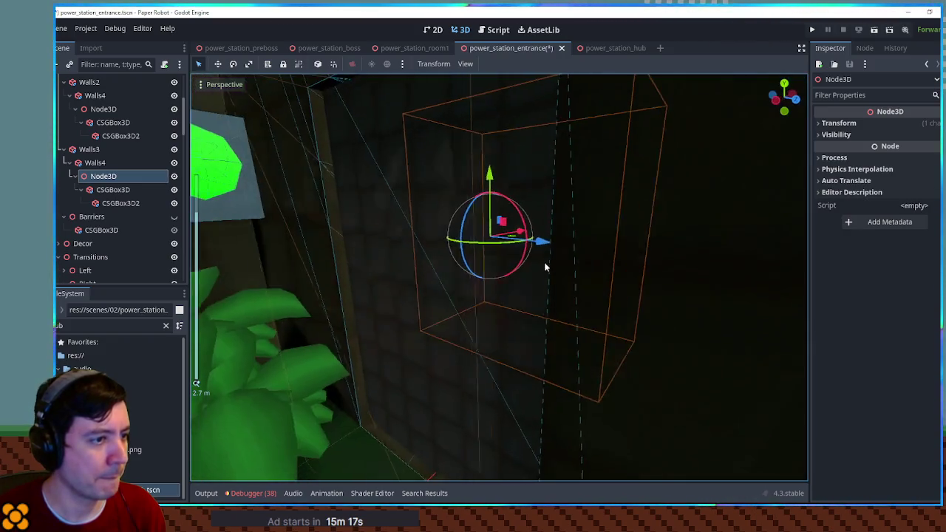
drag(545, 263, 334, 272)
scroll(down, 3)
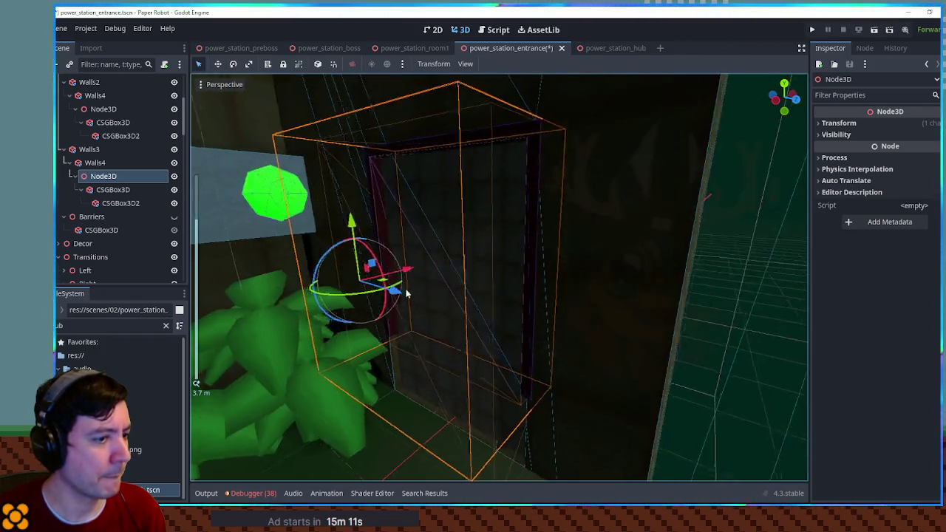
key(f)
drag(469, 260, 473, 279)
scroll(up, 3)
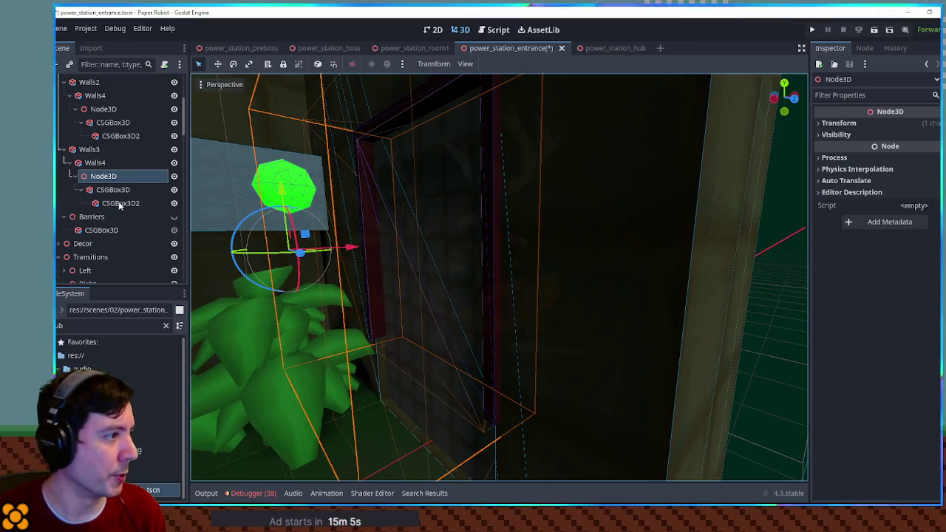
Make the frame's CSGBox3D and CSGBox3D2 cut-out taller, then close the entrance scene.
click(111, 190)
drag(433, 363, 445, 499)
click(141, 204)
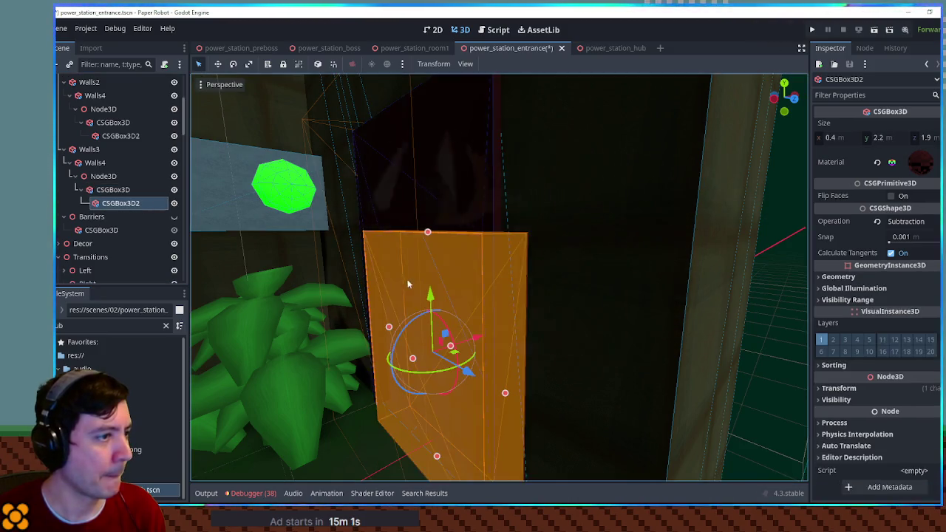
drag(428, 233, 545, 210)
middle_click(514, 50)
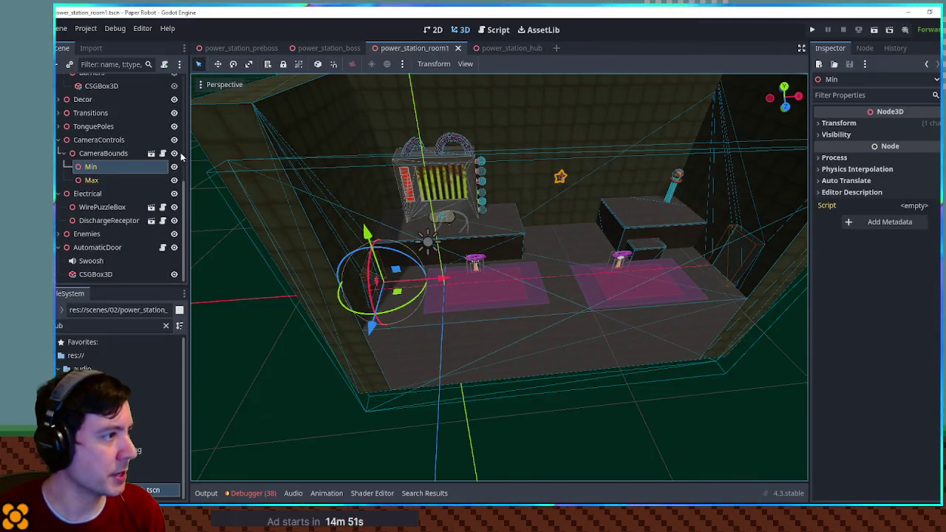
Select room1's doorway Node3D under Walls2 > Walls4 and frame it in view.
click(279, 205)
click(65, 82)
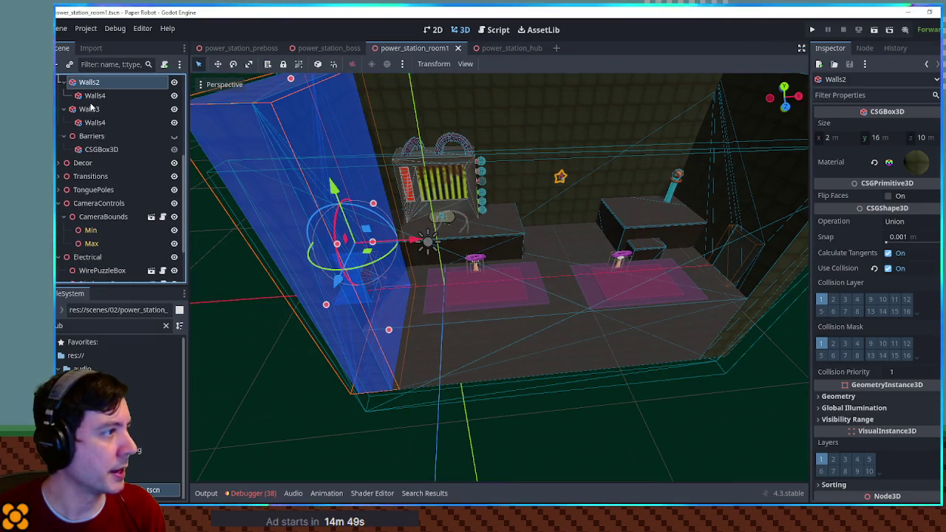
click(93, 97)
click(419, 264)
key(f)
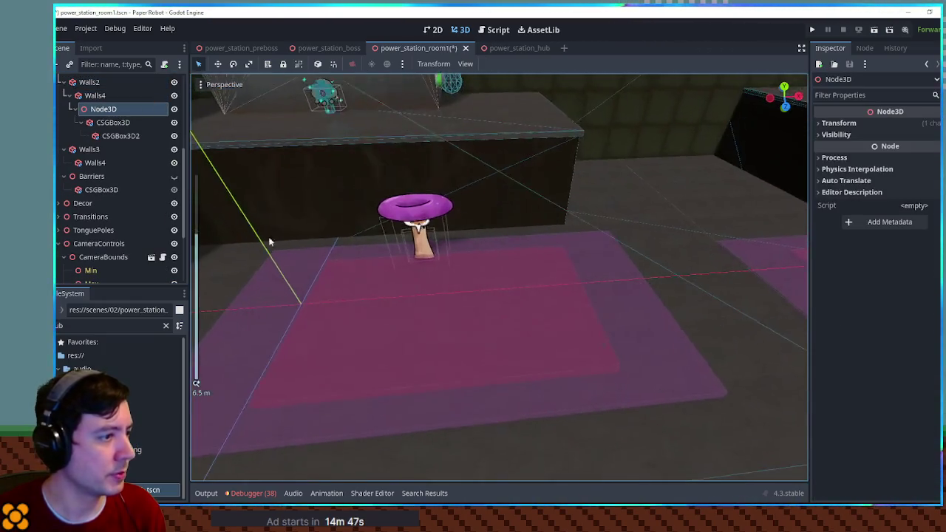
drag(218, 222, 507, 246)
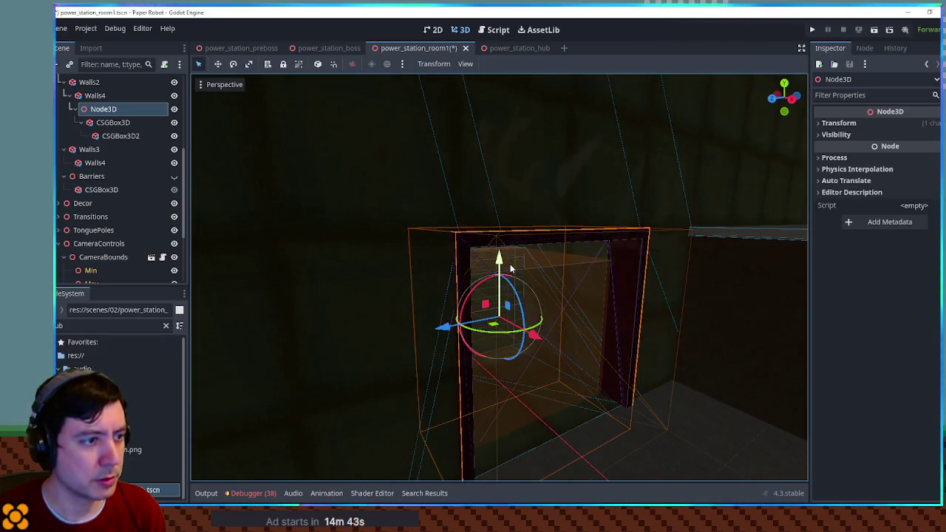
scroll(down, 3)
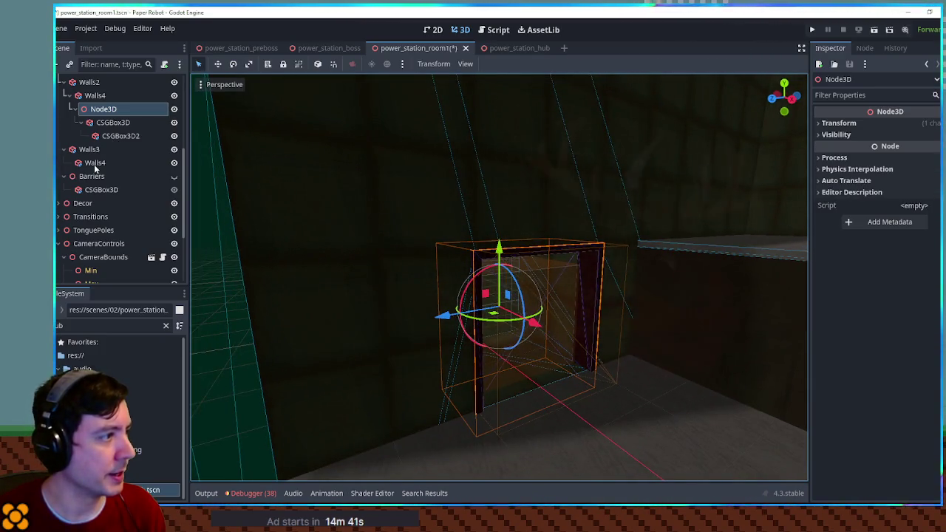
Slide the doorway slightly along the X axis.
click(94, 164)
scroll(up, 3)
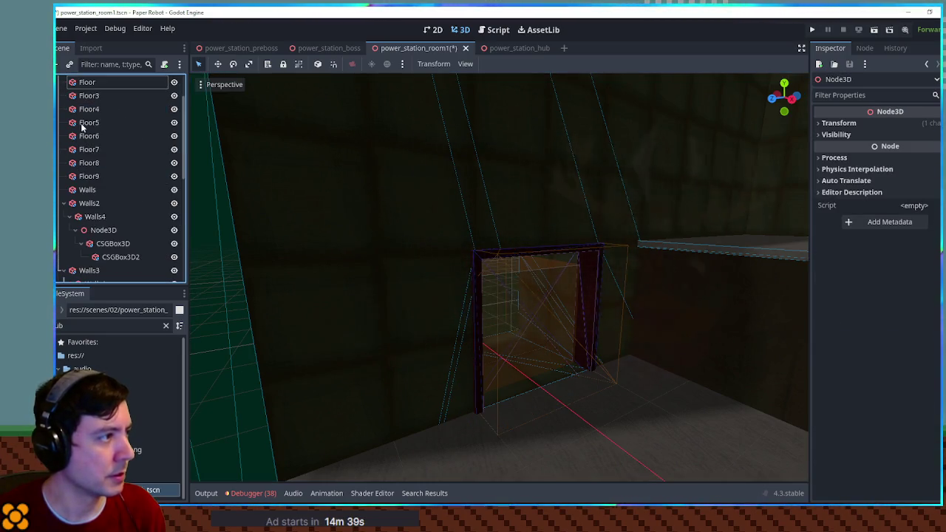
key(f)
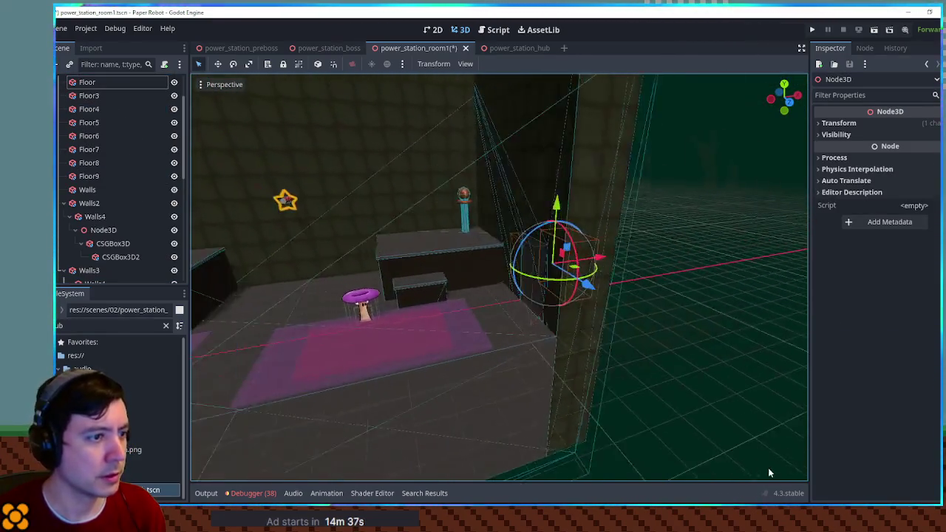
scroll(up, 3)
drag(606, 265, 588, 266)
scroll(up, 3)
scroll(up, 3)
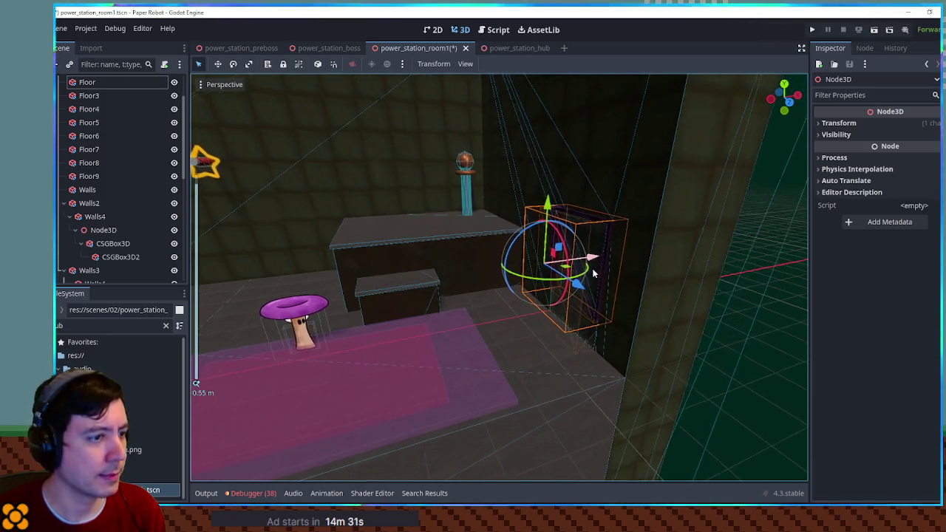
Make the doorway frame 4 m tall and the opening 3 m, then save room1.
click(764, 285)
click(612, 233)
scroll(down, 3)
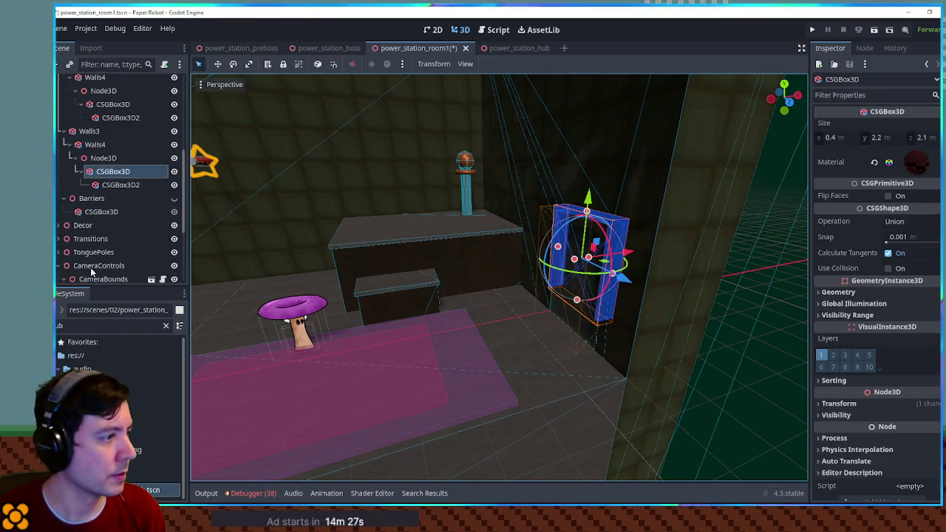
drag(574, 296, 577, 362)
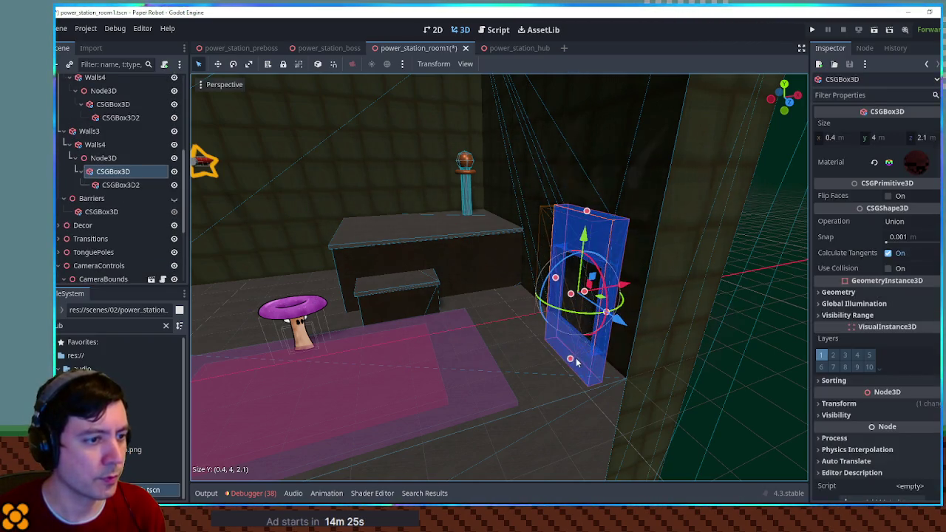
click(117, 185)
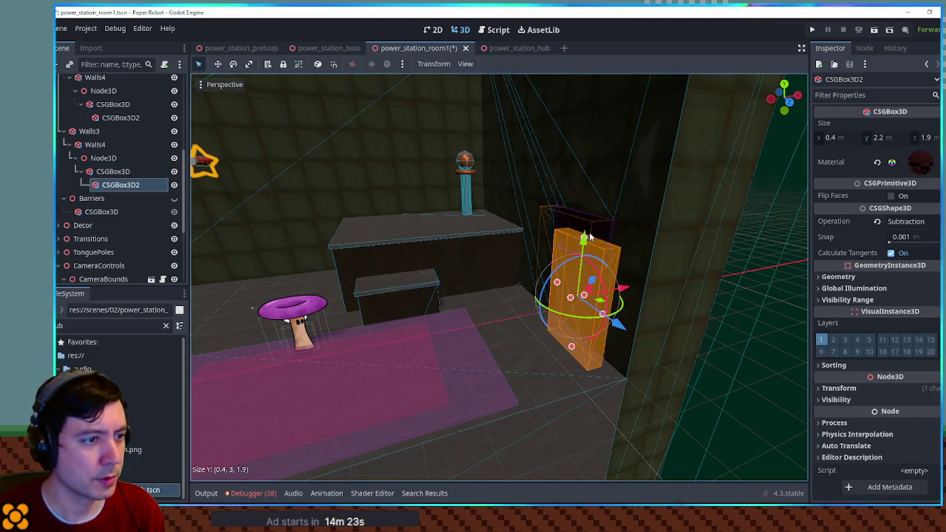
click(632, 258)
key(ctrl+s)
scroll(up, 3)
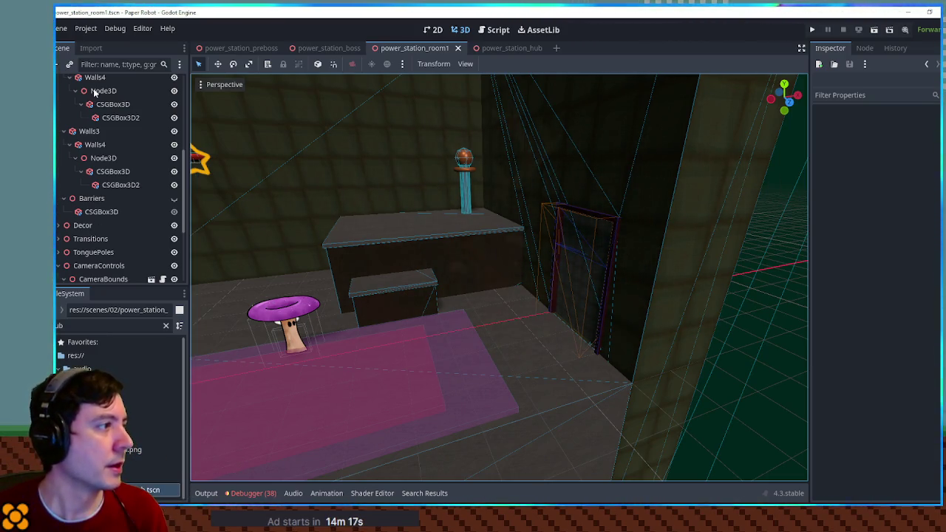
Open power_station_room2.tscn from the FileSystem dock.
click(94, 91)
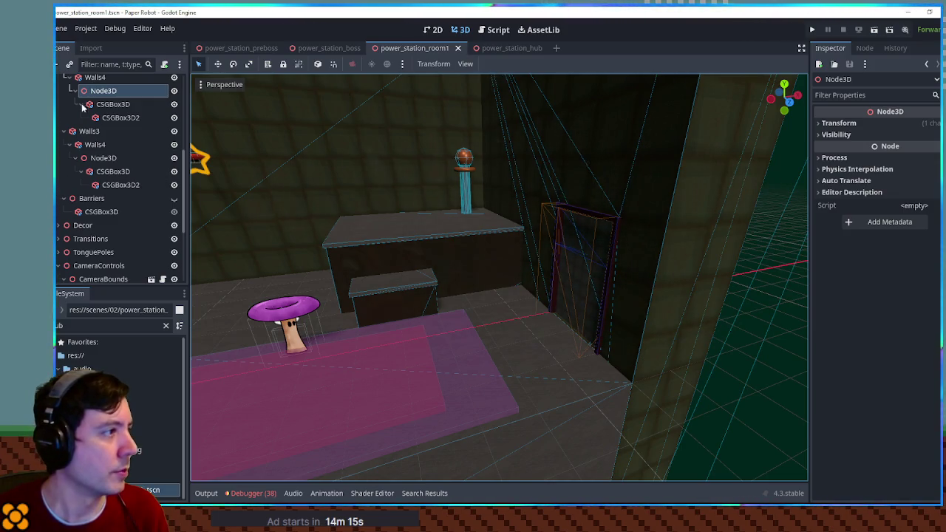
double_click(75, 328)
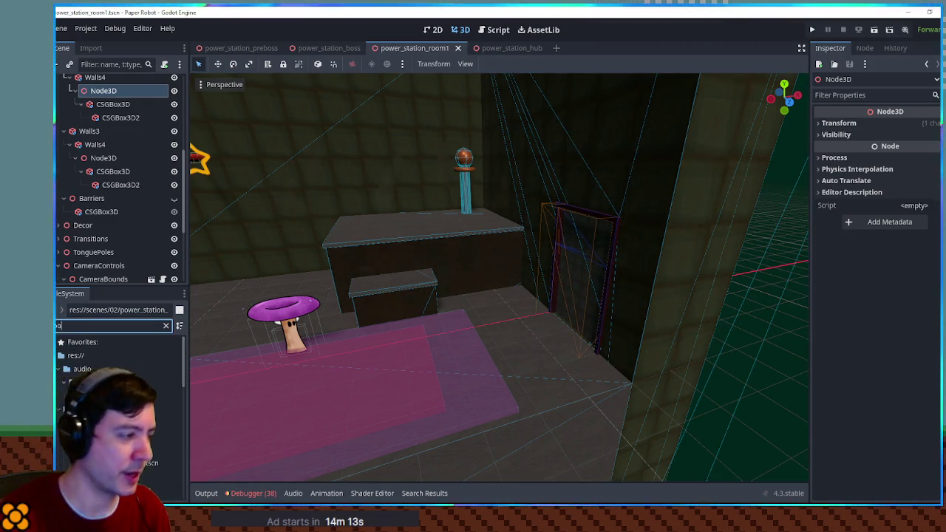
double_click(120, 397)
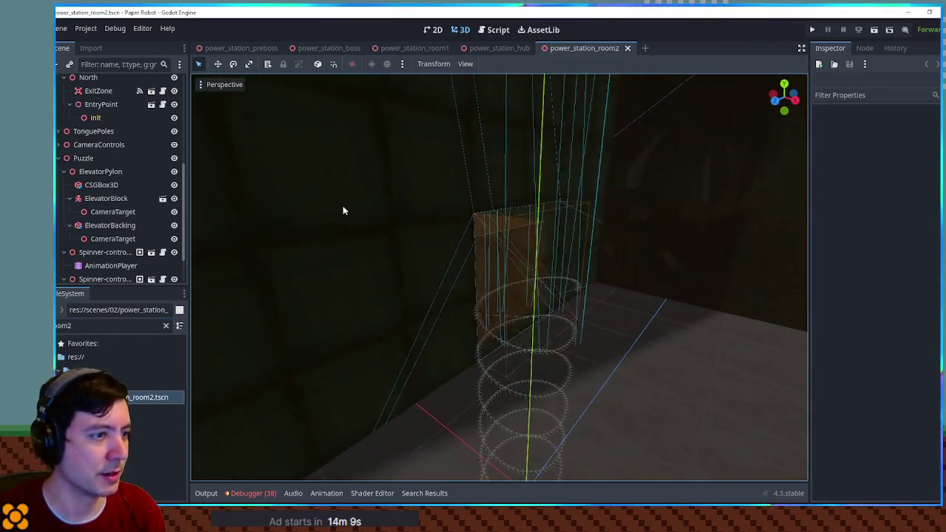
Select Walls4 in room2, then copy the doorway Node3D from room1's Walls4.
click(270, 227)
click(64, 82)
click(95, 95)
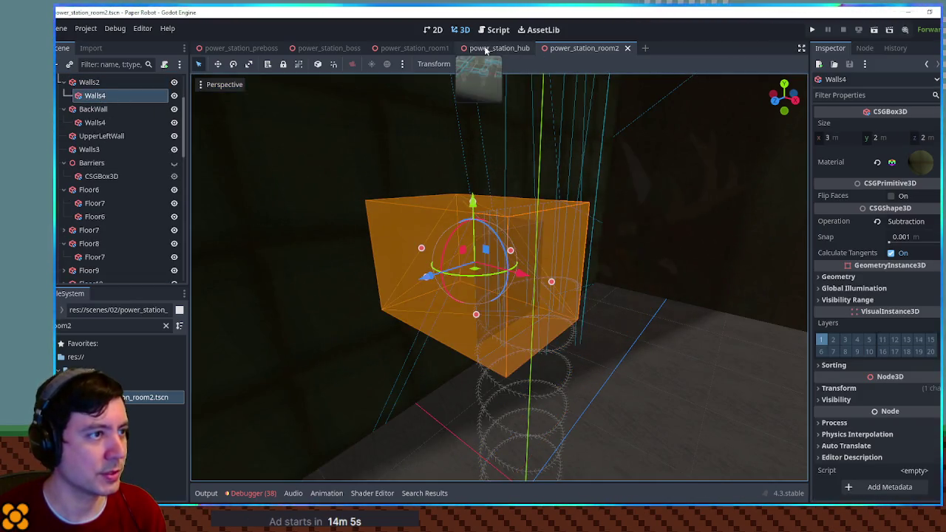
click(423, 47)
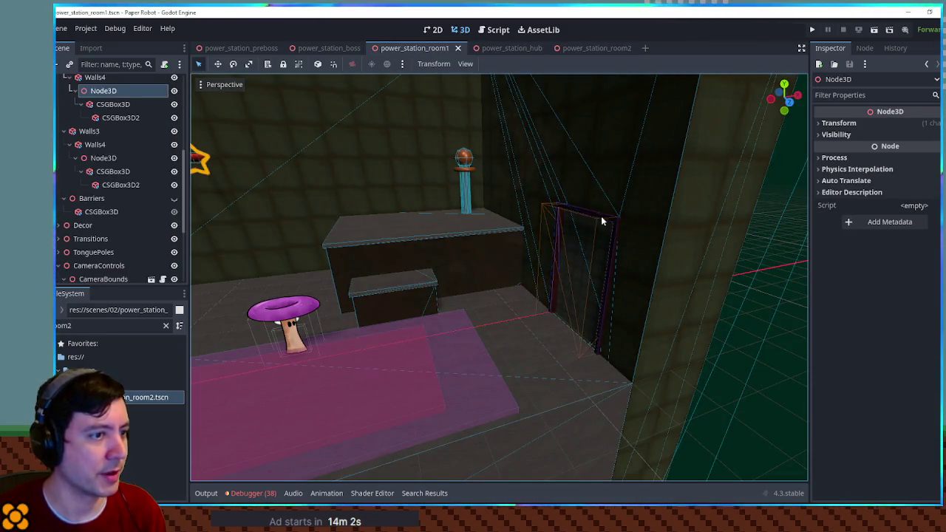
click(600, 219)
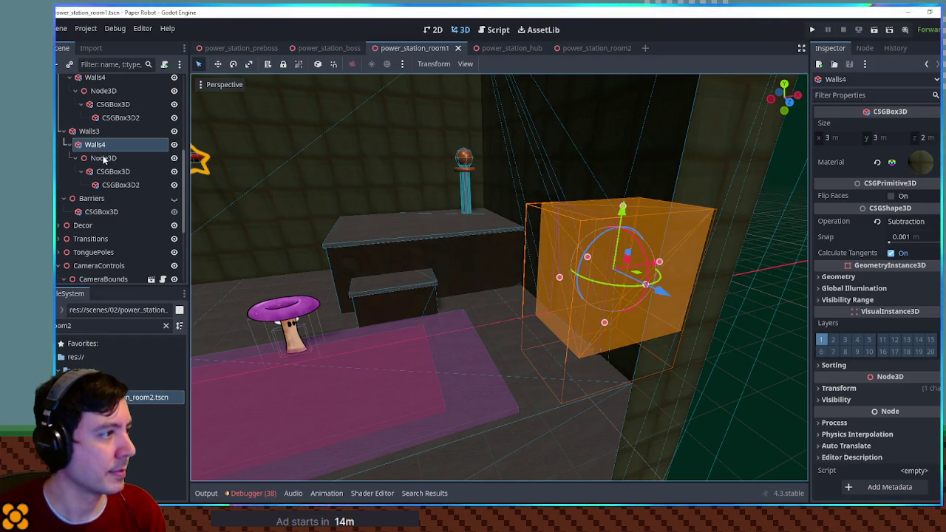
click(103, 158)
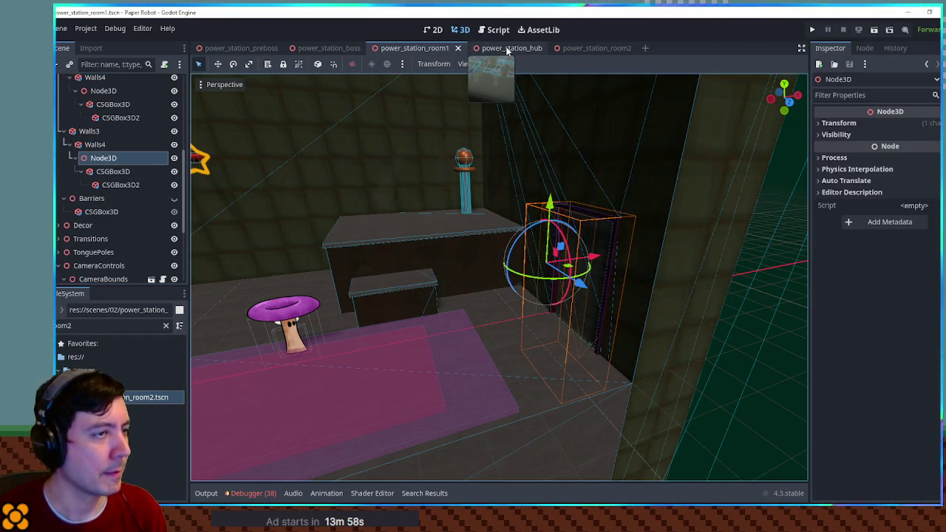
Paste the doorway under room2's Walls4 and shift it sideways along X and down along Y.
click(598, 49)
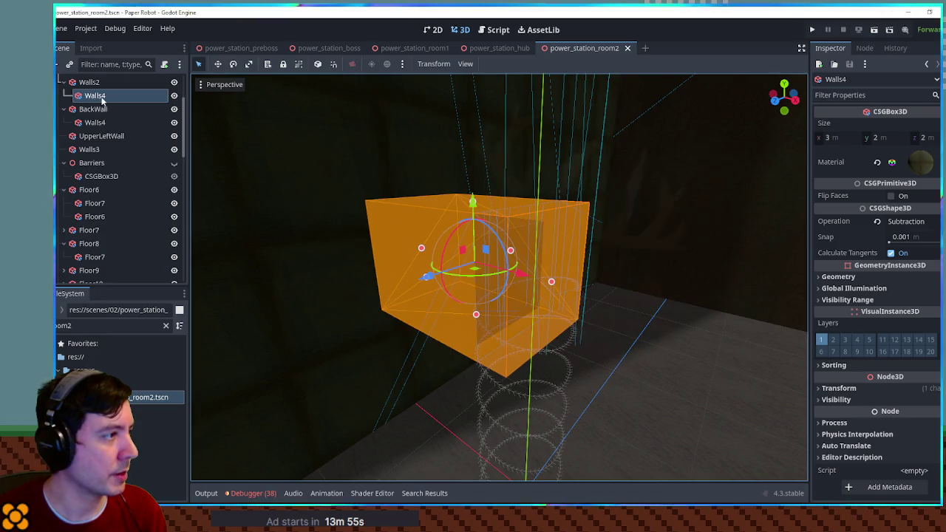
key(ctrl+v)
key(g)
key(x)
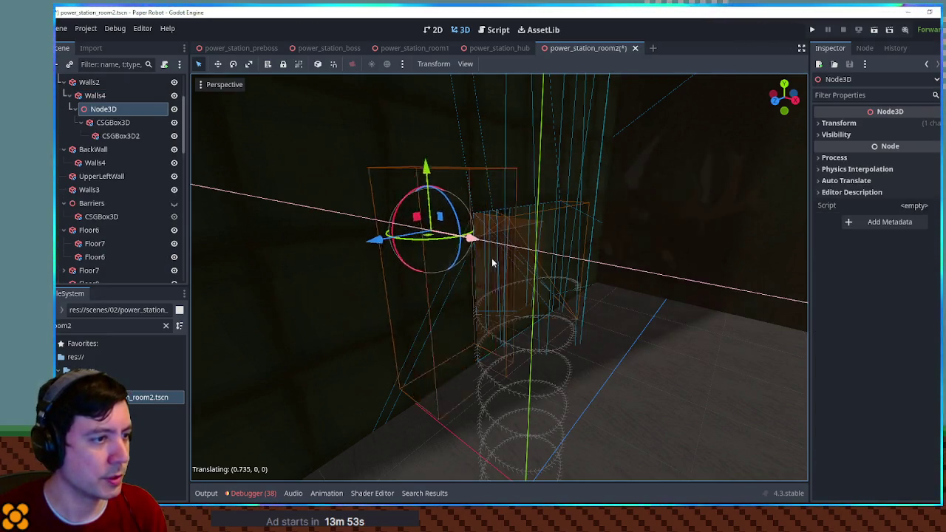
click(518, 272)
key(g)
key(y)
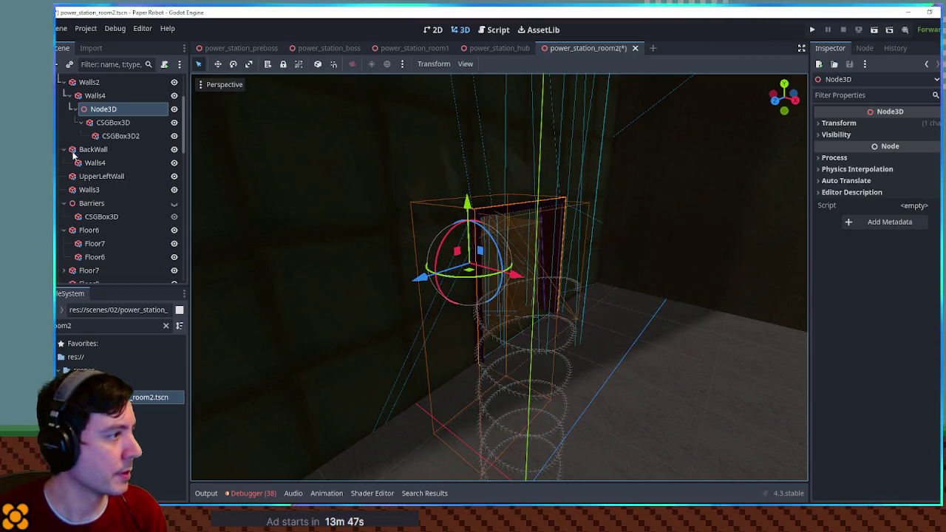
scroll(down, 3)
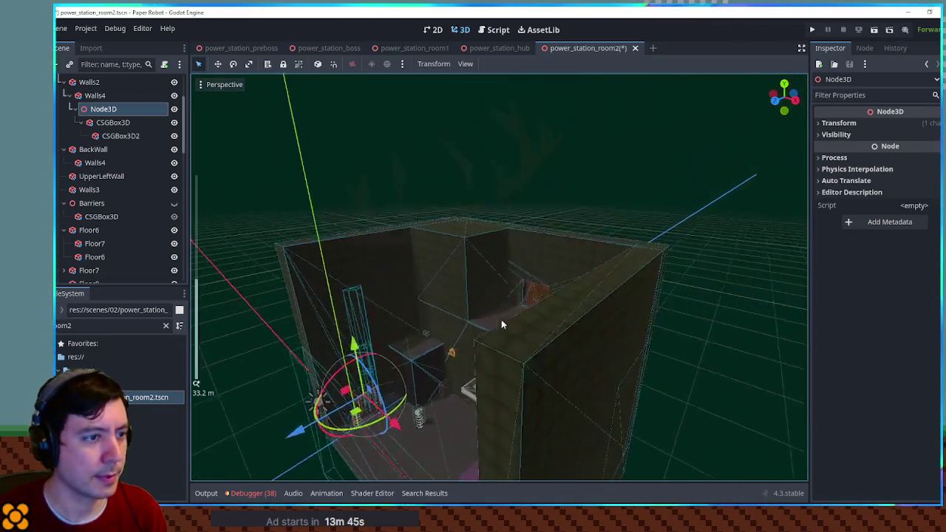
click(577, 260)
Rotate room2's Walls4 doorway Node3D by -90 degrees.
scroll(up, 3)
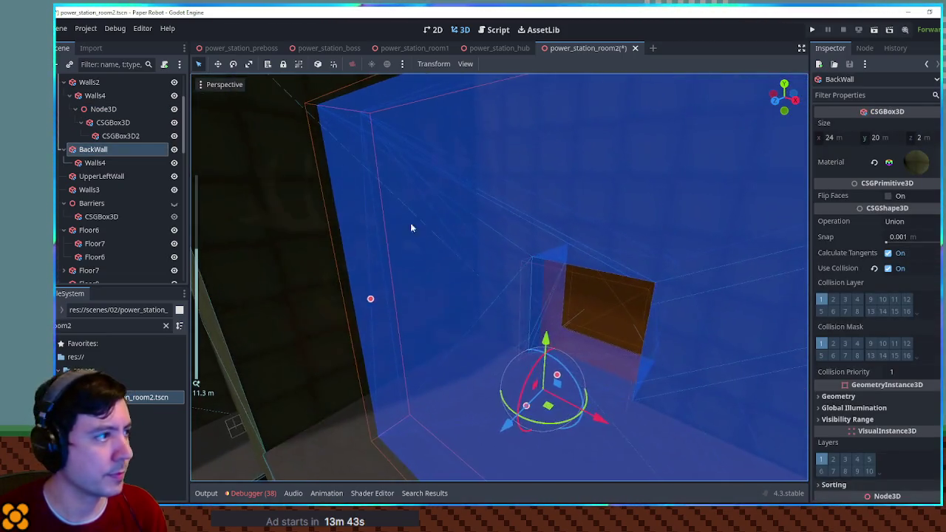
click(63, 163)
click(104, 176)
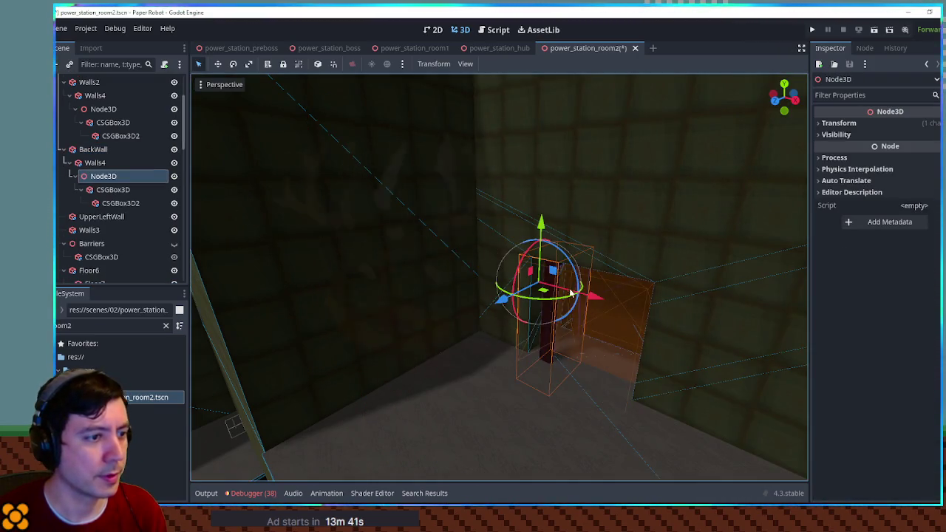
drag(558, 299, 628, 296)
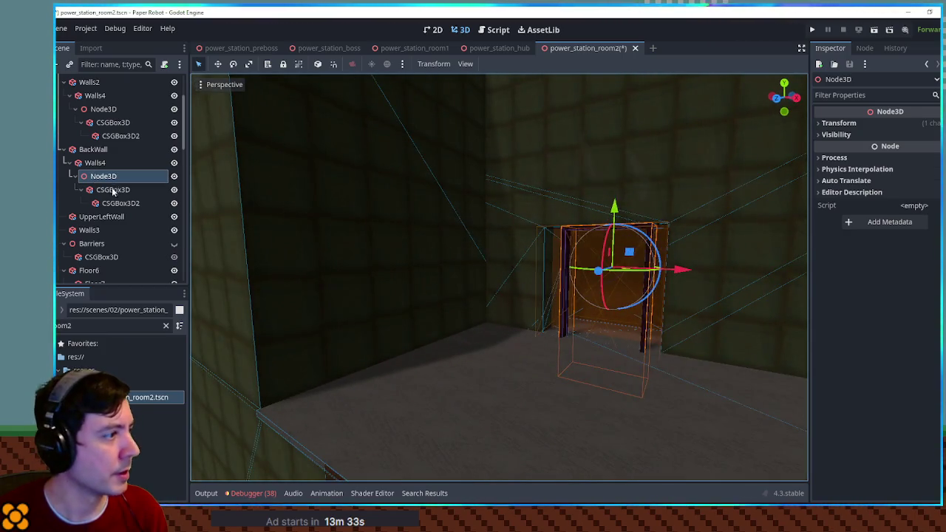
Widen the door frame box to 3 m, nudge it along X, and raise its top.
click(113, 190)
drag(558, 300, 552, 298)
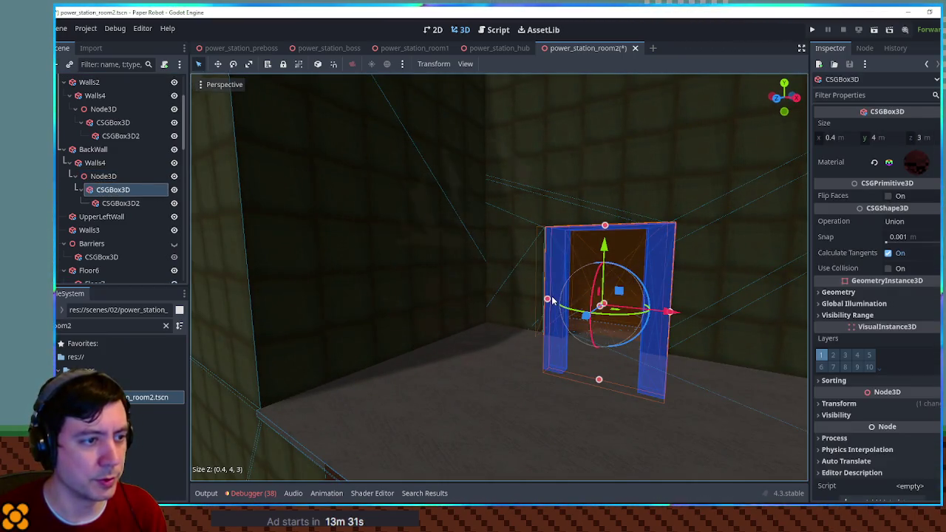
drag(606, 273, 600, 298)
scroll(up, 3)
scroll(down, 3)
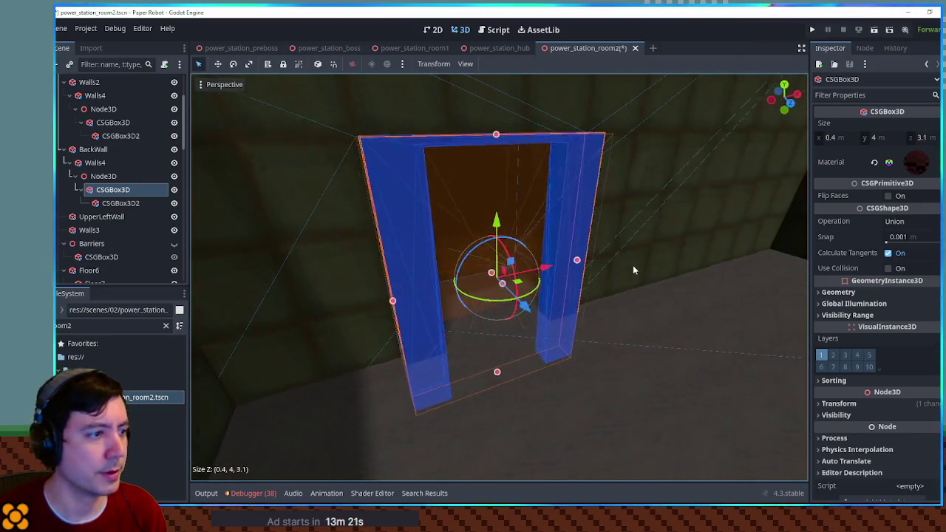
drag(569, 263, 547, 269)
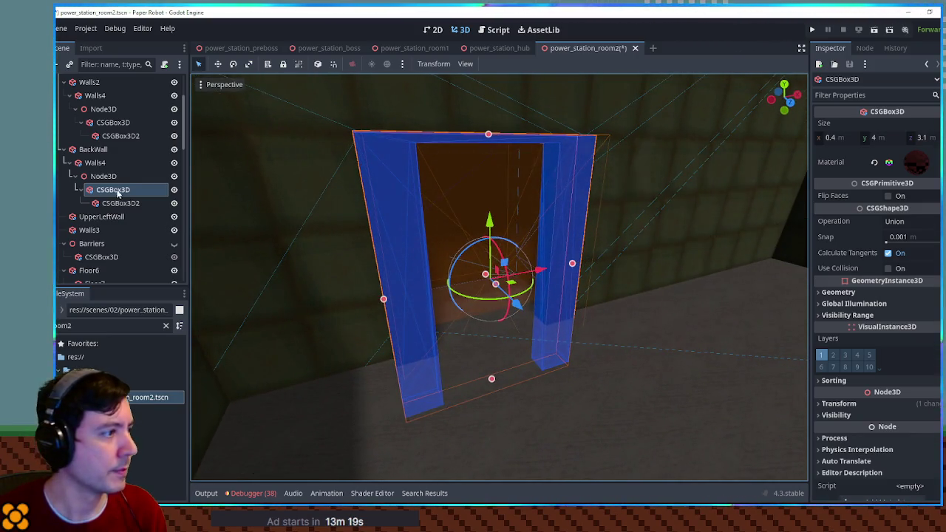
drag(489, 134, 489, 131)
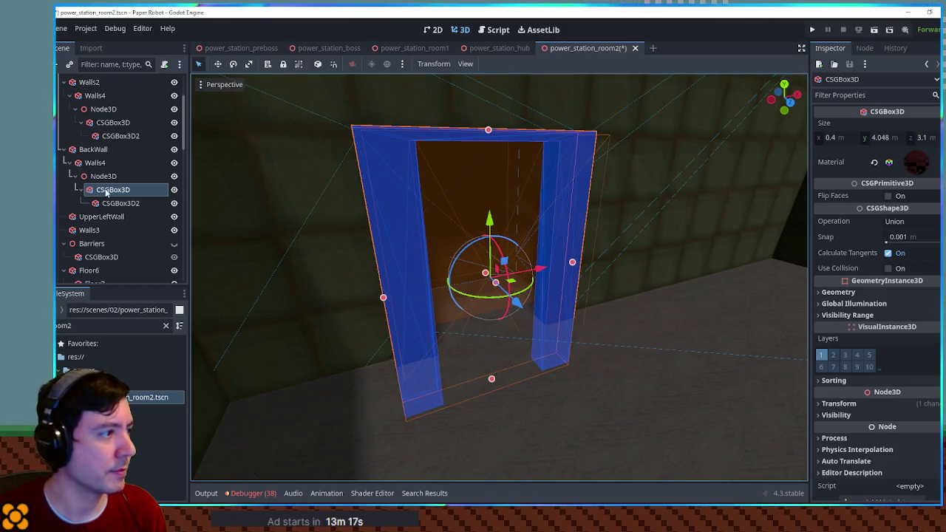
Widen the door opening to about 2.83 m, slide the door slightly right, and save.
click(114, 203)
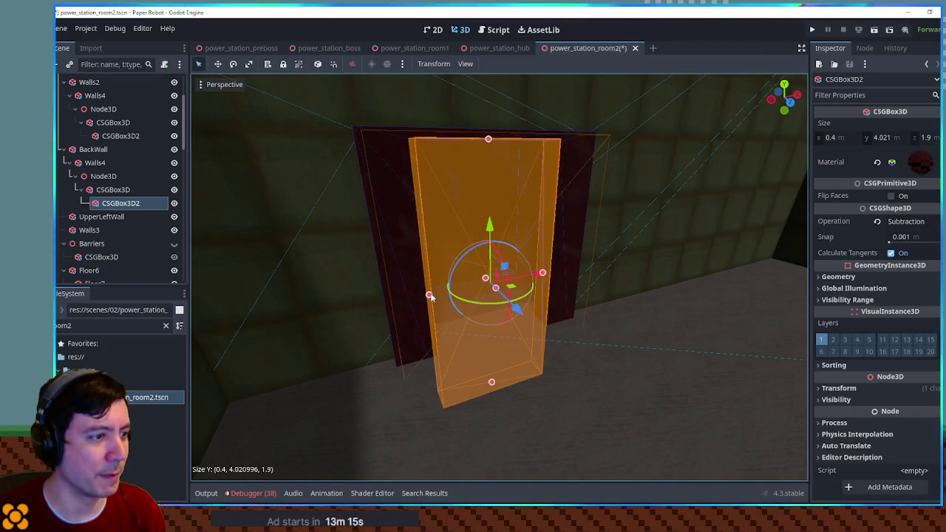
drag(429, 297, 397, 302)
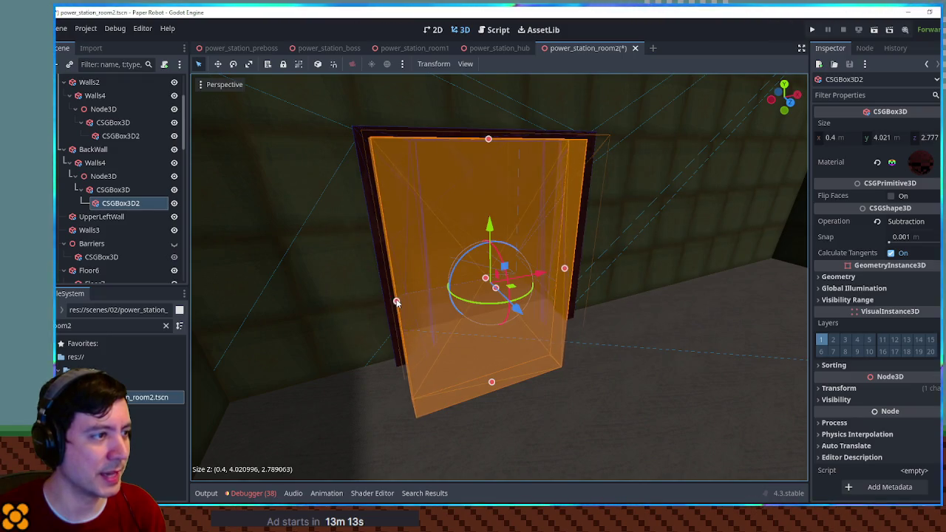
click(565, 259)
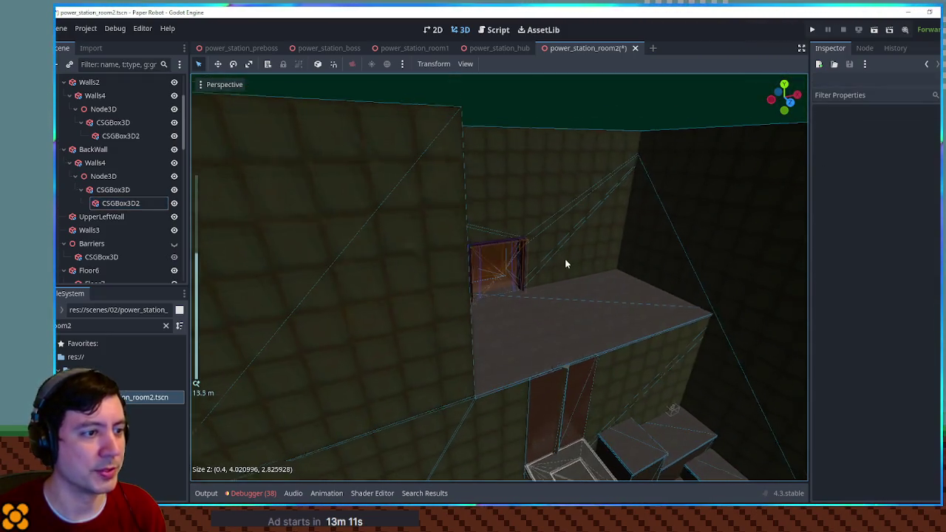
drag(599, 264, 399, 297)
click(413, 237)
drag(489, 247, 494, 244)
key(ctrl+s)
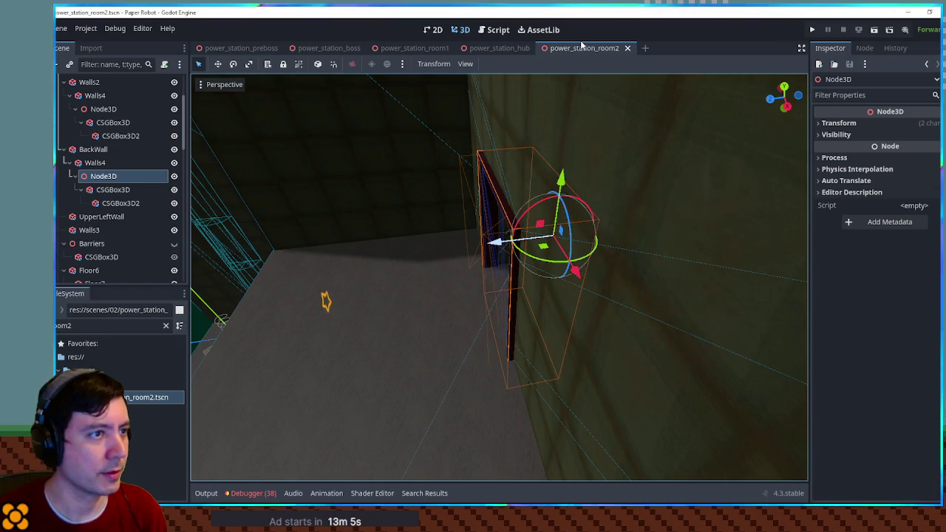
Close the power_station_room2 scene.
middle_click(544, 53)
scroll(down, 3)
scroll(up, 3)
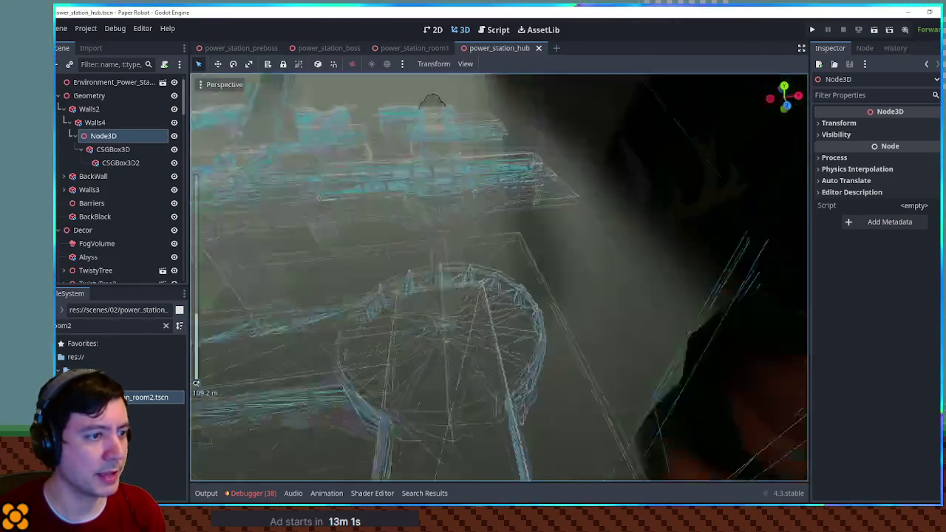
scroll(down, 3)
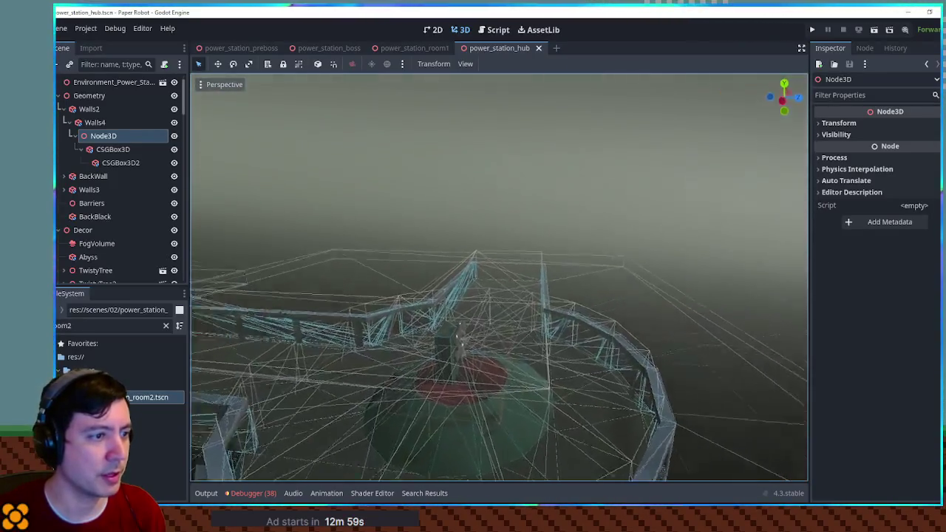
Fly through the hub level and select its 54 × 26 × 18 m BackWall.
key(w)
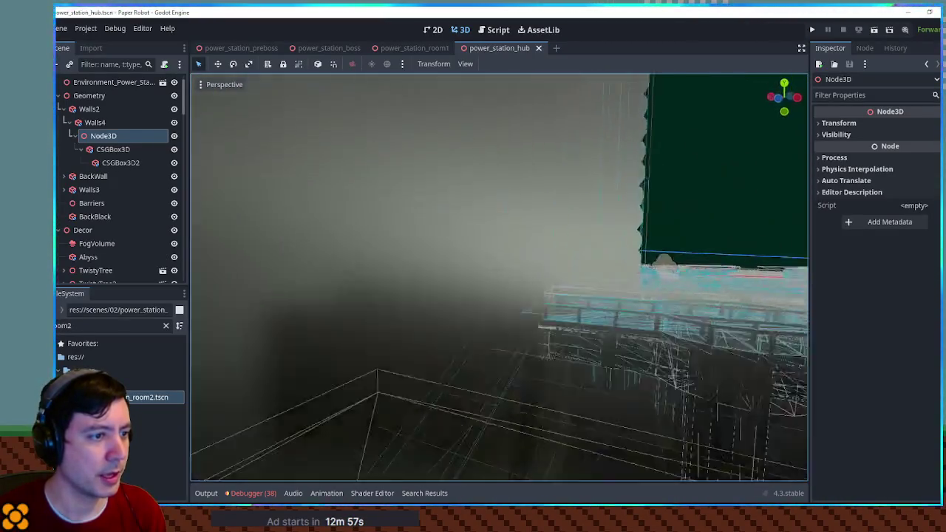
key(w)
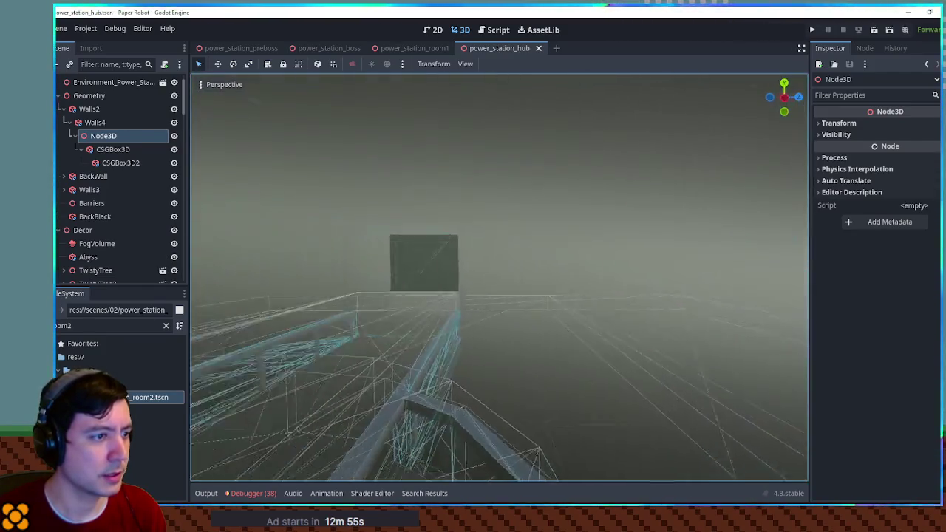
key(w)
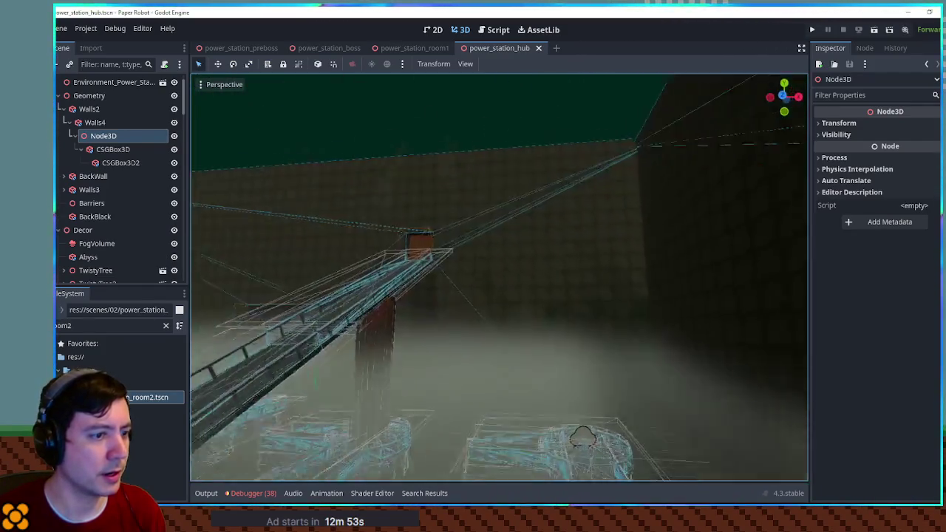
key(w)
click(275, 193)
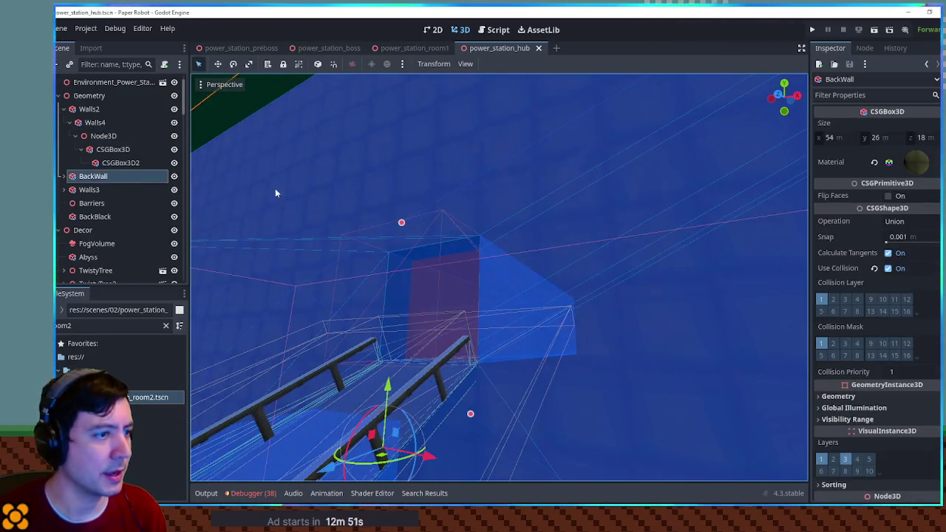
Select the door assembly under BackWall > Walls5 and slide it along its Z axis.
click(64, 178)
click(96, 192)
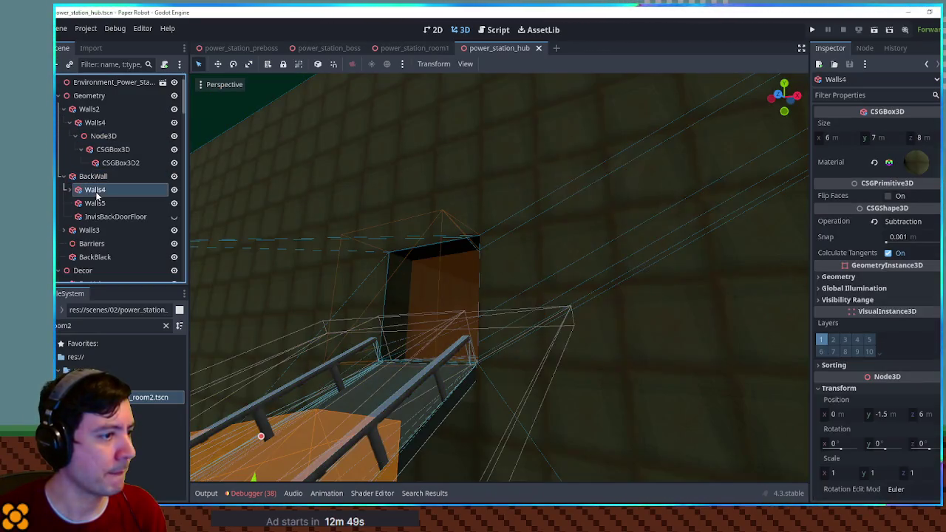
click(95, 204)
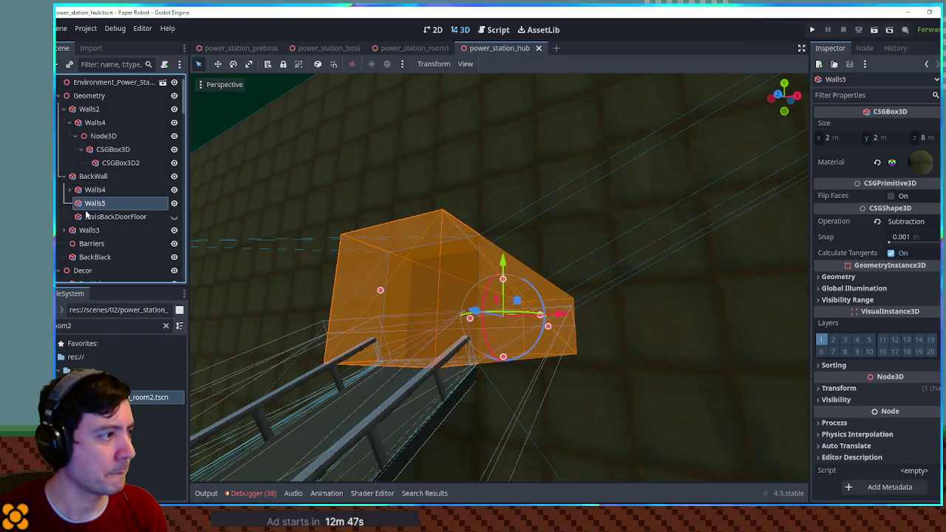
click(69, 203)
click(99, 217)
drag(405, 298, 350, 297)
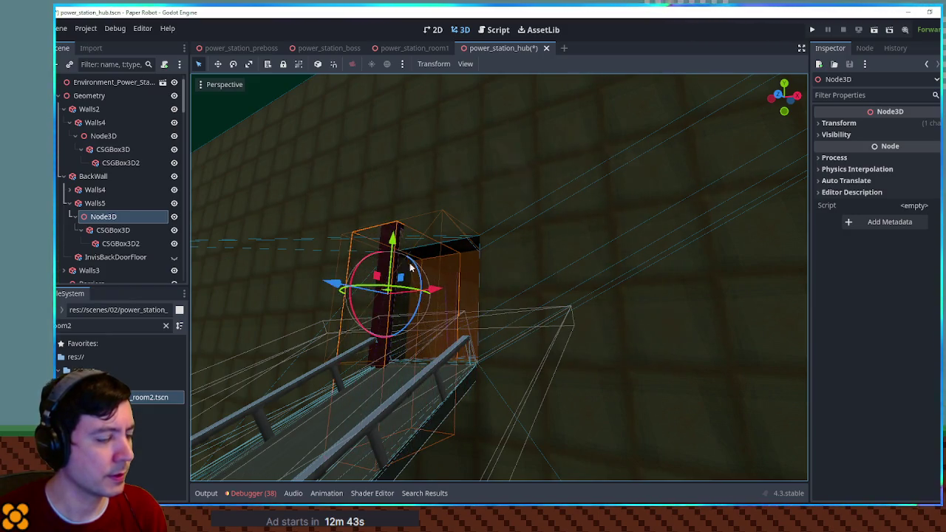
scroll(down, 3)
scroll(up, 3)
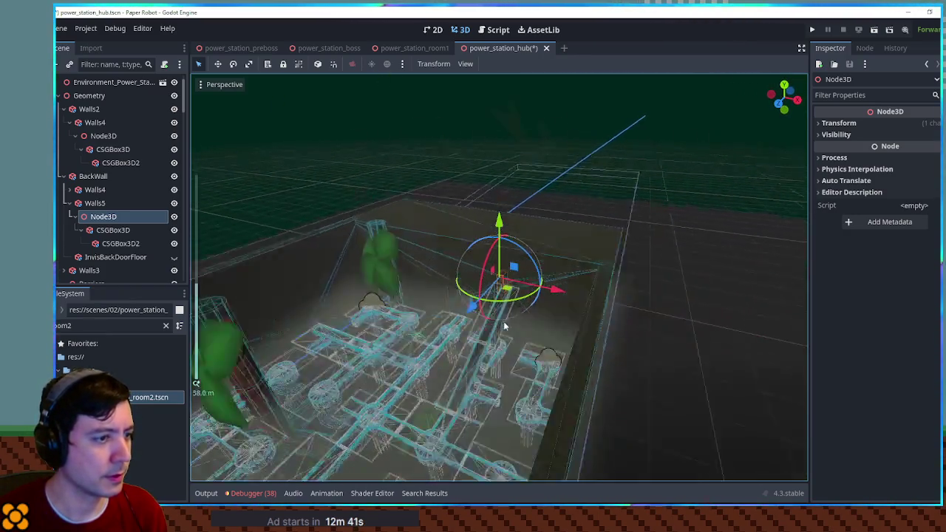
scroll(up, 3)
Rotate the door 90° to face the walkway and nudge it into the opening.
drag(513, 319, 481, 306)
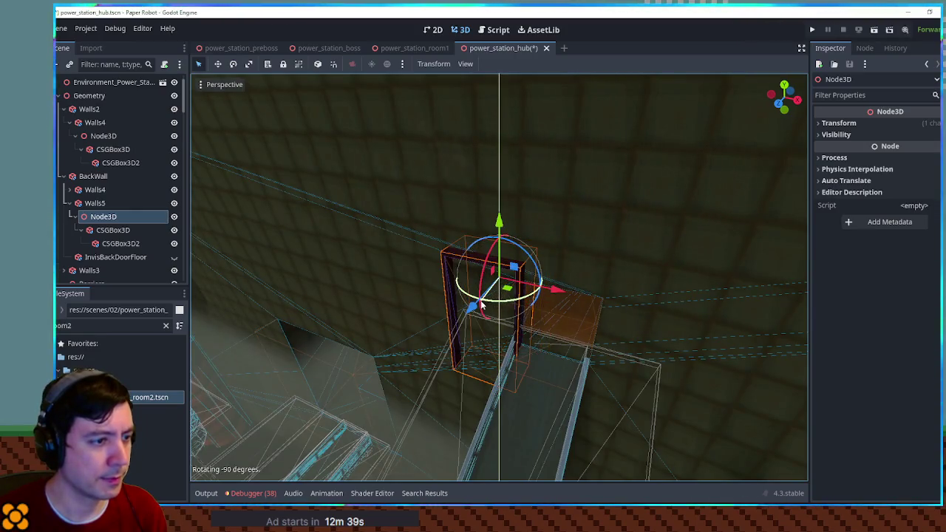
drag(548, 310, 606, 295)
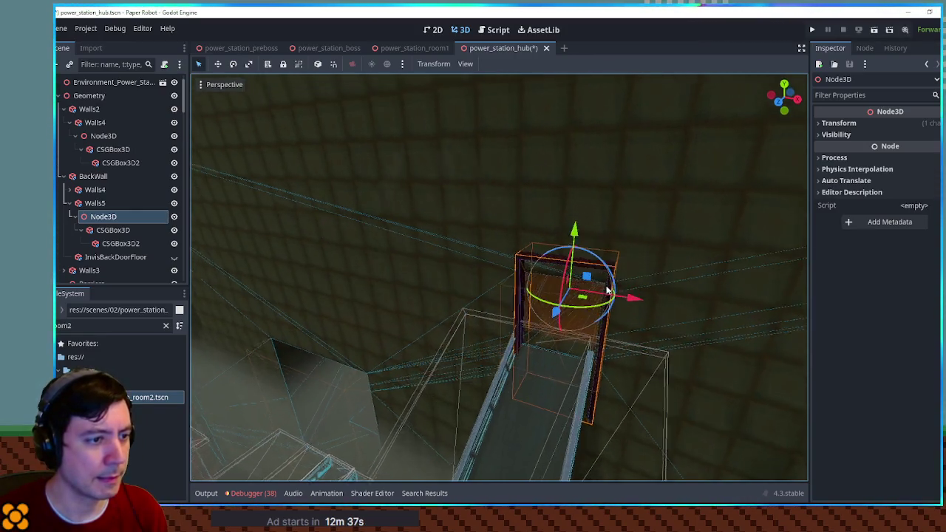
drag(572, 222, 572, 244)
scroll(up, 3)
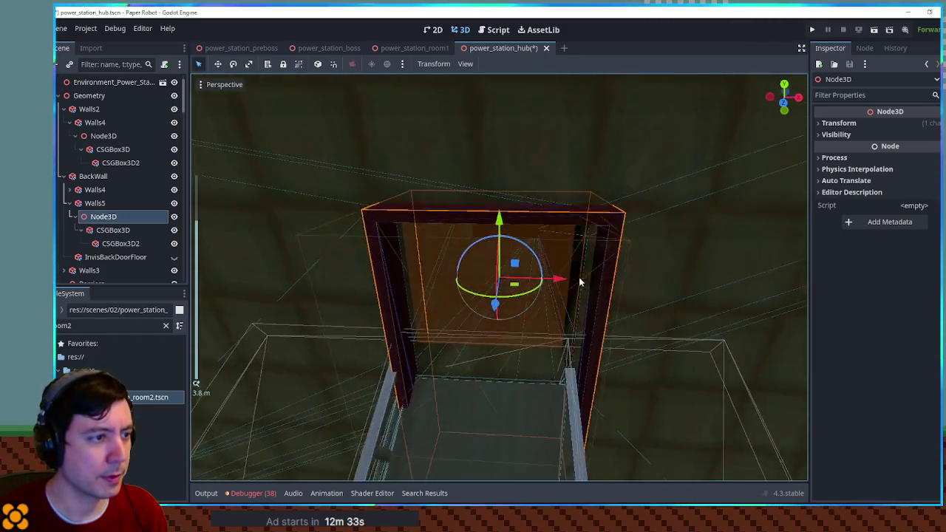
drag(558, 270, 545, 272)
scroll(down, 3)
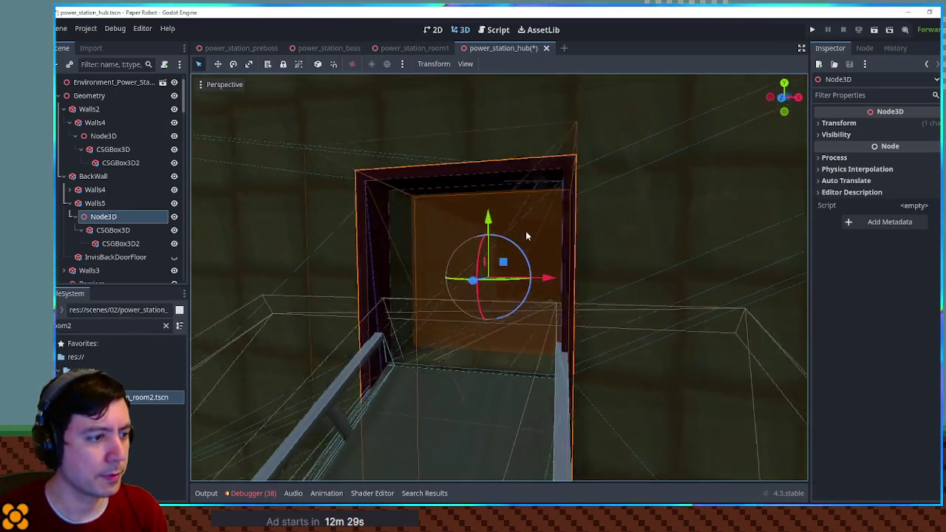
drag(532, 309, 417, 246)
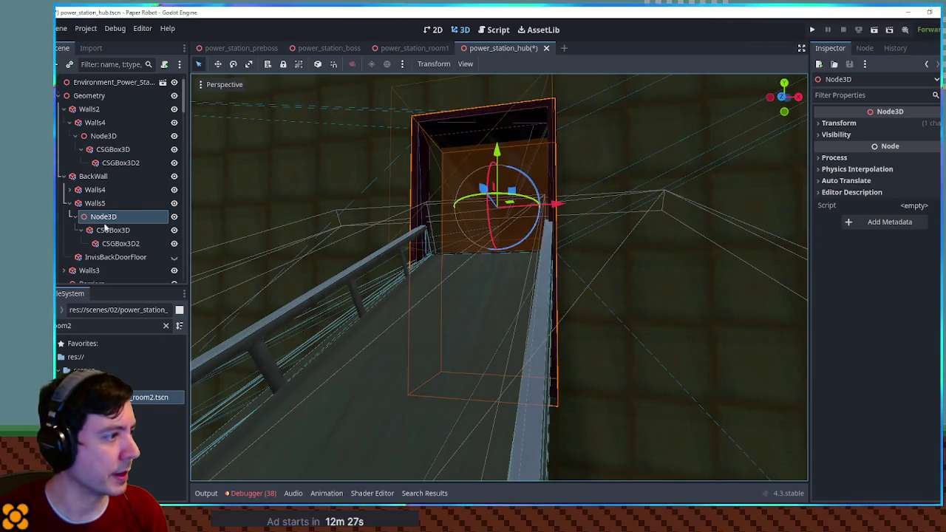
Shorten both the door frame box and the opening-cutting box to 2 m tall.
click(106, 229)
drag(484, 388, 490, 258)
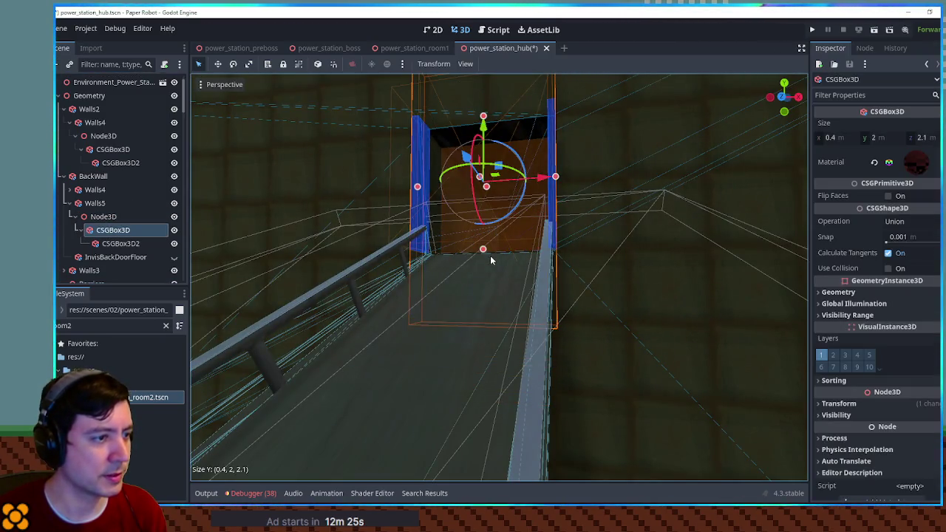
click(115, 257)
click(123, 248)
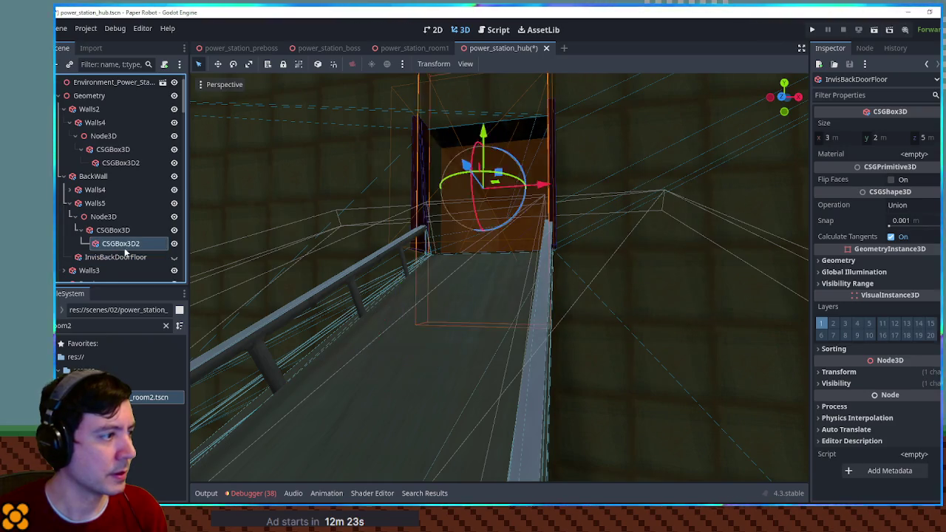
drag(483, 326, 484, 255)
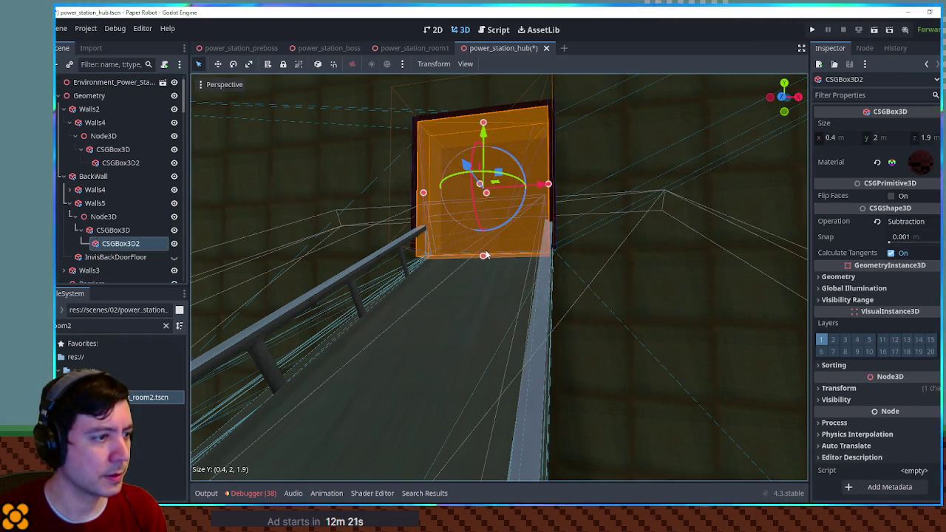
scroll(down, 3)
drag(541, 287, 673, 170)
scroll(up, 3)
drag(668, 97, 386, 220)
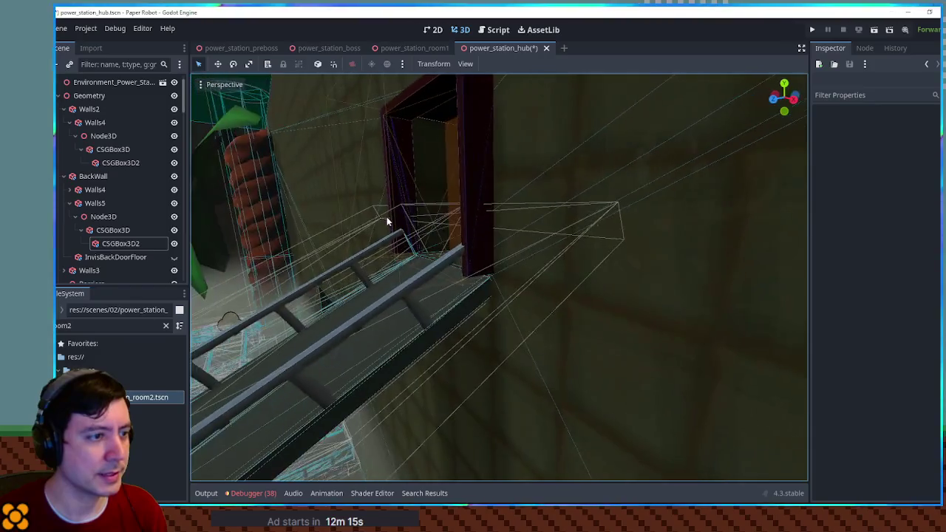
Push the door assembly back about 0.42 m along Z and save power_station_hub.
click(101, 219)
drag(446, 191, 507, 231)
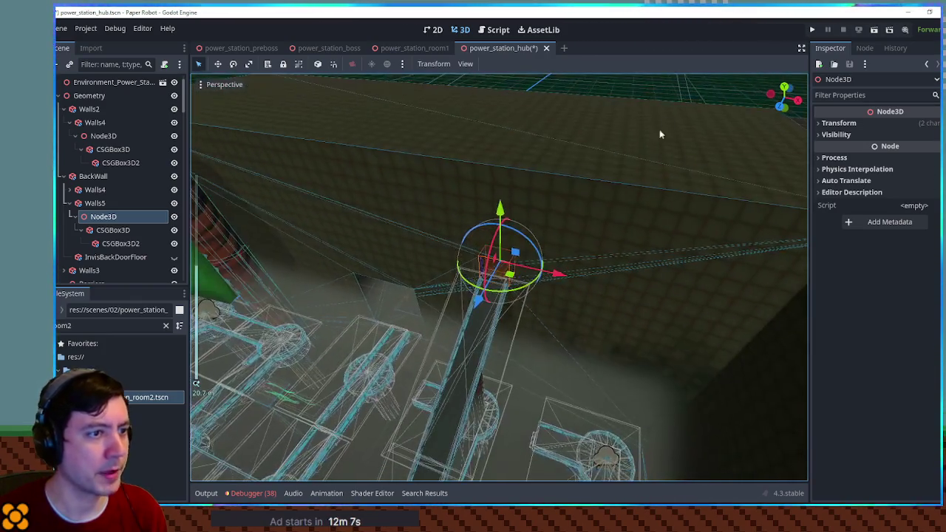
click(571, 240)
key(ctrl+s)
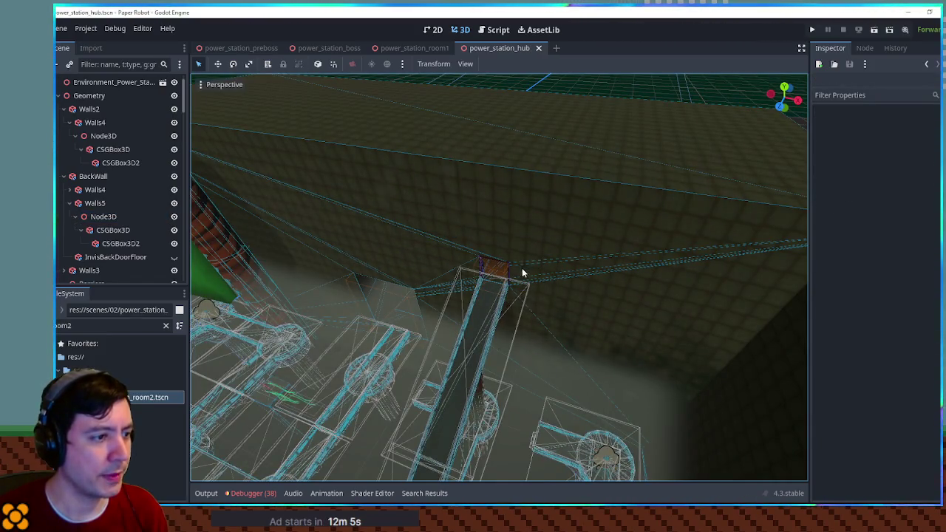
scroll(down, 3)
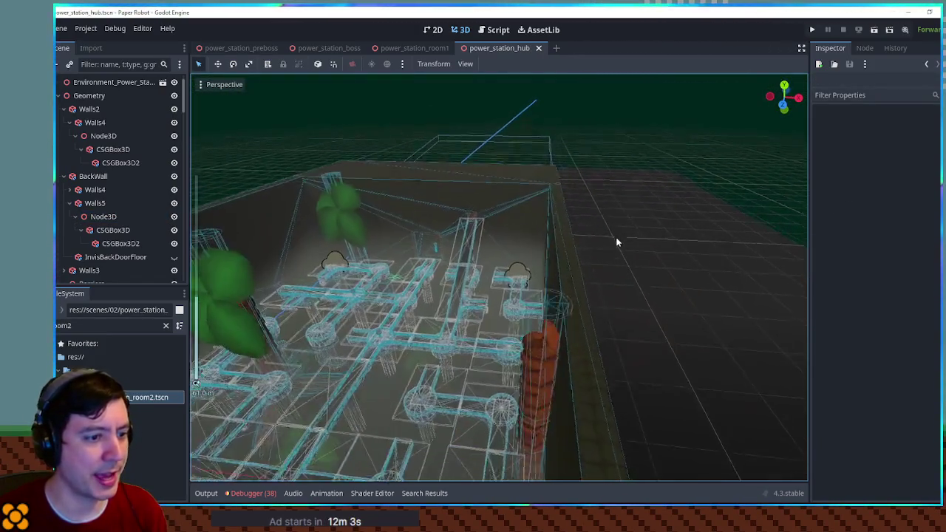
In power_station_preboss, paste the door assembly under the Walls box's CSGBox3D.
scroll(up, 3)
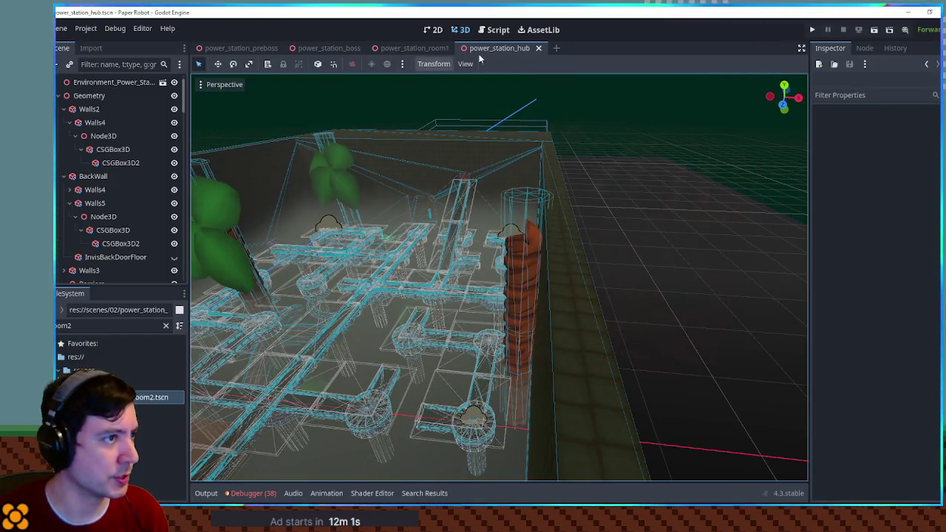
click(258, 50)
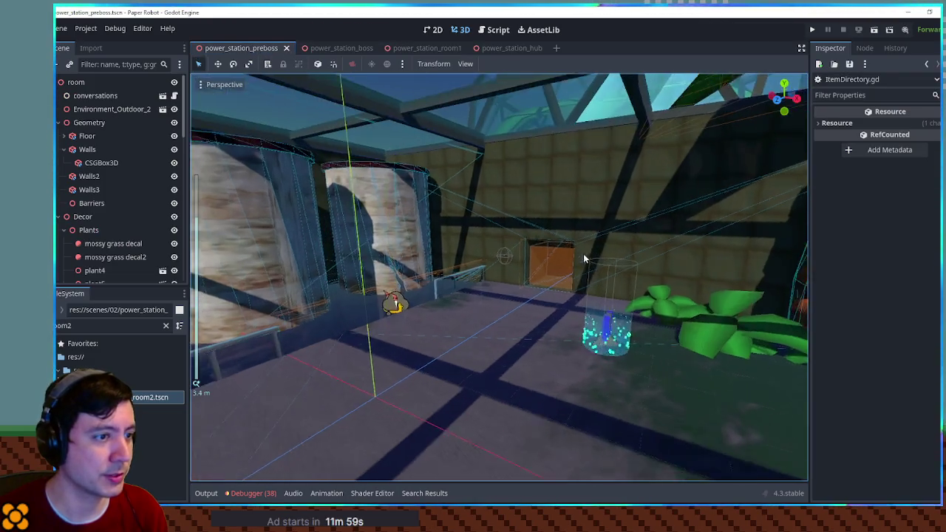
click(567, 211)
click(518, 183)
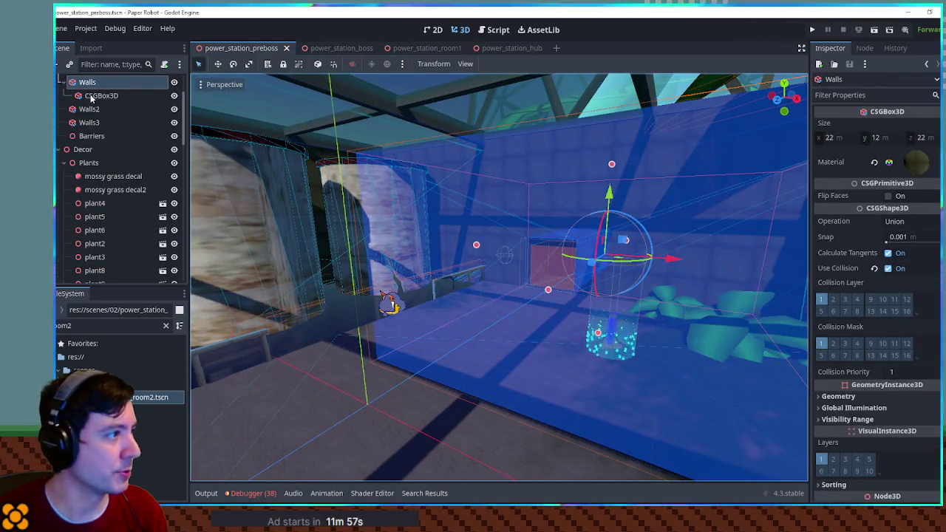
click(91, 96)
key(ctrl+v)
key(f)
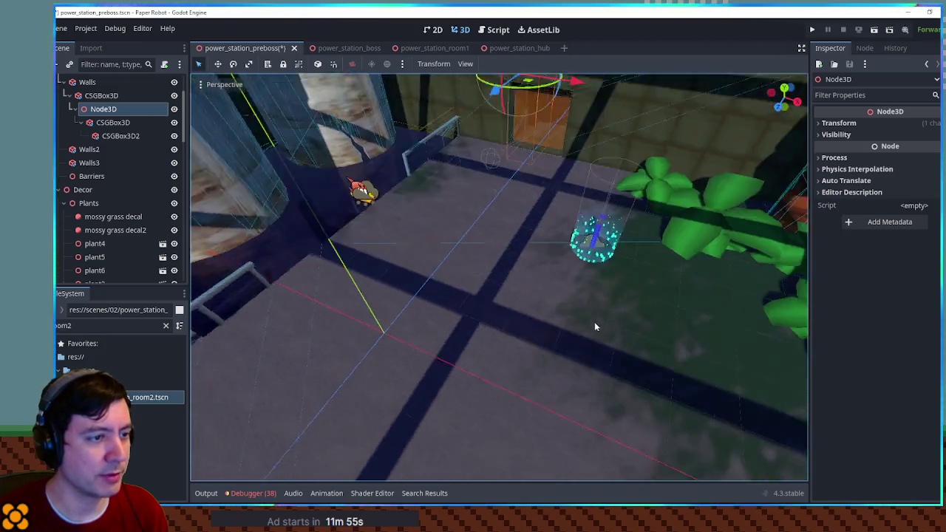
Rotate the wall box and shift it into place along X and Z.
drag(532, 309, 499, 314)
key(g)
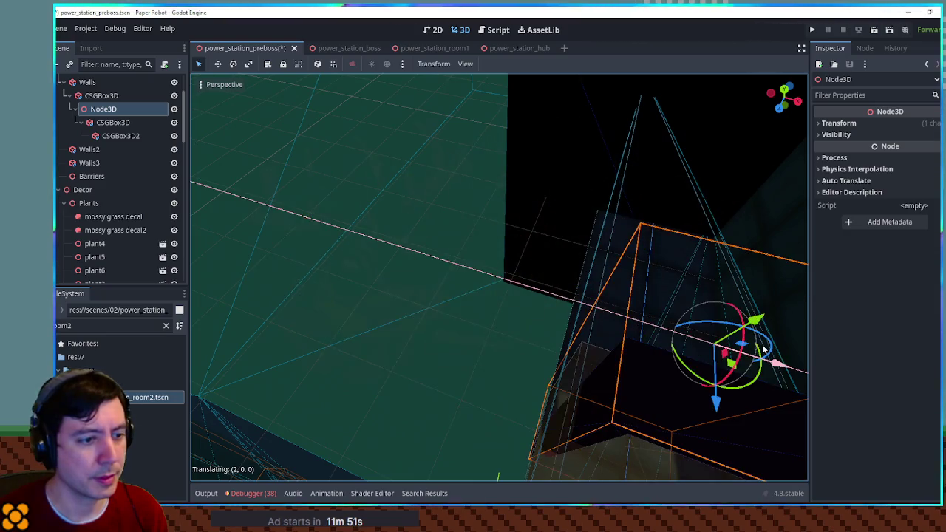
click(688, 354)
key(f)
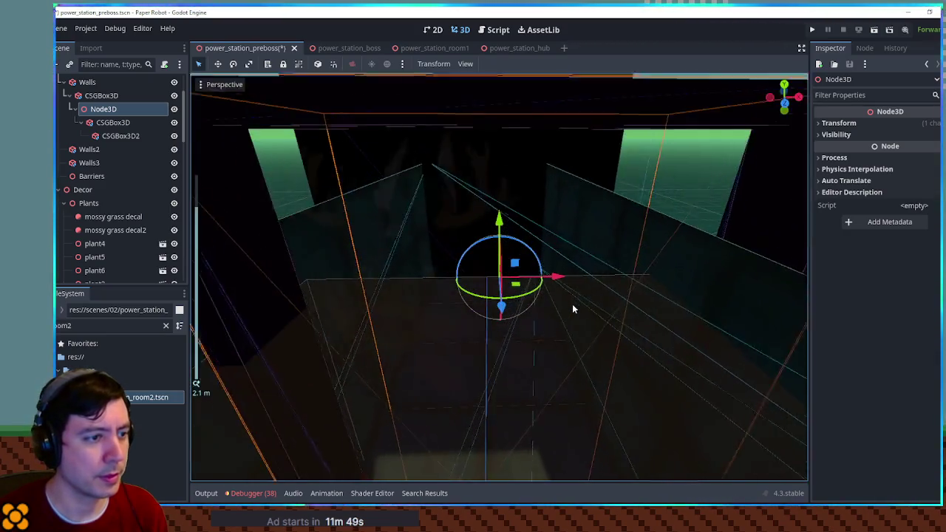
drag(555, 277, 539, 280)
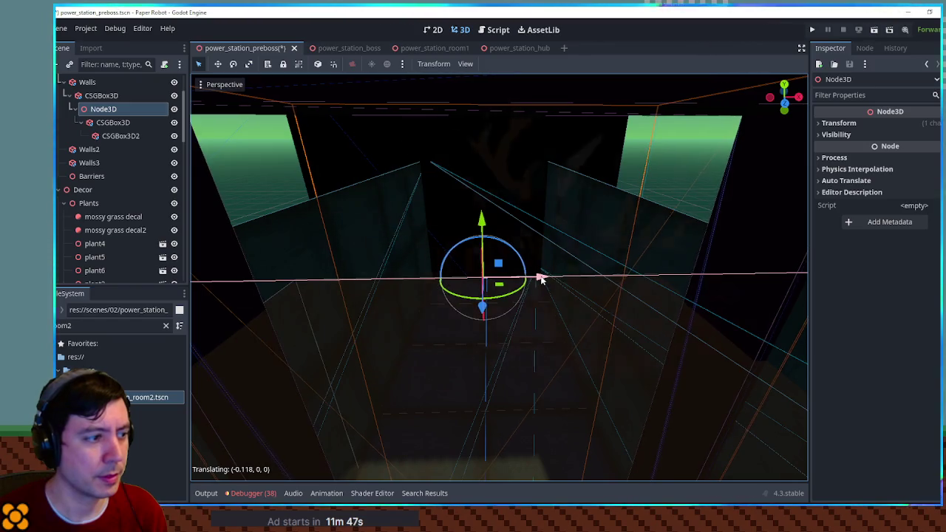
drag(481, 310, 481, 442)
drag(498, 313, 507, 360)
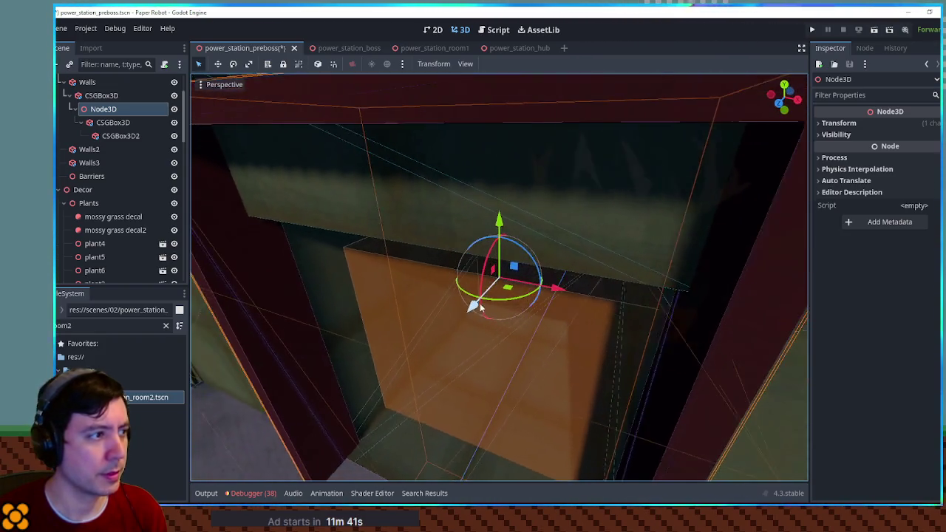
Rotate the wall box again, lower it about 0.5 m, and save power_station_preboss.
drag(470, 309, 485, 289)
scroll(down, 3)
drag(519, 218, 523, 267)
scroll(down, 3)
scroll(down, 3)
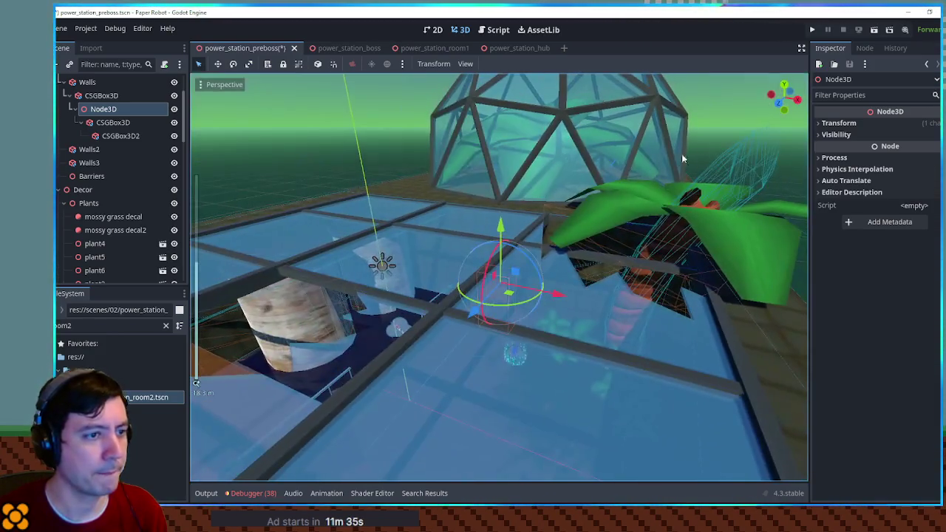
key(ctrl+s)
scroll(up, 3)
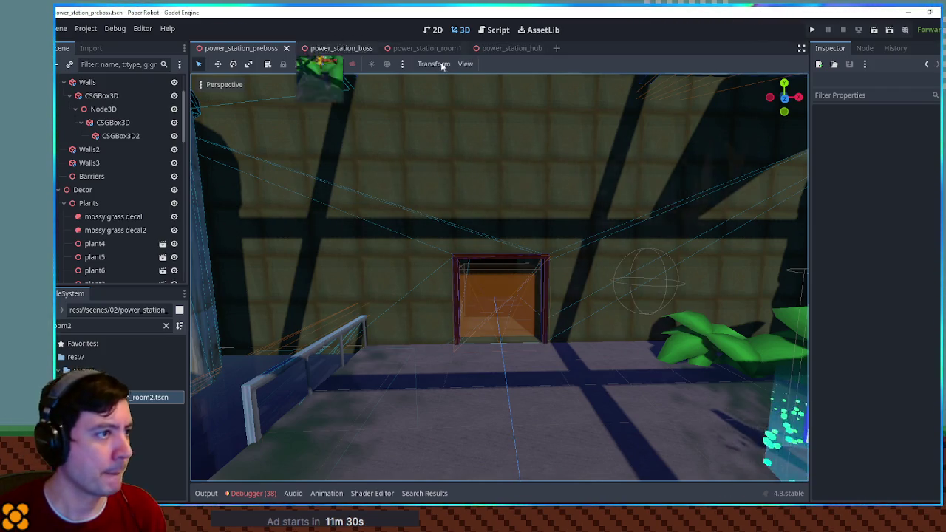
click(433, 49)
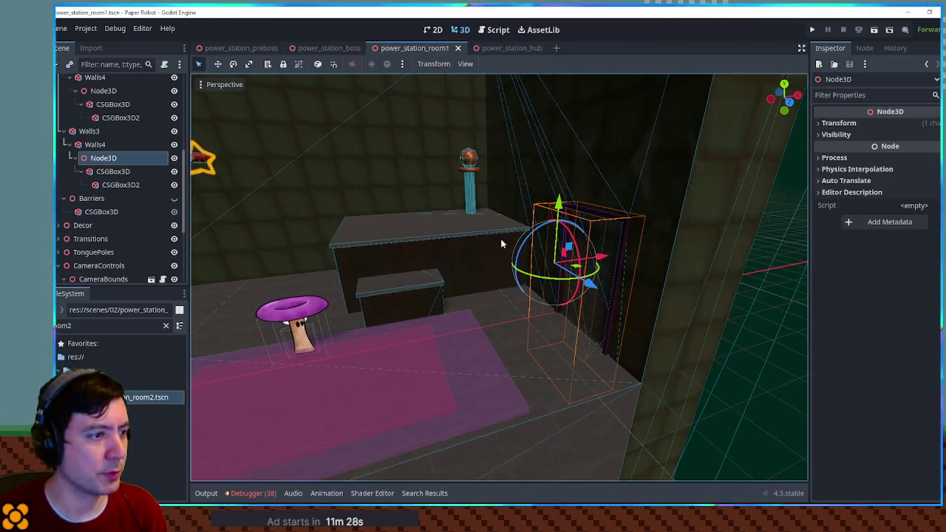
Expand the Decor group and make the Plants group visible.
scroll(up, 3)
click(679, 283)
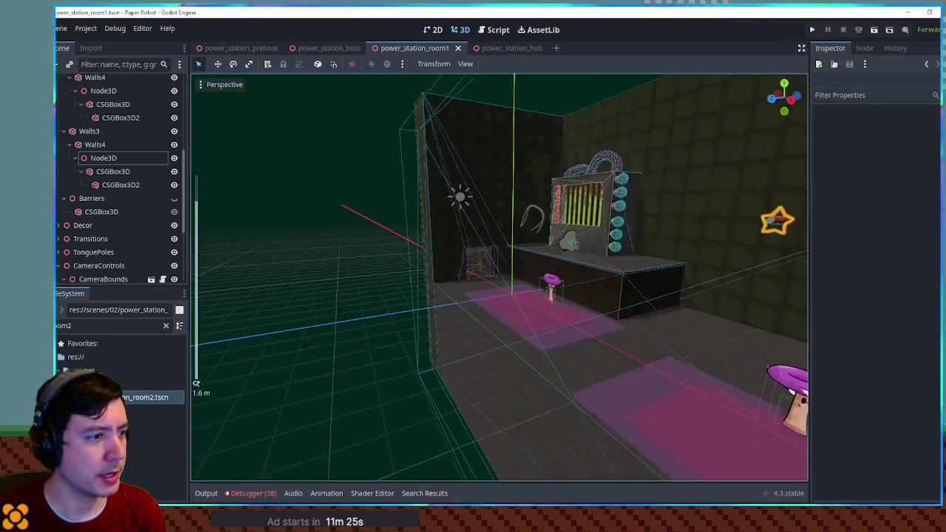
scroll(down, 3)
scroll(down, 3)
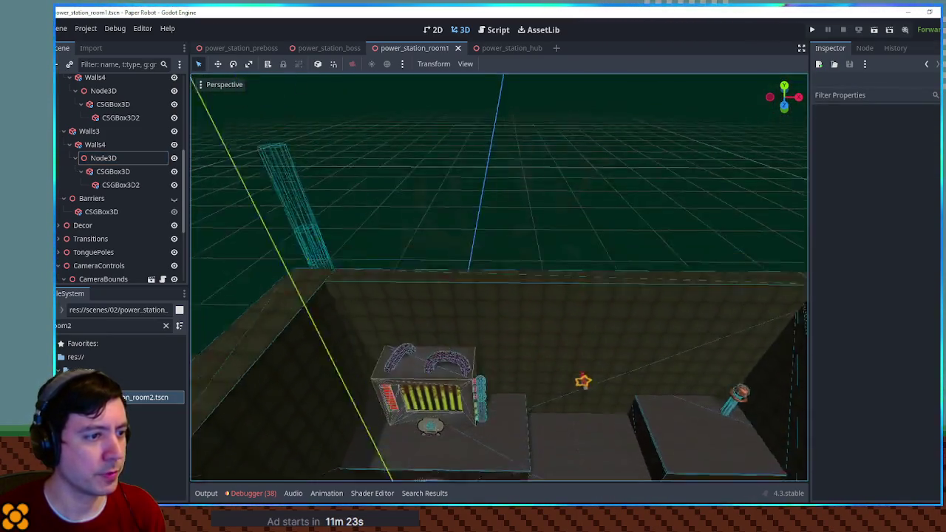
scroll(down, 3)
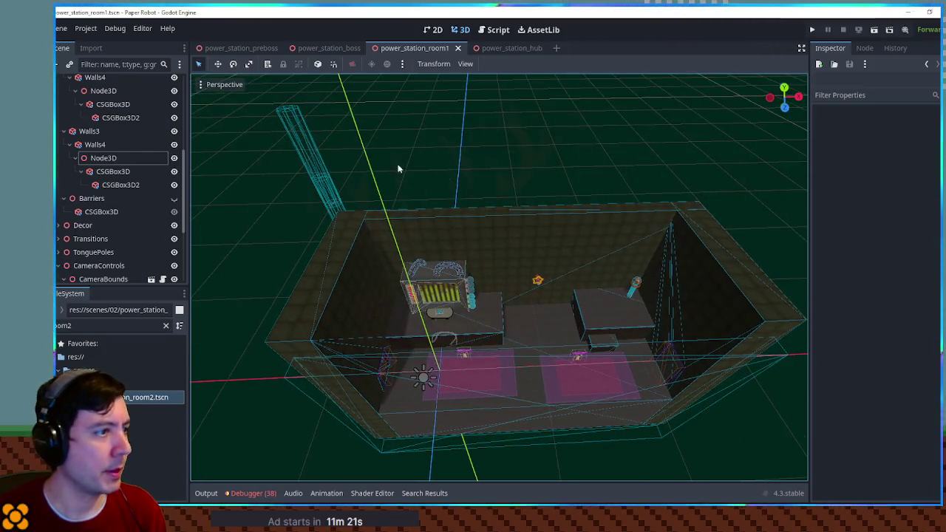
click(61, 225)
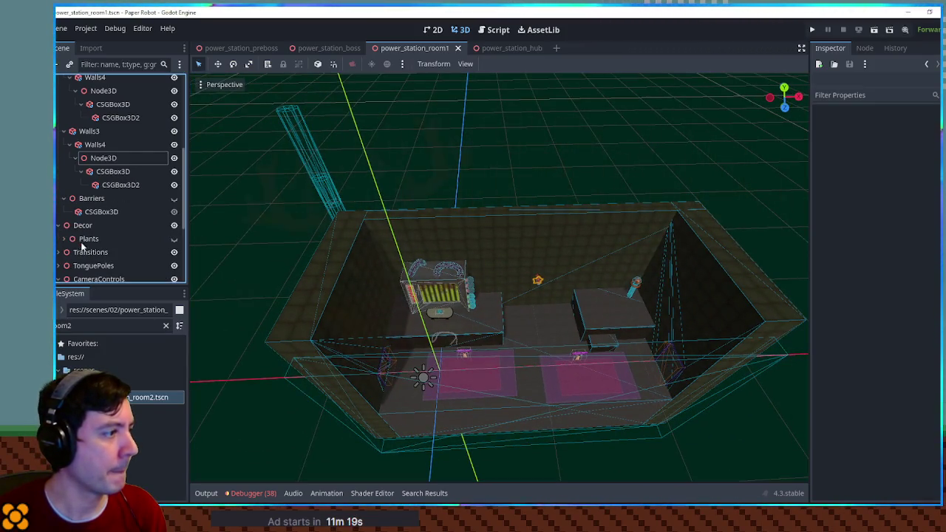
click(174, 239)
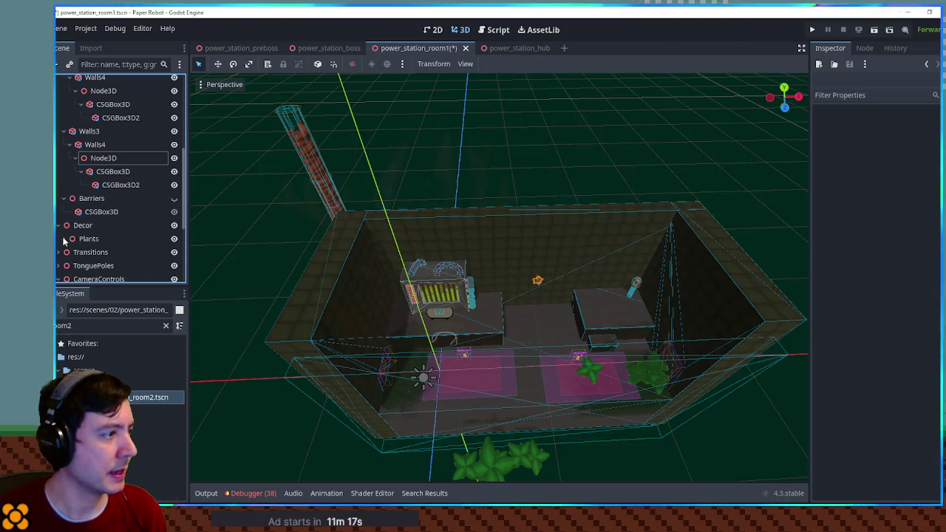
scroll(down, 3)
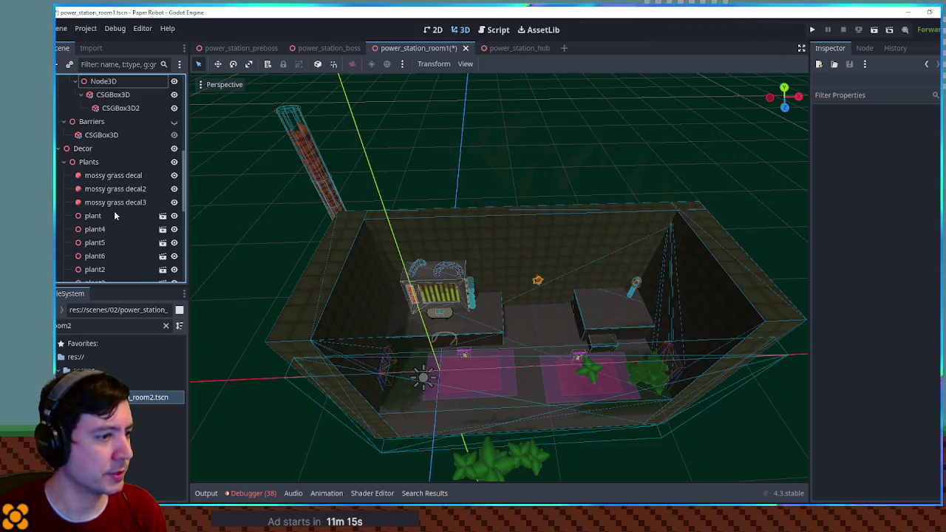
Move mossy grass decal and mossy grass decal2 across the floor toward the room centre.
click(111, 175)
drag(422, 398, 428, 332)
click(116, 188)
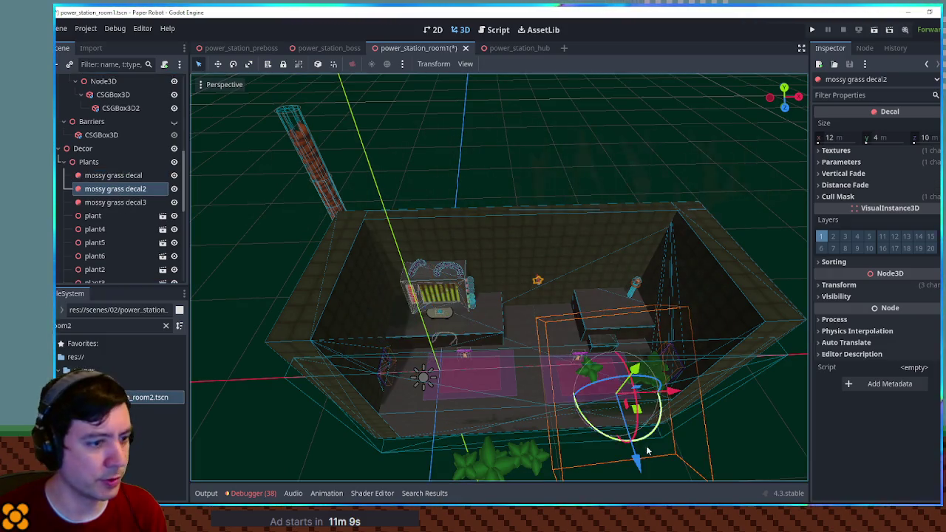
drag(640, 416, 607, 360)
click(115, 202)
Drag mossy grass decal3 into the middle of the room, shift it along Z and rotate it.
scroll(up, 3)
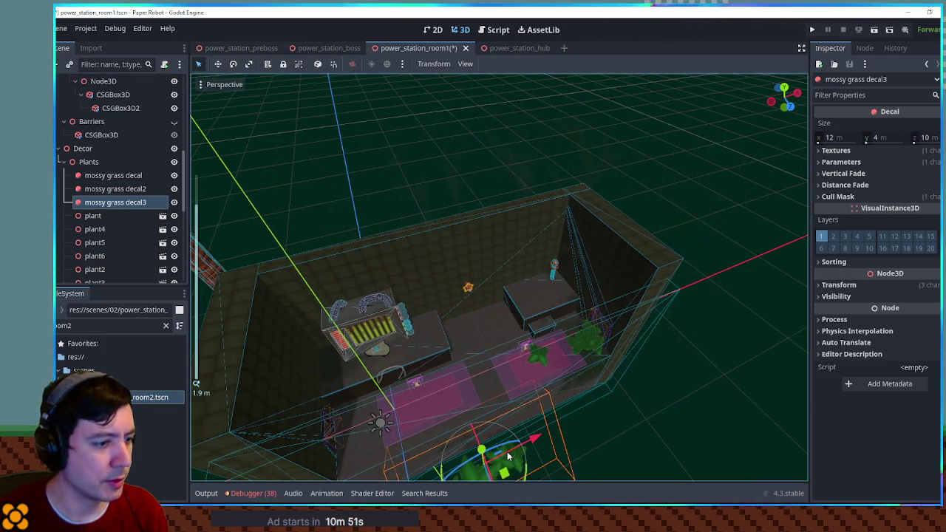
drag(507, 452, 572, 180)
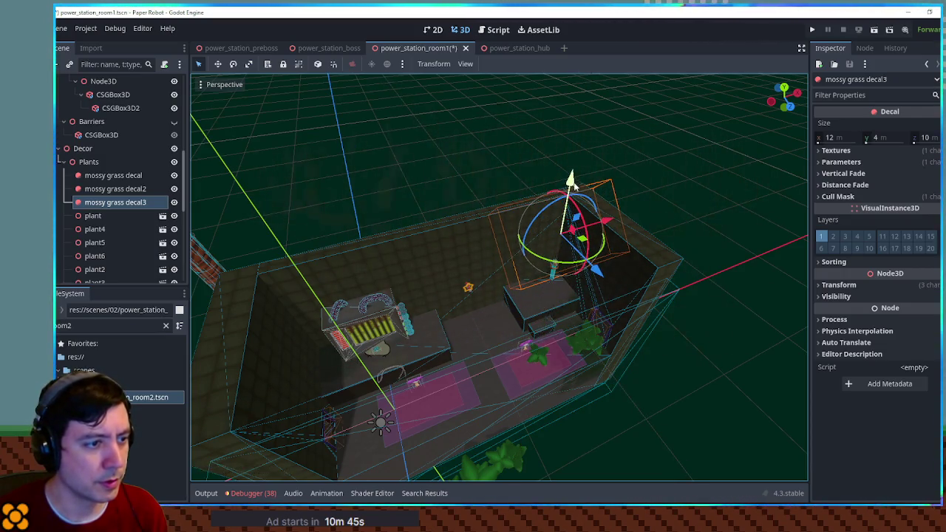
key(f)
scroll(up, 3)
drag(433, 281, 231, 312)
scroll(down, 3)
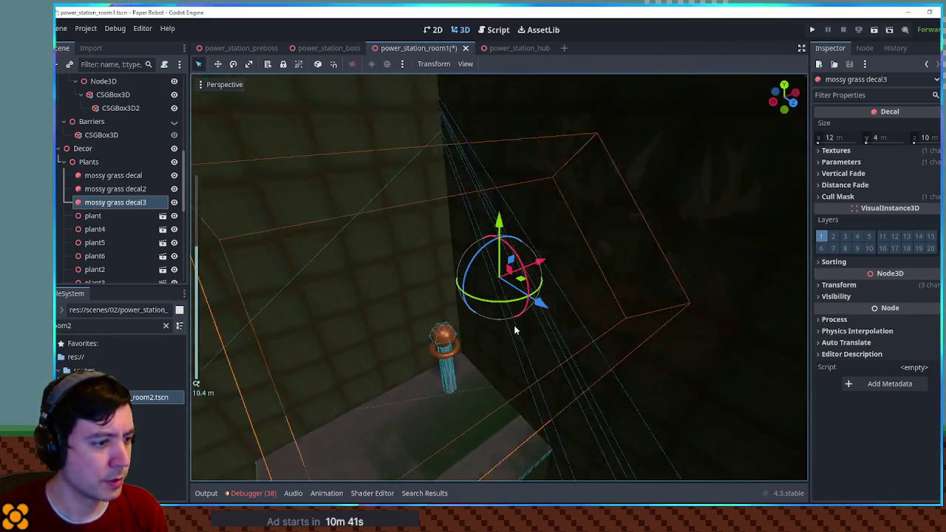
scroll(down, 3)
drag(515, 303, 403, 341)
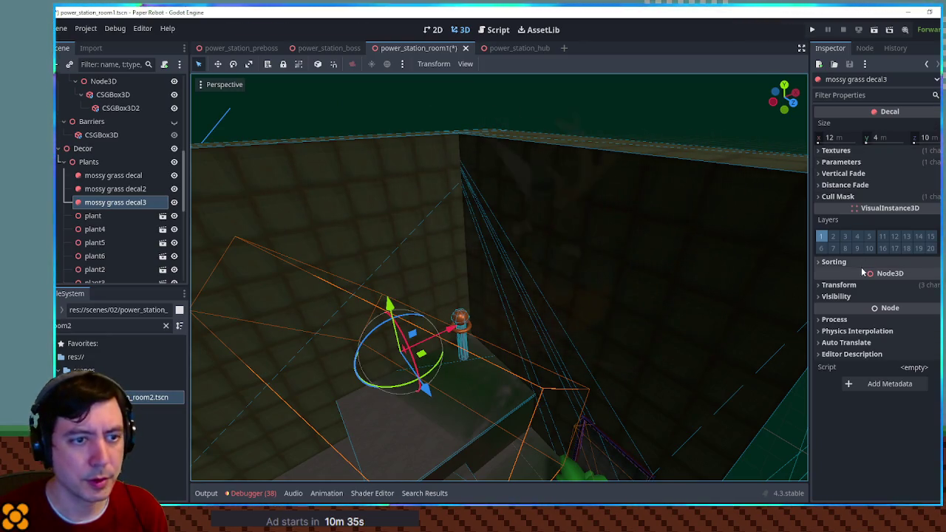
Reset the decal's rotation to zero in the Inspector and slide it toward the star-side floor.
click(839, 285)
click(932, 326)
drag(422, 353, 468, 377)
drag(481, 410, 425, 373)
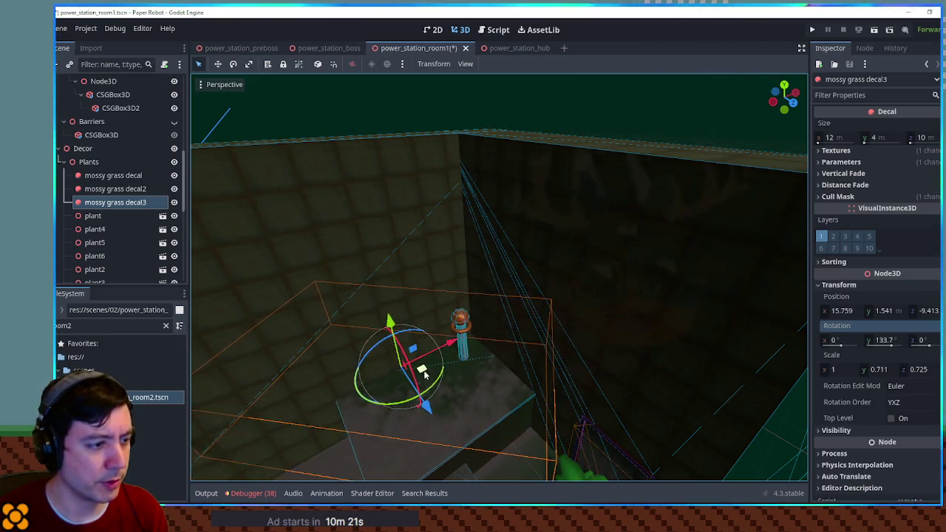
scroll(down, 3)
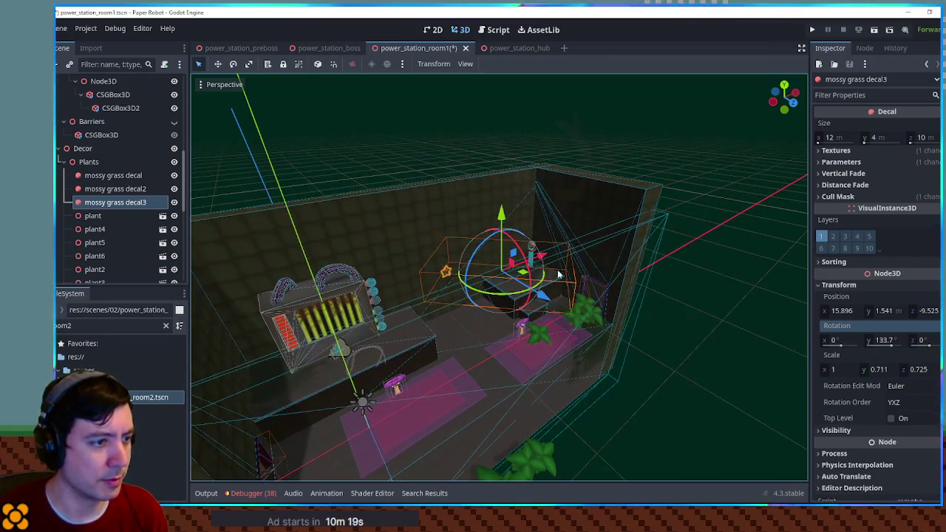
drag(514, 282, 434, 326)
scroll(up, 3)
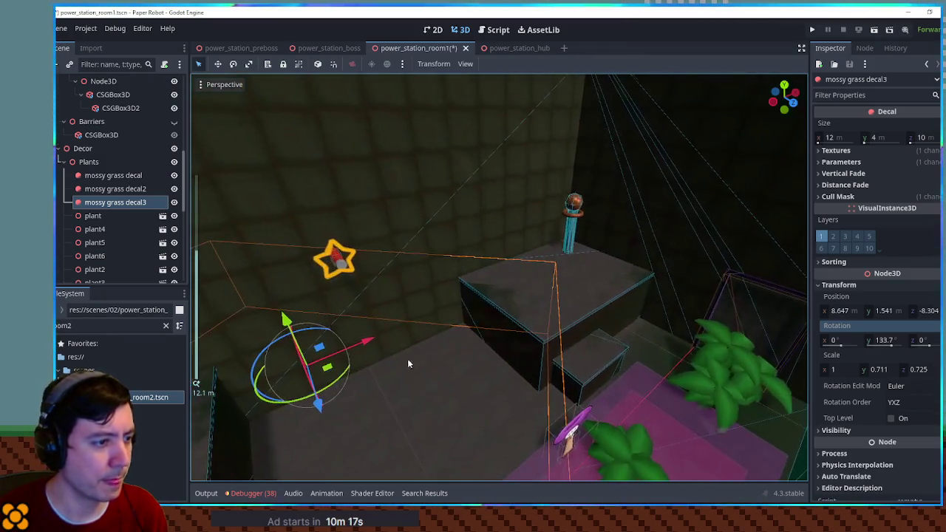
Turn the decal to 151.1° around its vertical axis and lower it onto the floor.
drag(342, 378, 332, 393)
drag(286, 322, 288, 353)
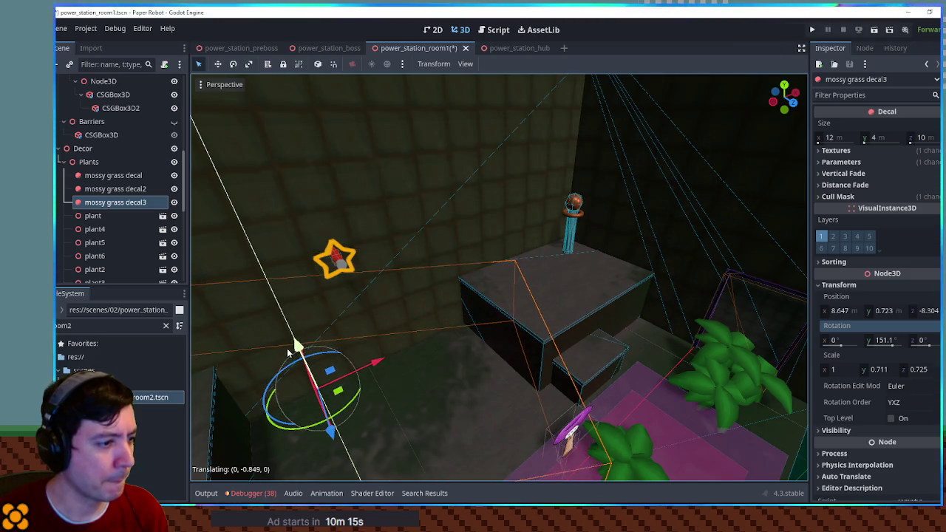
scroll(down, 3)
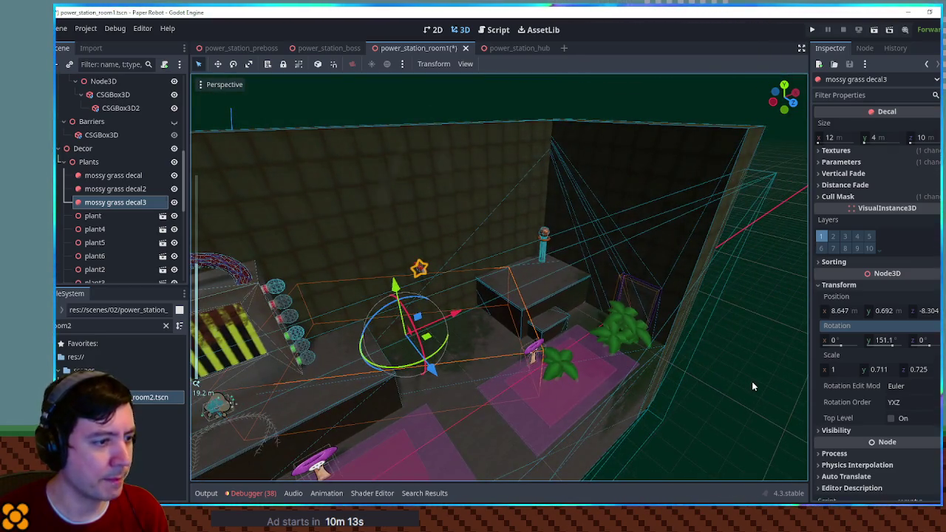
click(752, 386)
scroll(down, 3)
drag(438, 327, 221, 244)
scroll(down, 3)
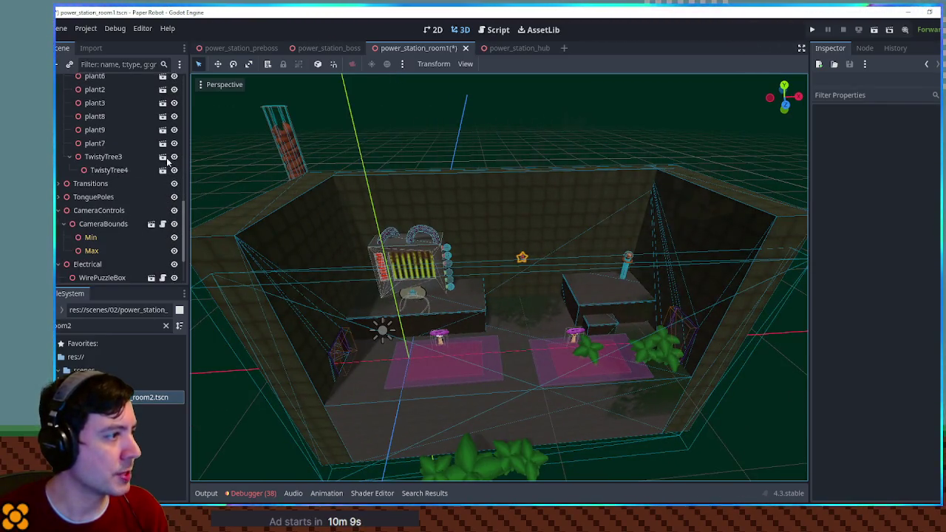
Move TwistyTree3 within the room and raise it 2 m along Y.
click(104, 158)
drag(334, 258, 381, 317)
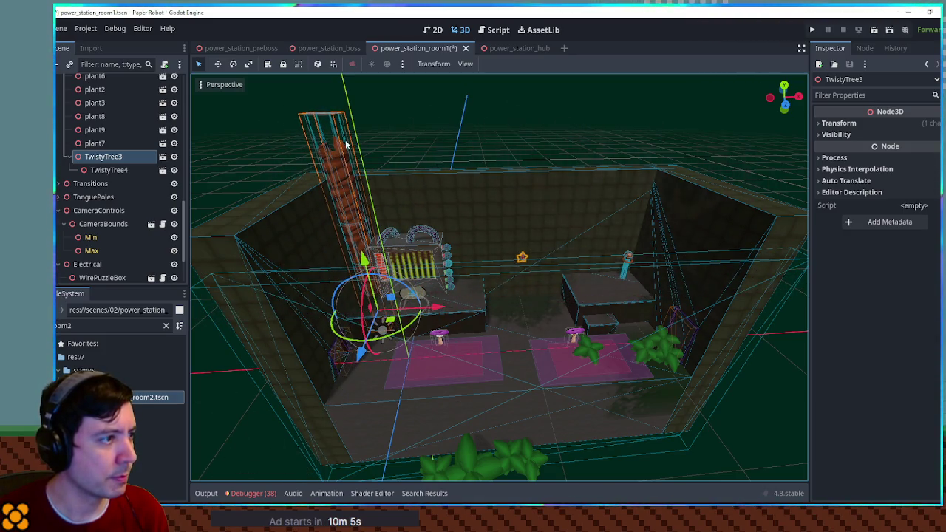
drag(365, 259, 360, 234)
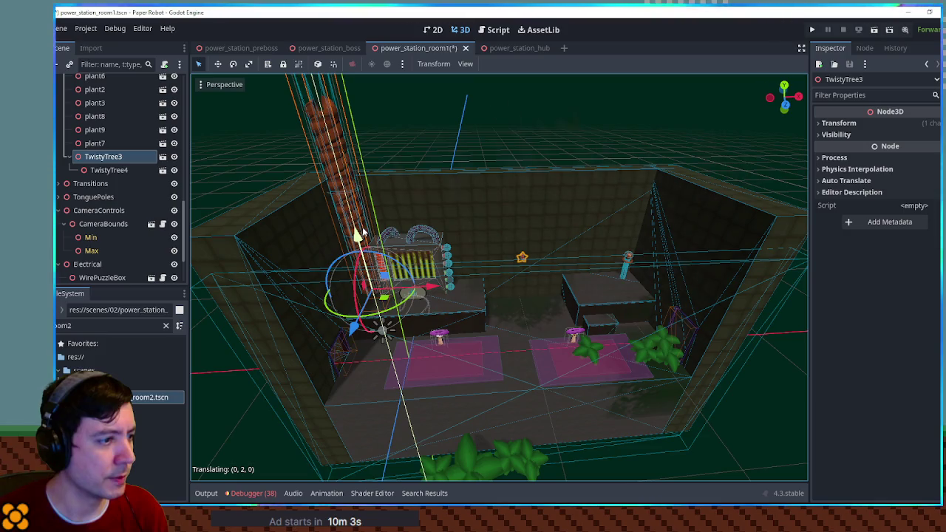
scroll(up, 3)
scroll(down, 3)
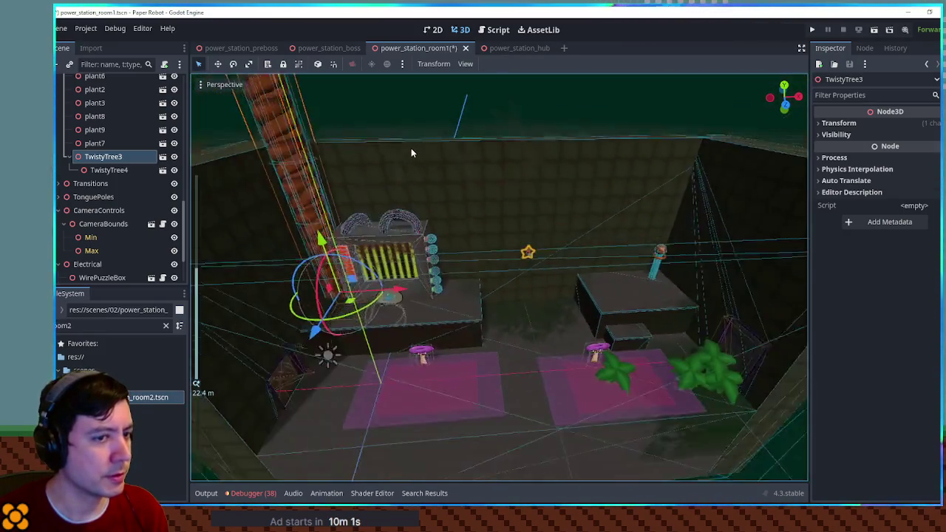
scroll(up, 3)
click(428, 200)
drag(429, 200, 574, 262)
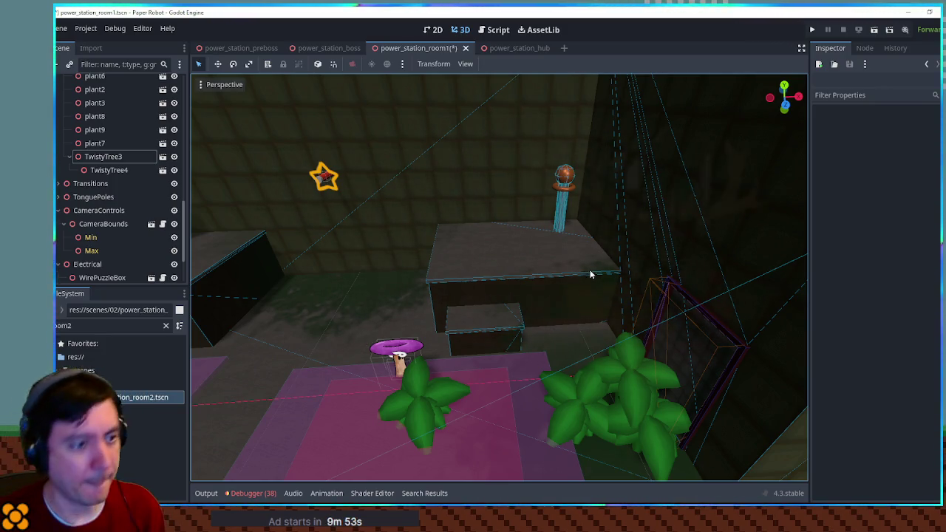
scroll(up, 3)
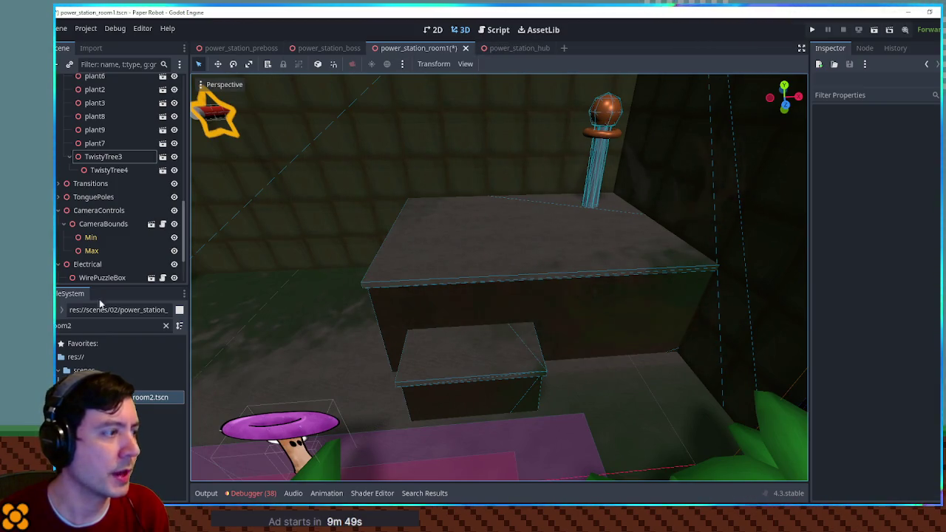
click(92, 329)
text(ntrance)
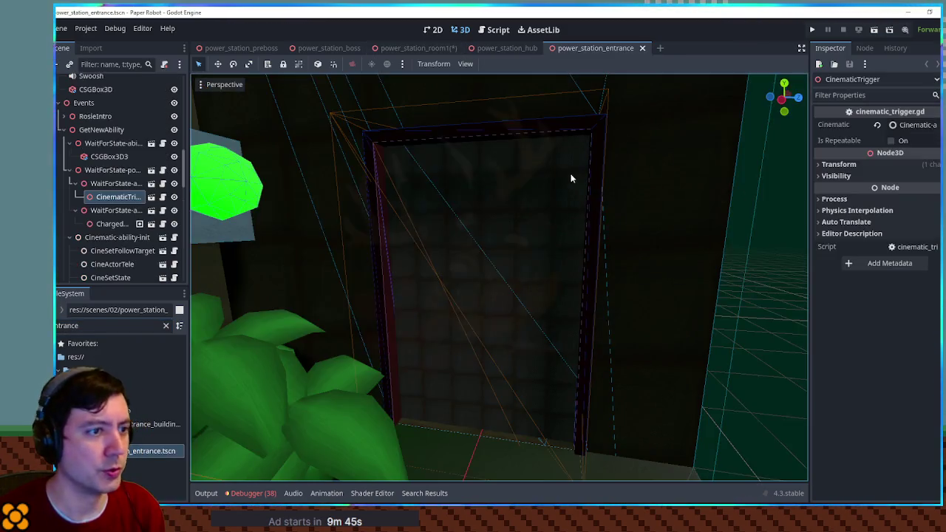
Select PowerBox2's blue base box in the Scene tree.
scroll(up, 3)
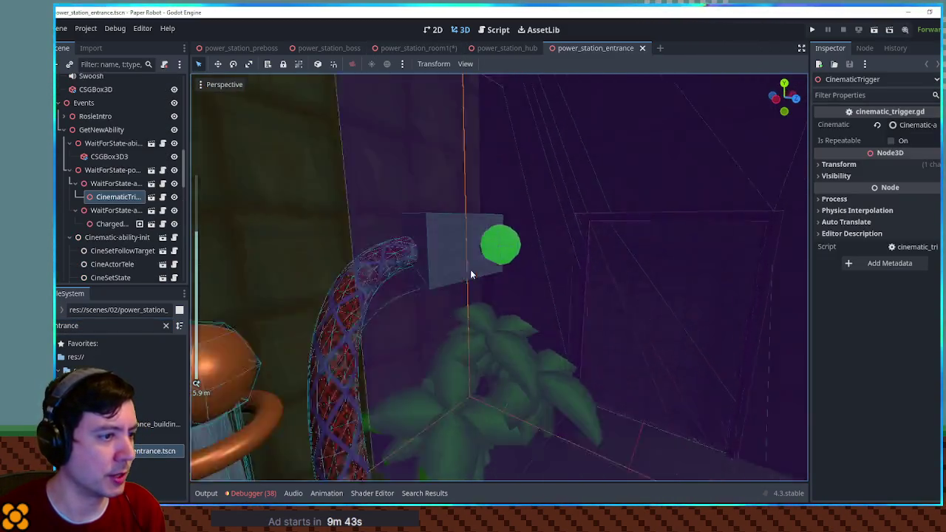
scroll(down, 3)
click(402, 413)
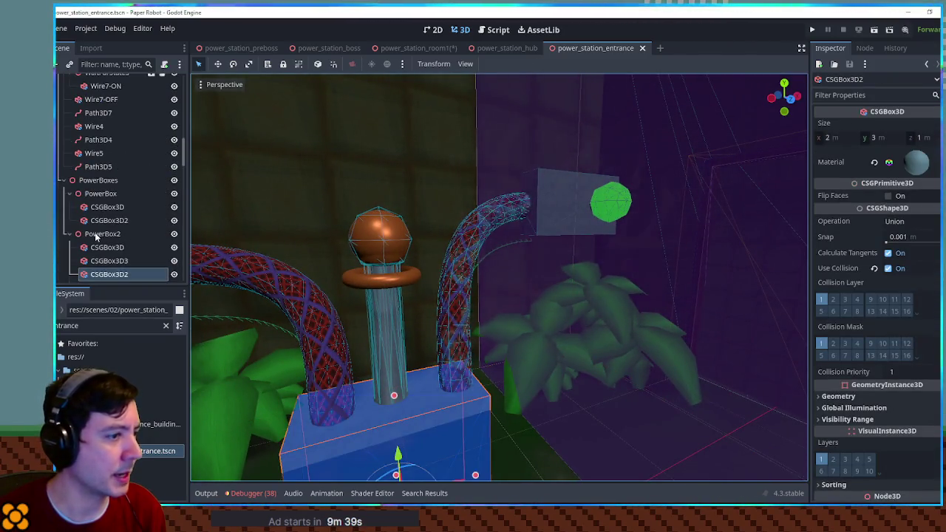
click(97, 233)
scroll(down, 3)
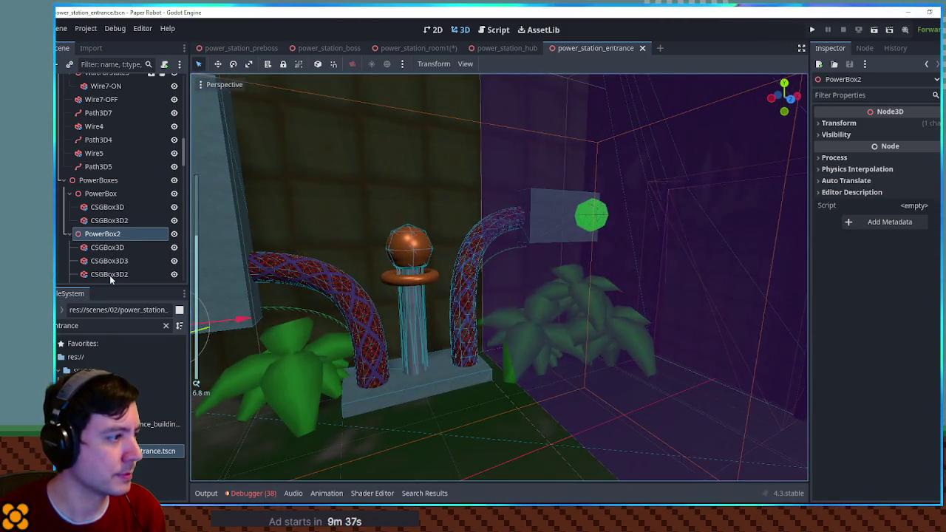
scroll(down, 3)
click(109, 197)
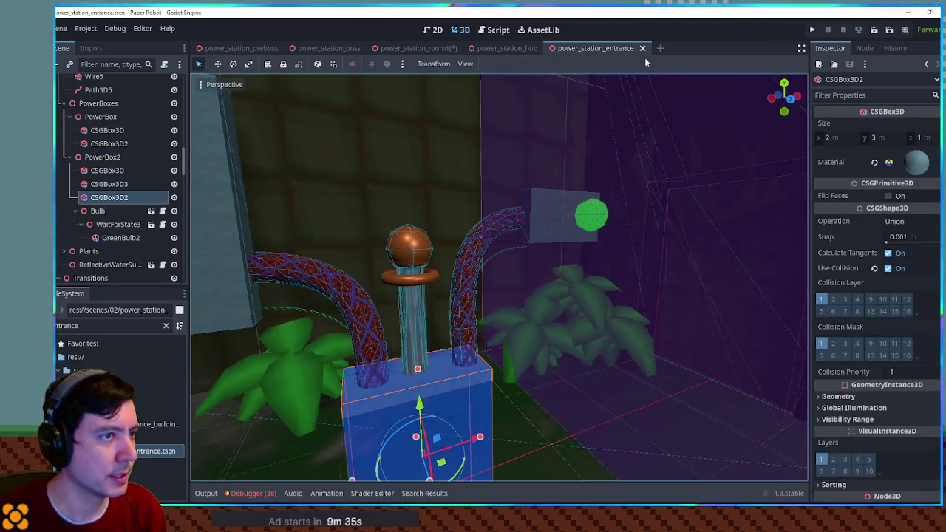
Paste the box under room1's DischargeReceptor and set it, shortened, onto the pedestal.
click(488, 51)
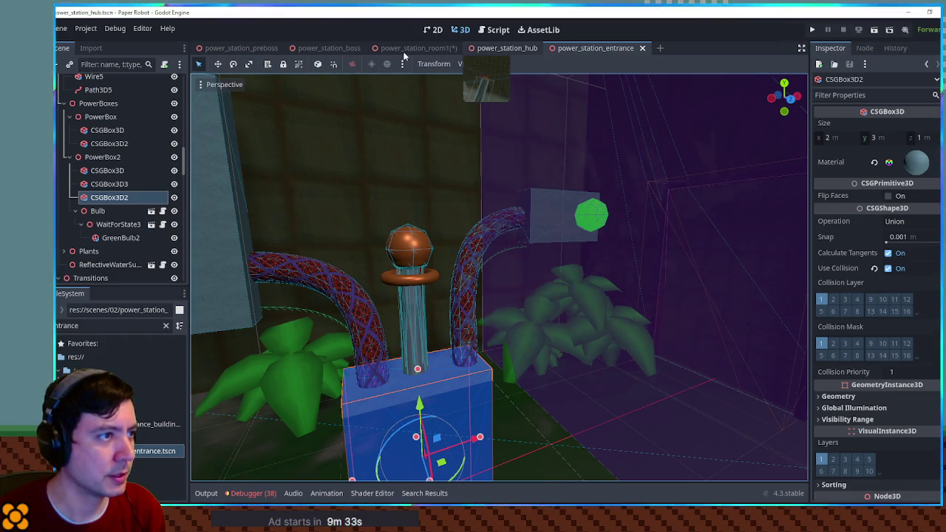
click(405, 49)
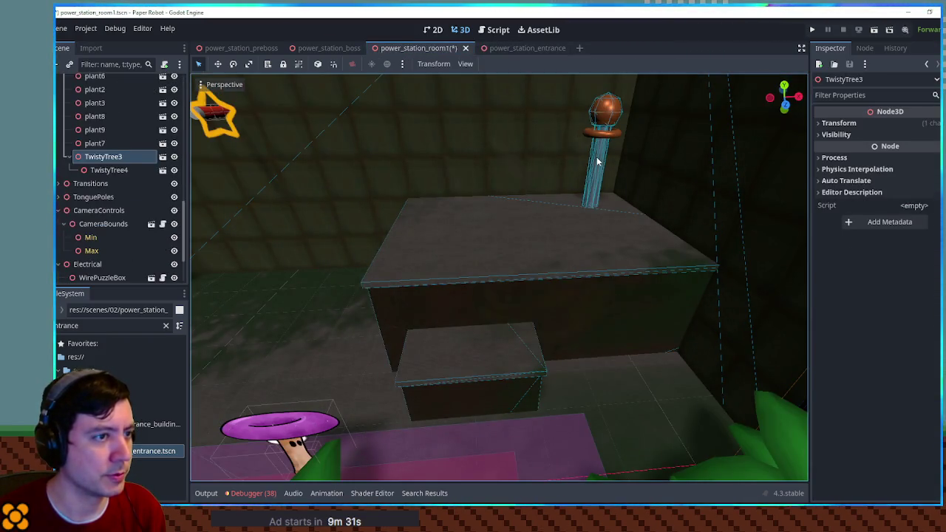
key(ctrl+v)
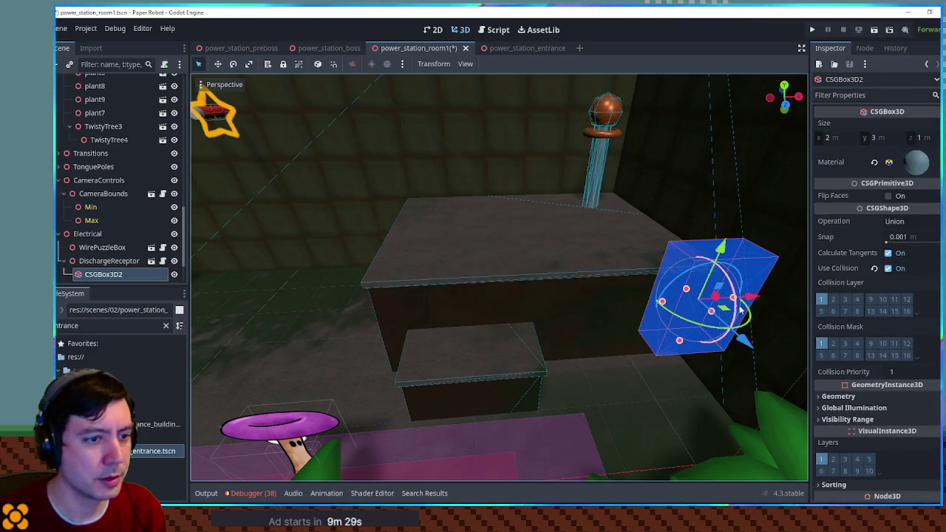
scroll(down, 3)
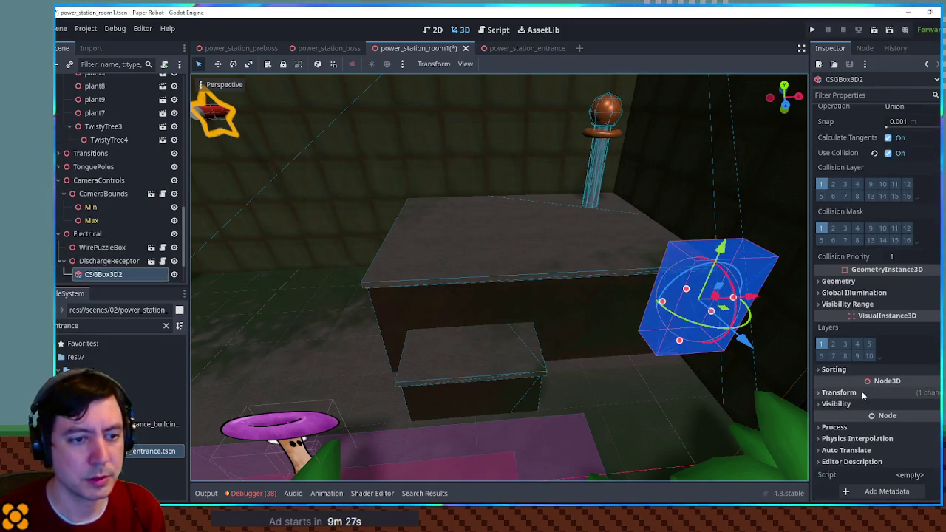
click(862, 394)
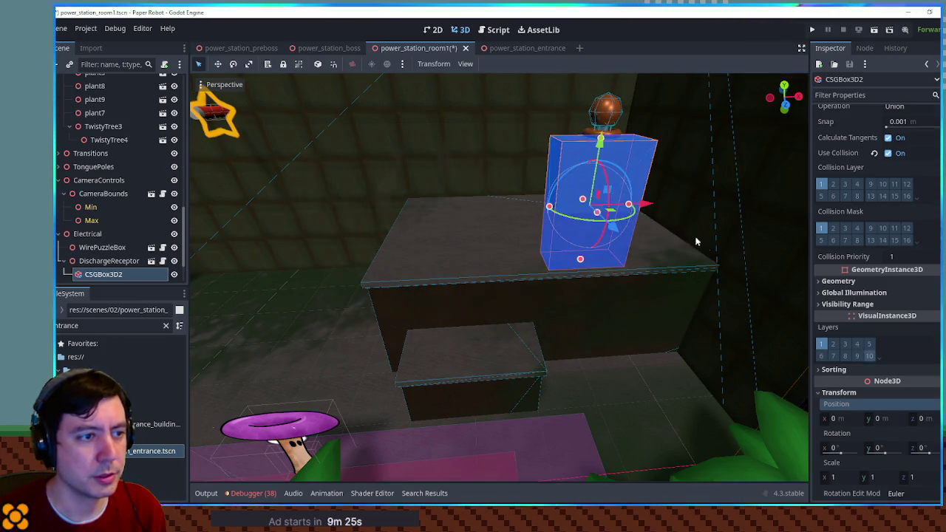
drag(589, 140, 604, 201)
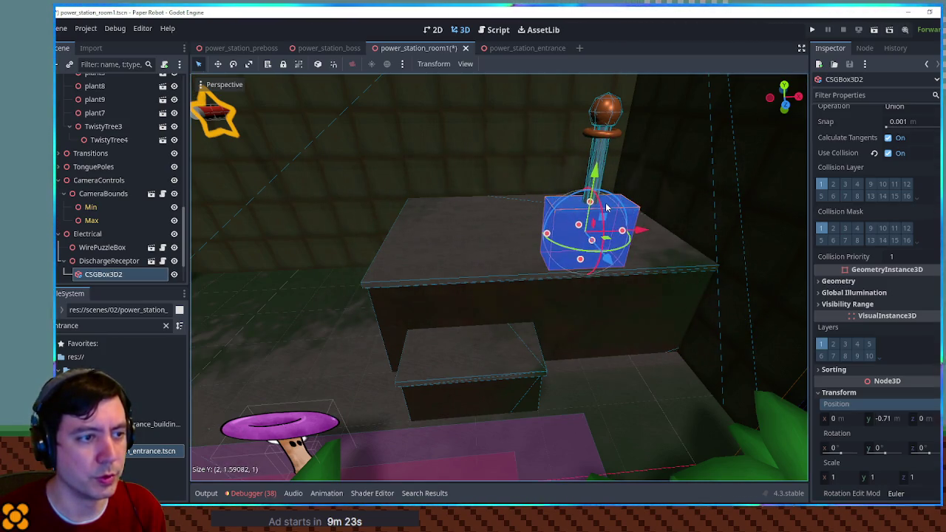
scroll(up, 3)
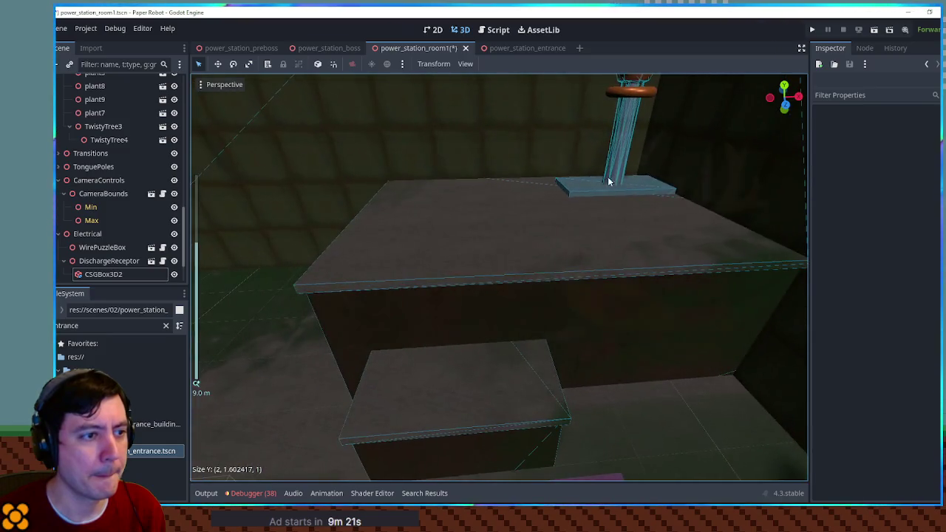
scroll(down, 3)
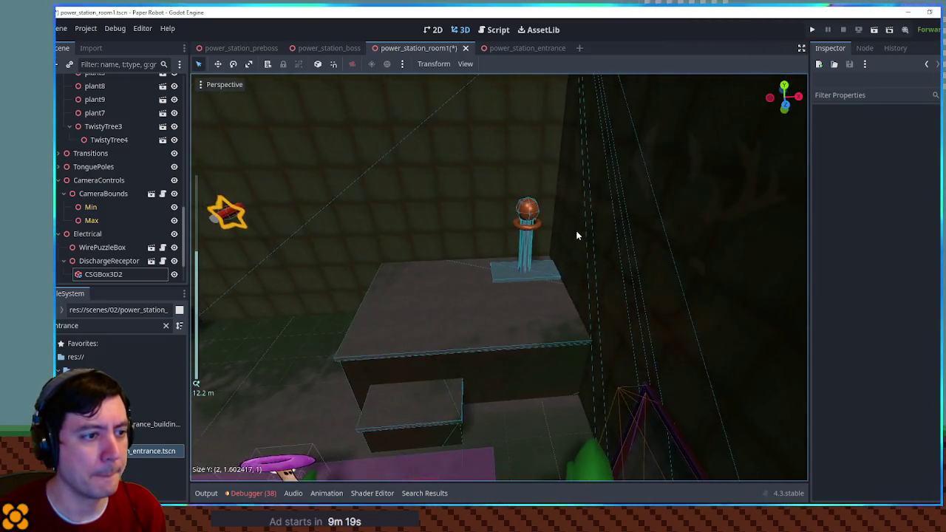
Duplicate the pedestal base box and move the copy toward the plant.
drag(632, 239, 522, 233)
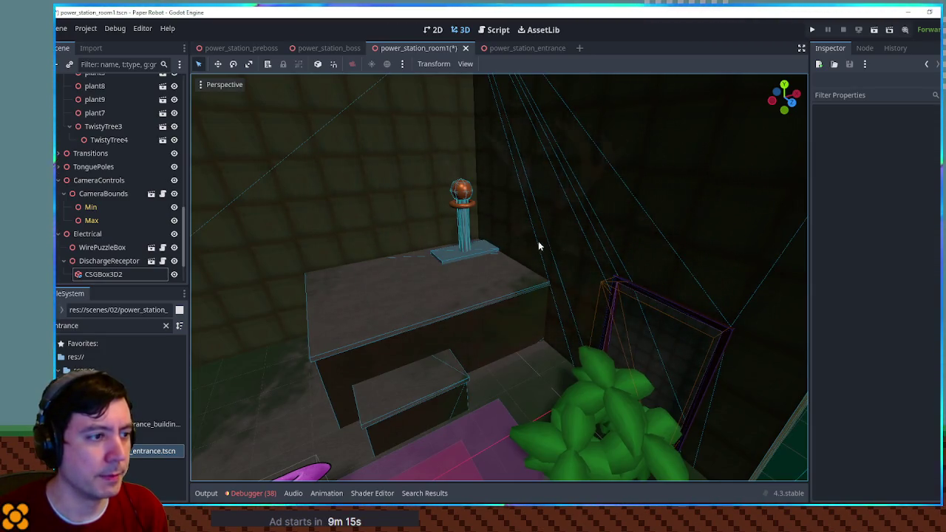
click(476, 244)
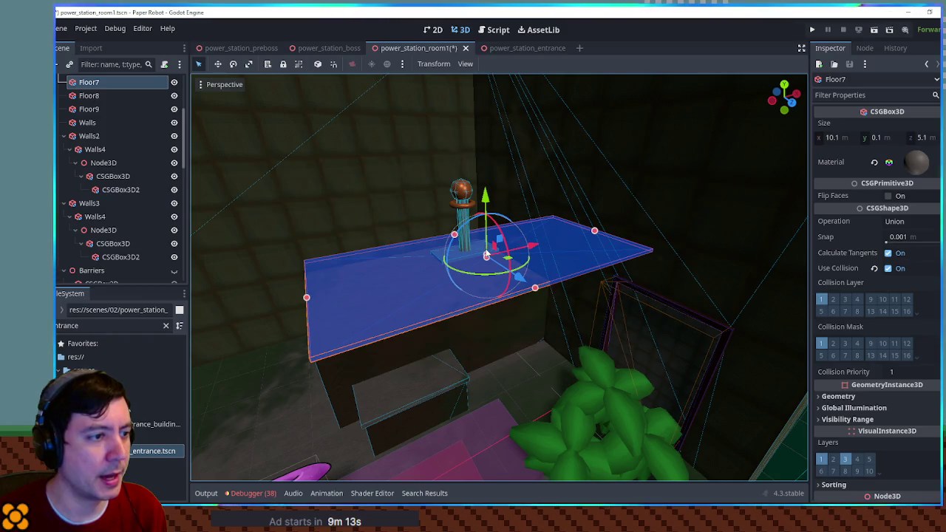
key(ctrl+d)
drag(487, 274, 634, 137)
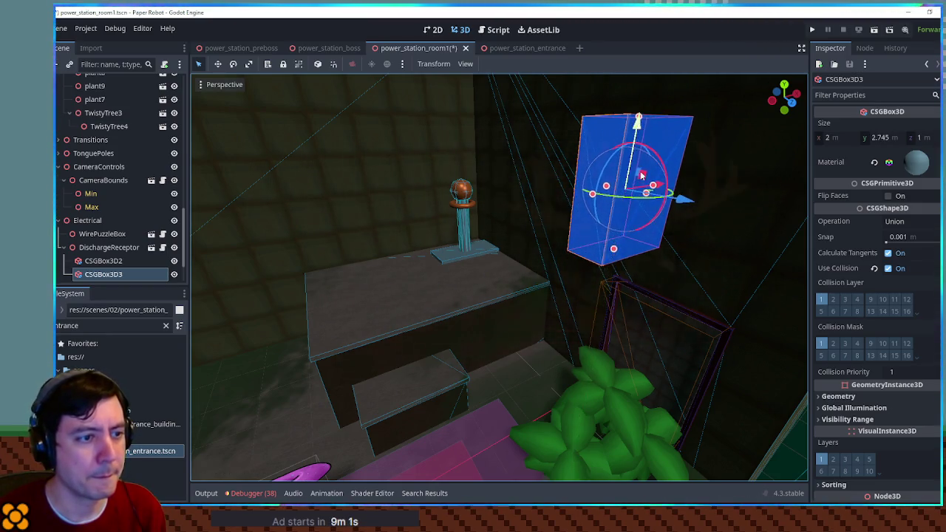
Try a CSGBox3D3 duplicate parented under it at height 1, then undo it.
scroll(down, 3)
scroll(up, 3)
click(605, 259)
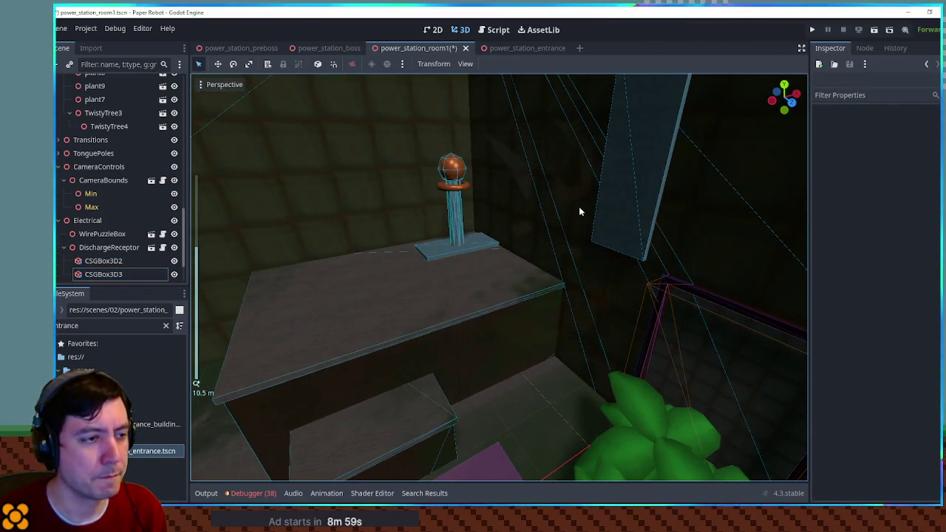
scroll(up, 3)
scroll(down, 3)
drag(607, 222, 612, 217)
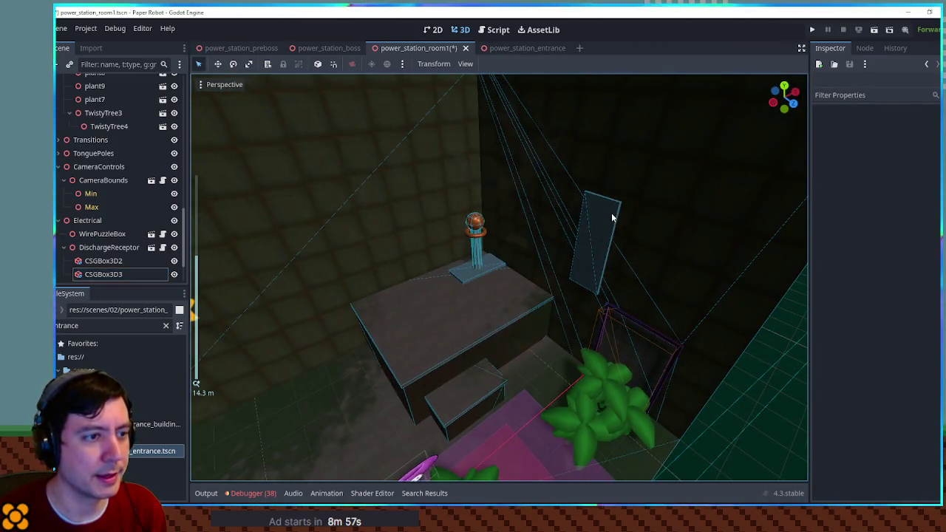
click(612, 218)
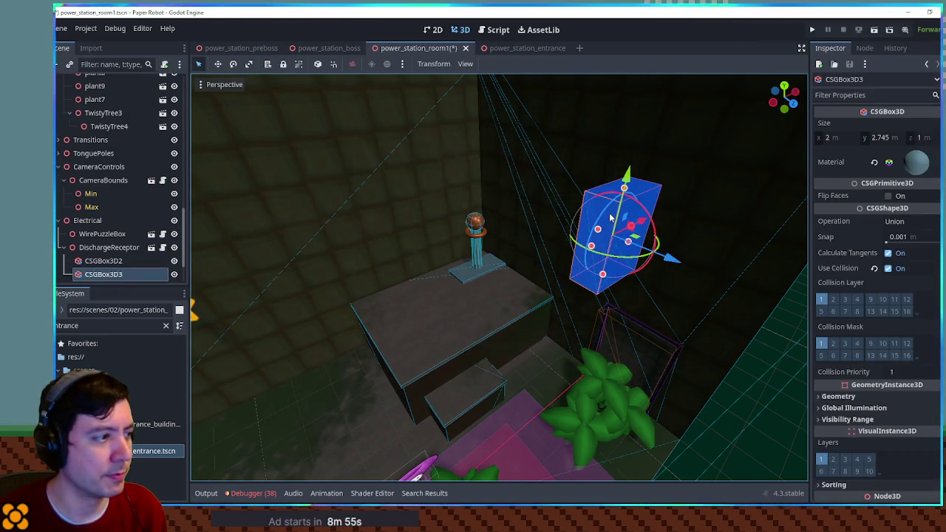
key(ctrl+d)
drag(98, 274, 103, 261)
drag(602, 276, 611, 225)
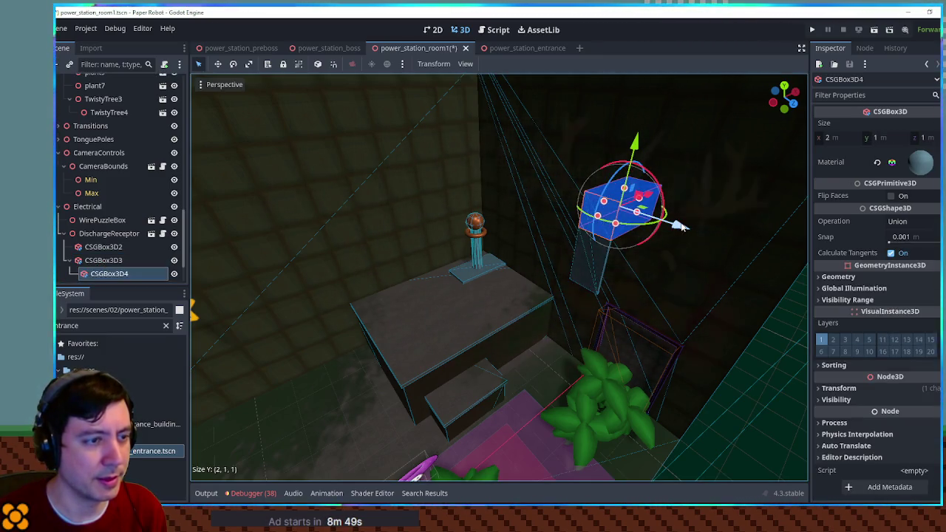
key(ctrl+z)
key(ctrl+z)
key(ctrl+z)
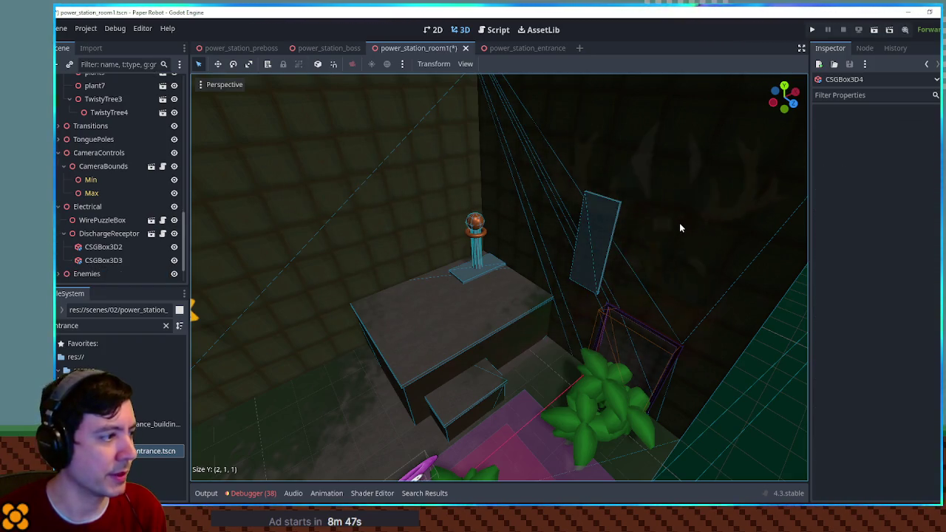
Save power_station_room1 and return to power_station_entrance.
drag(546, 247, 467, 244)
key(ctrl+s)
click(526, 48)
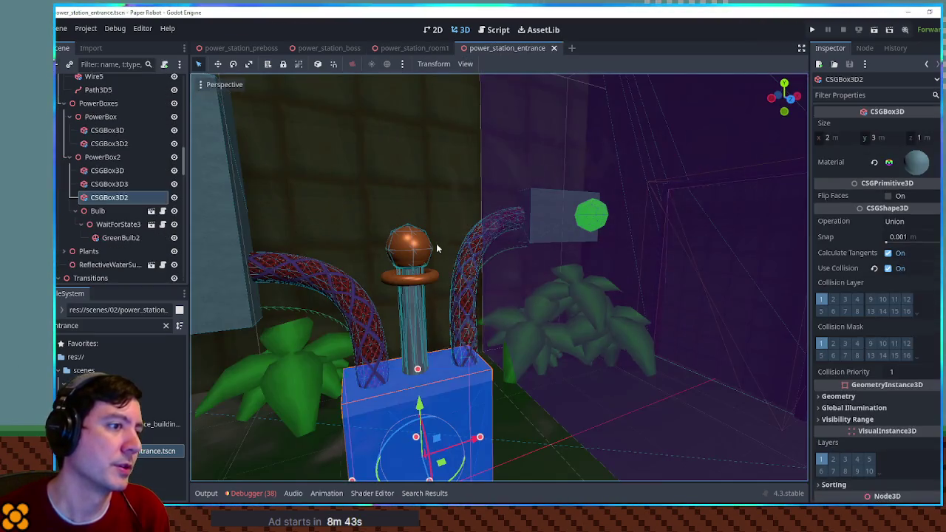
Paste the CSGBox3D3 box and Wire7-ON wire under DischargeReceptor in power_station_room1.
click(458, 270)
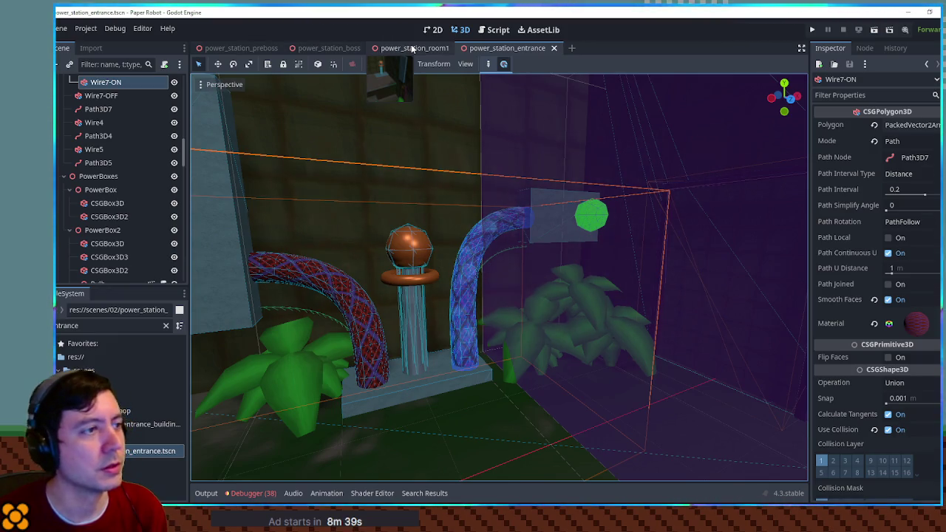
click(412, 48)
scroll(down, 3)
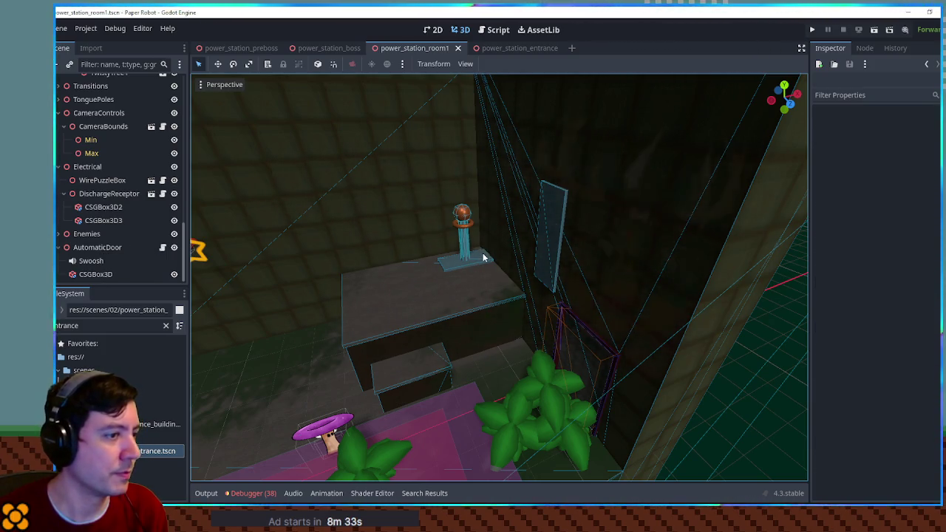
click(481, 258)
click(471, 259)
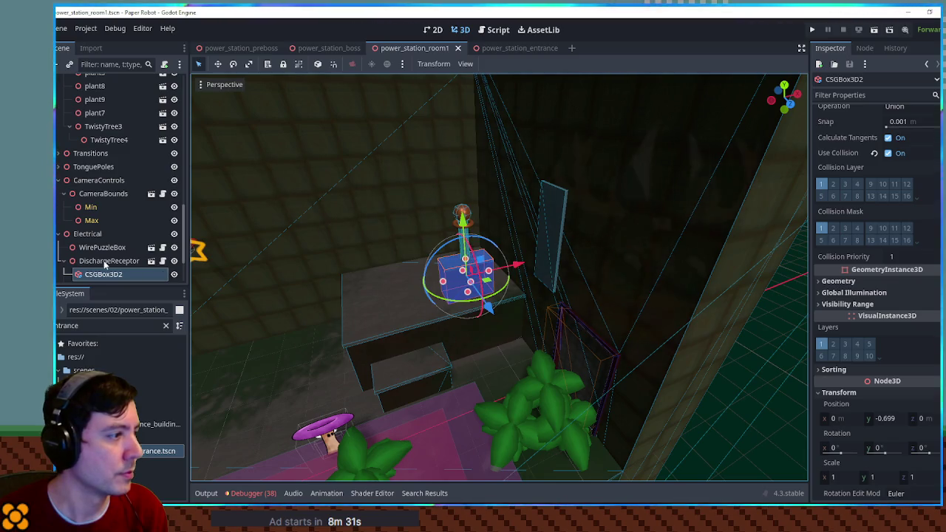
click(105, 261)
key(ctrl+v)
scroll(up, 3)
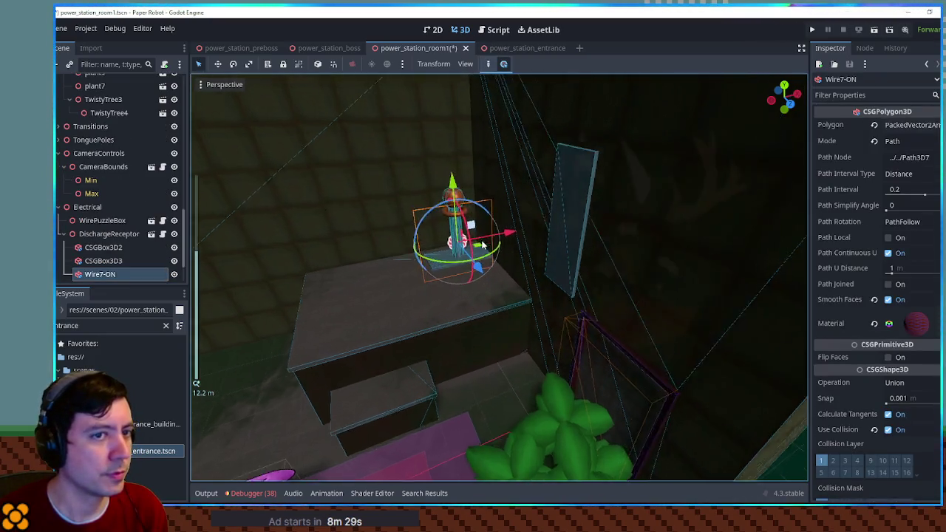
scroll(up, 3)
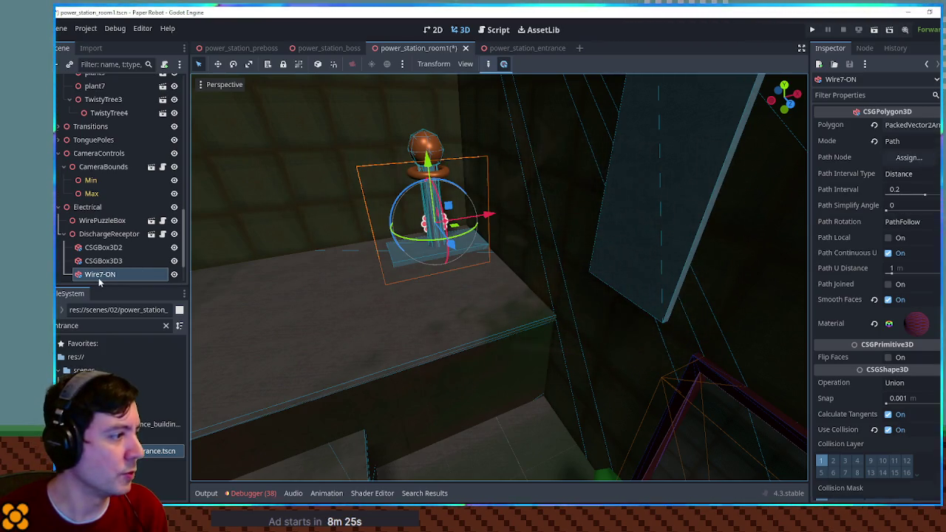
Add a Path3D under DischargeReceptor and assign it as Wire7-ON's path.
click(104, 233)
key(ctrl+a)
text(path3)
key(Return)
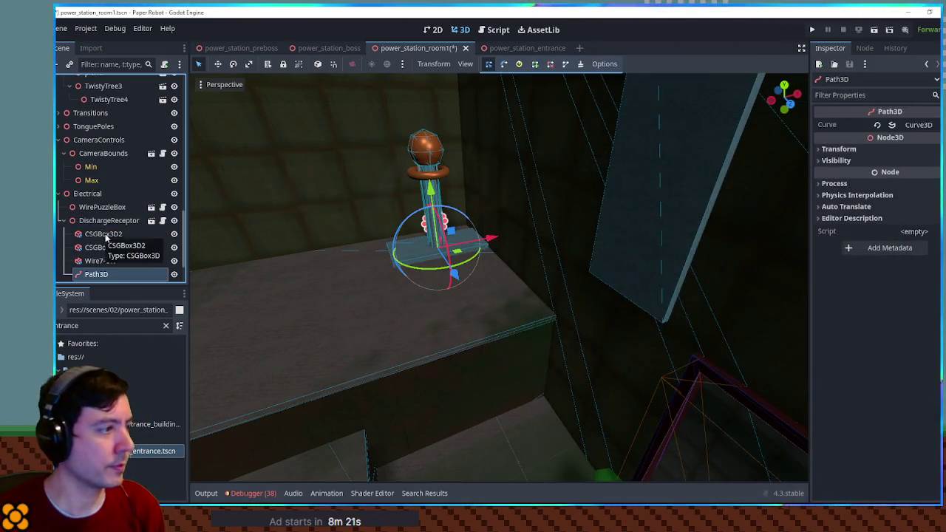
drag(102, 274, 863, 172)
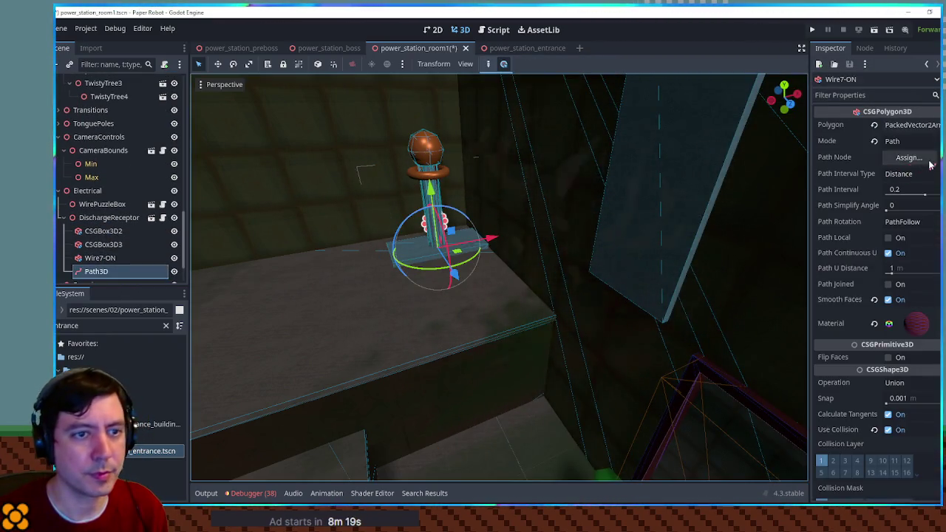
click(905, 157)
click(573, 90)
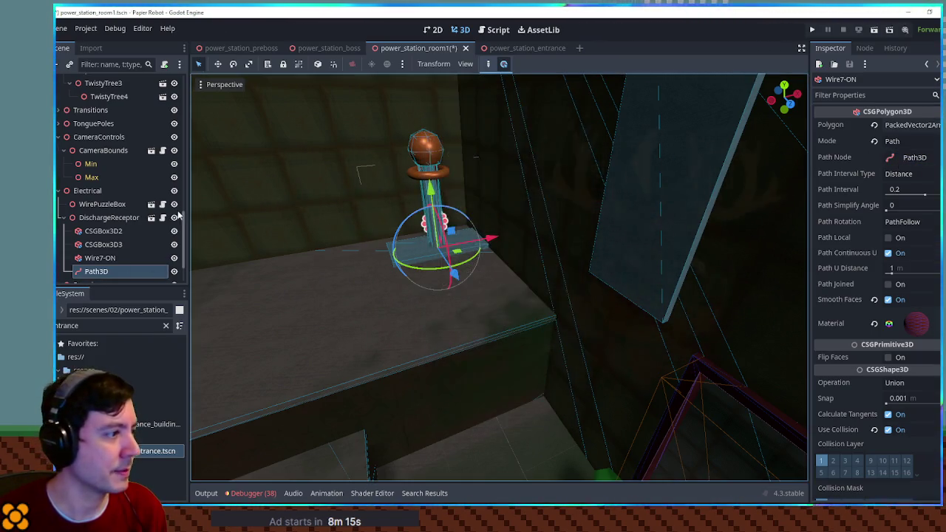
Add a first point at 0, 0, 0 to the Path3D's Curve3D.
click(104, 243)
click(96, 272)
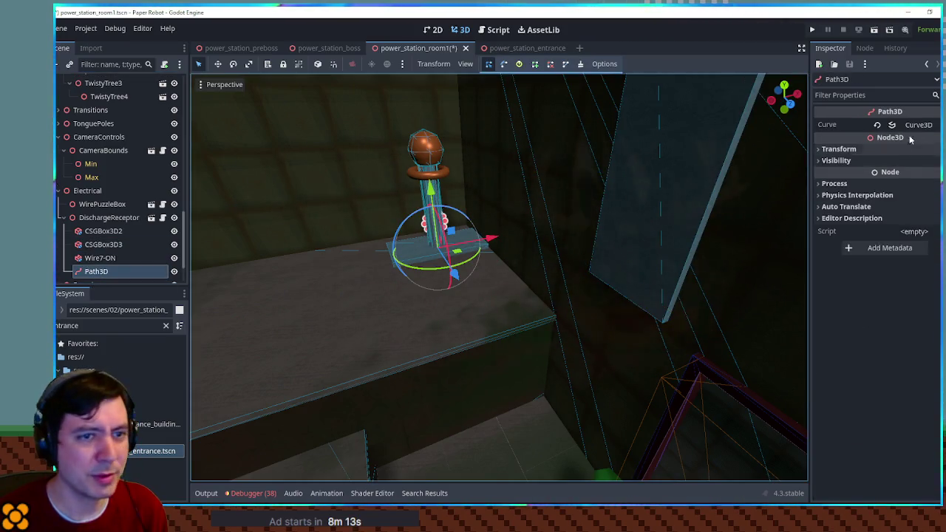
click(920, 125)
click(850, 156)
click(863, 170)
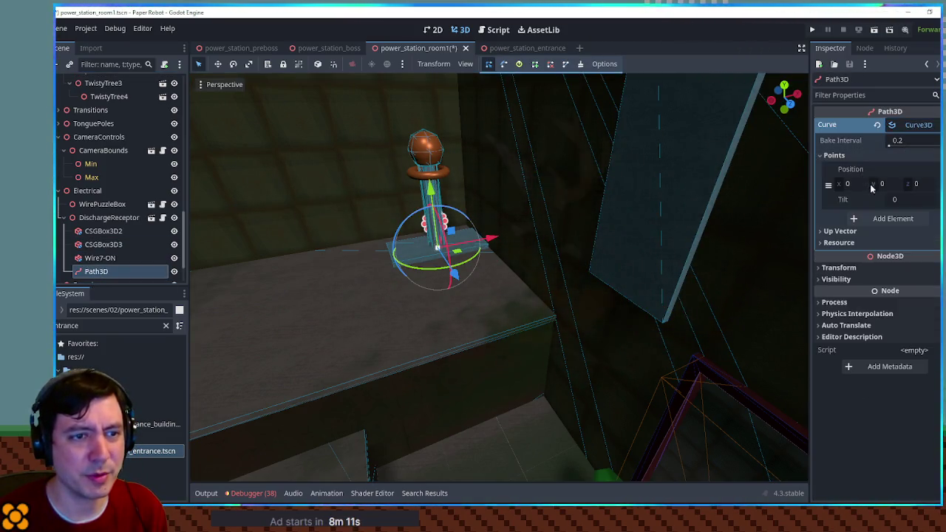
Add a second curve point and drag it up and outward from the pedestal.
click(889, 219)
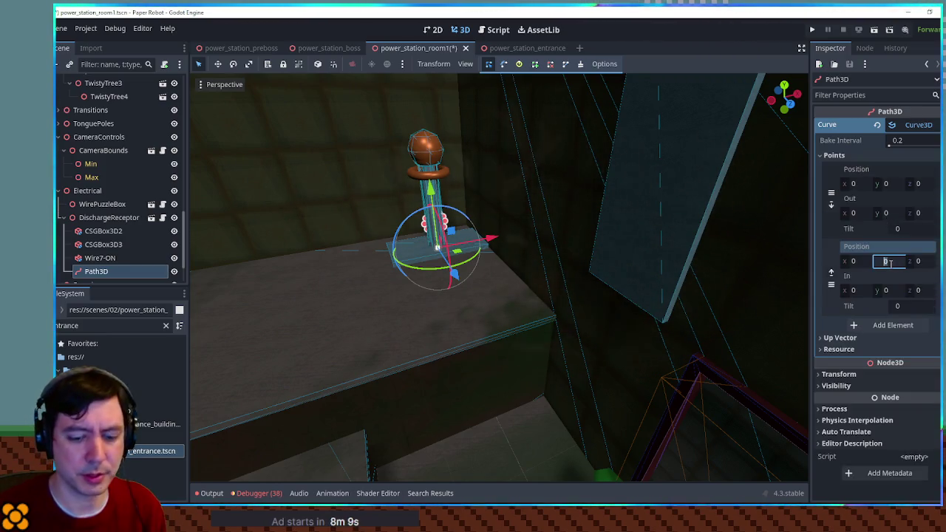
scroll(down, 3)
scroll(up, 3)
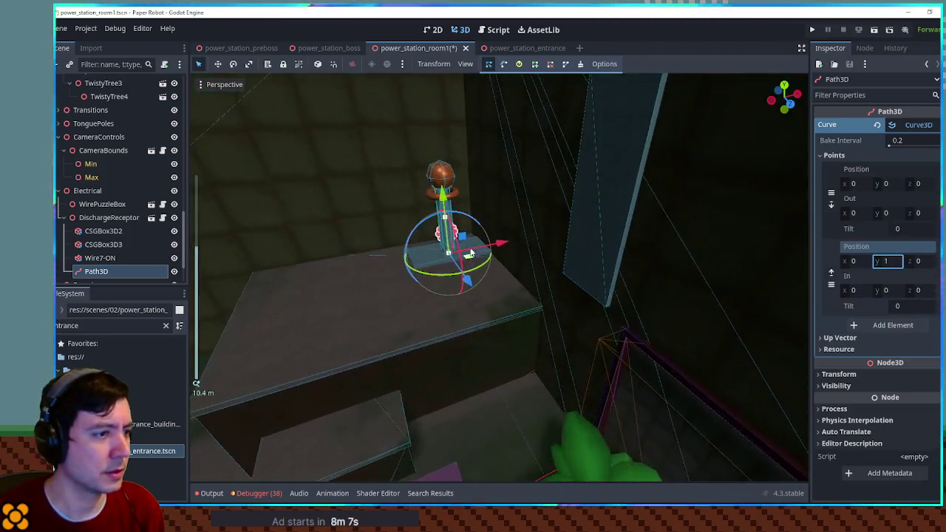
scroll(down, 3)
scroll(up, 3)
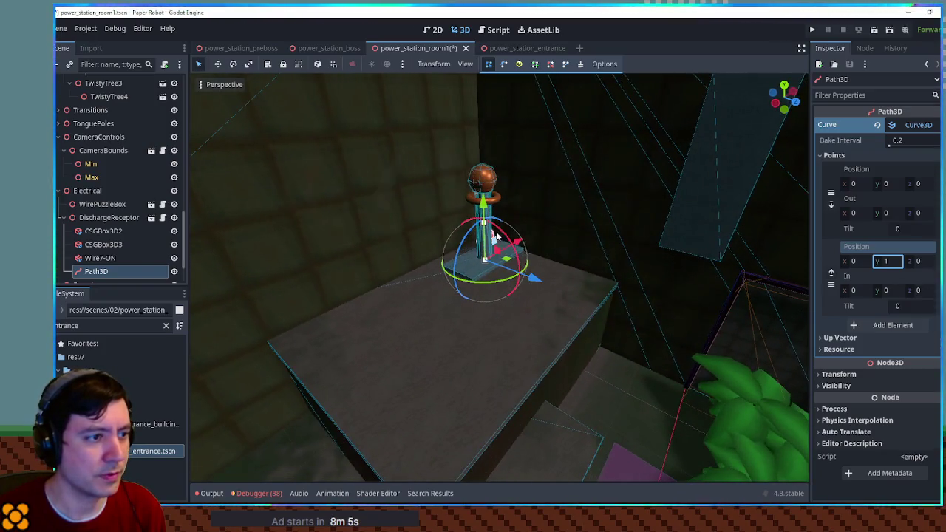
drag(499, 252, 549, 253)
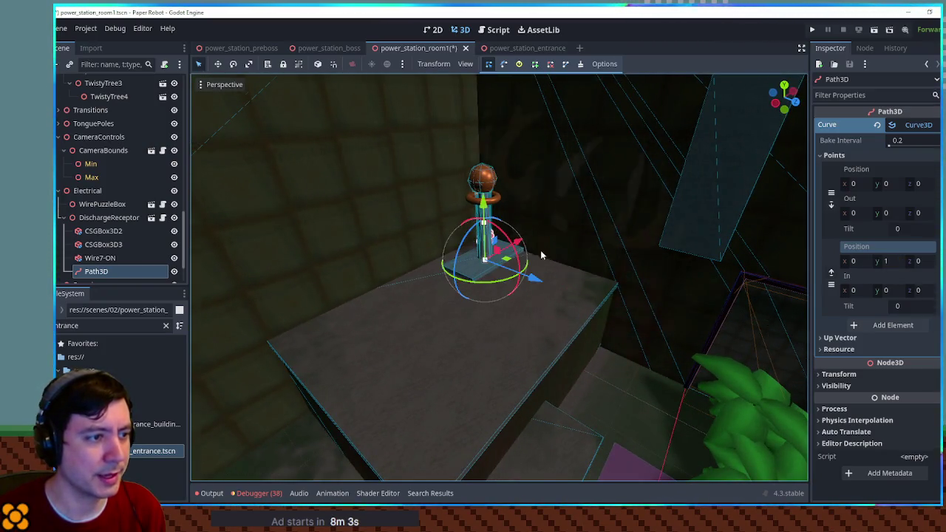
scroll(down, 3)
scroll(up, 3)
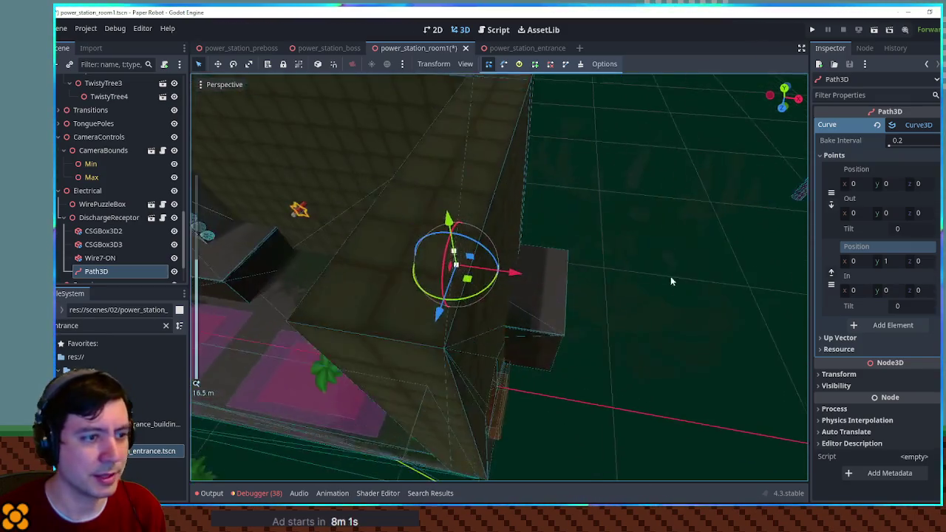
key(f)
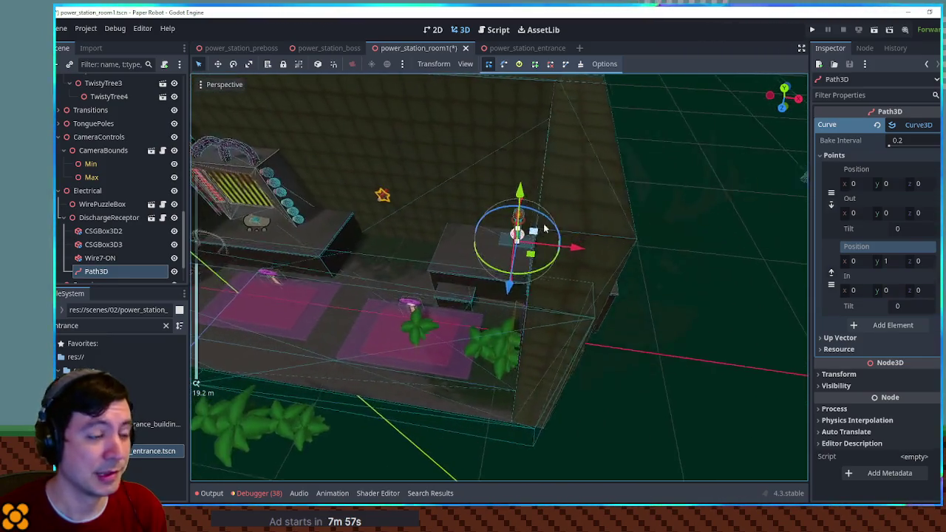
scroll(down, 3)
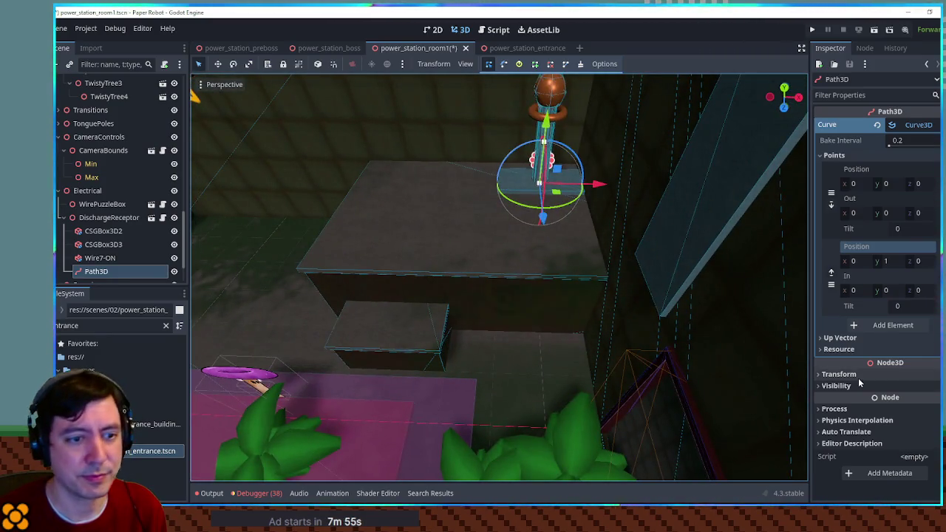
Make the Path3D and Wire7-ON top level, and reset the wire's position to the origin.
click(857, 376)
scroll(down, 3)
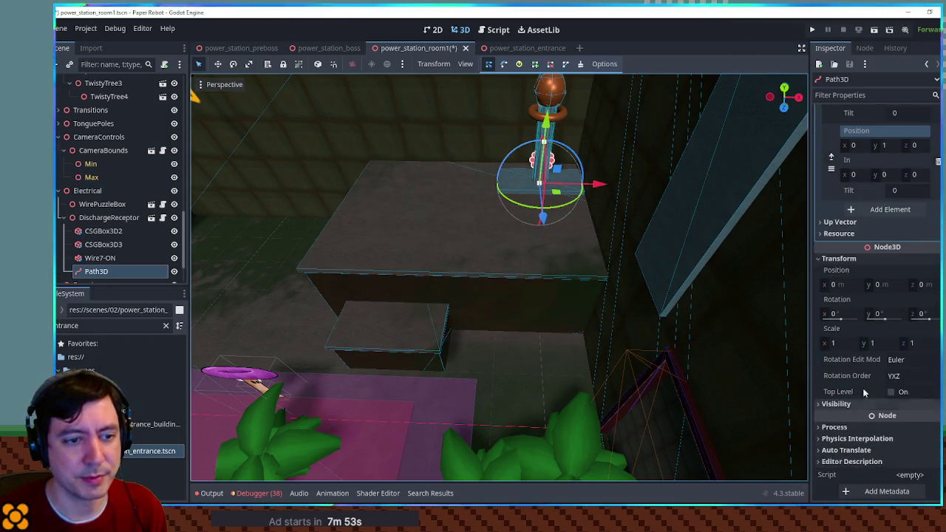
click(892, 392)
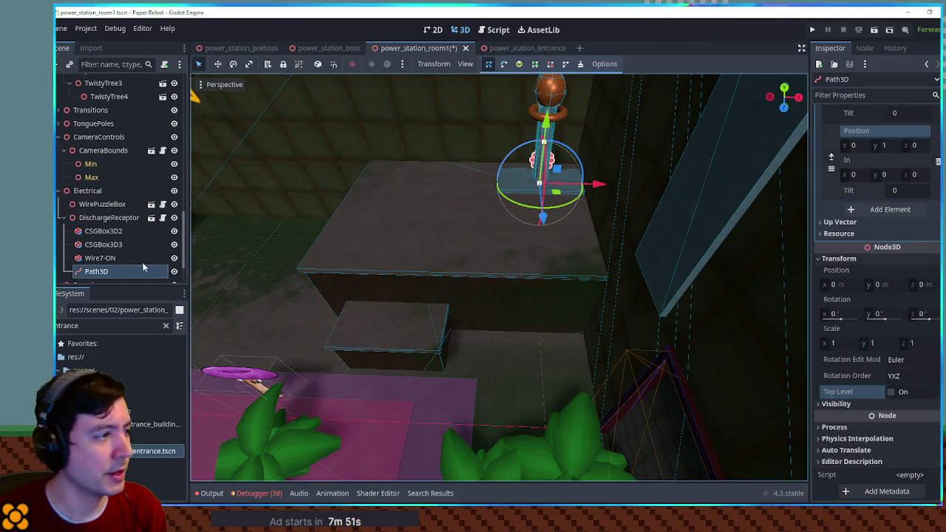
click(100, 258)
scroll(down, 3)
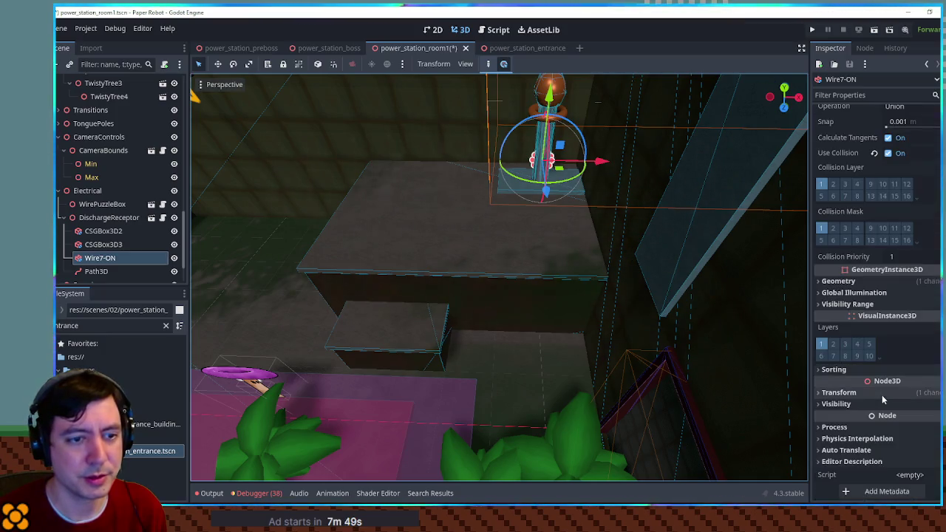
click(883, 387)
scroll(down, 3)
scroll(down, 3)
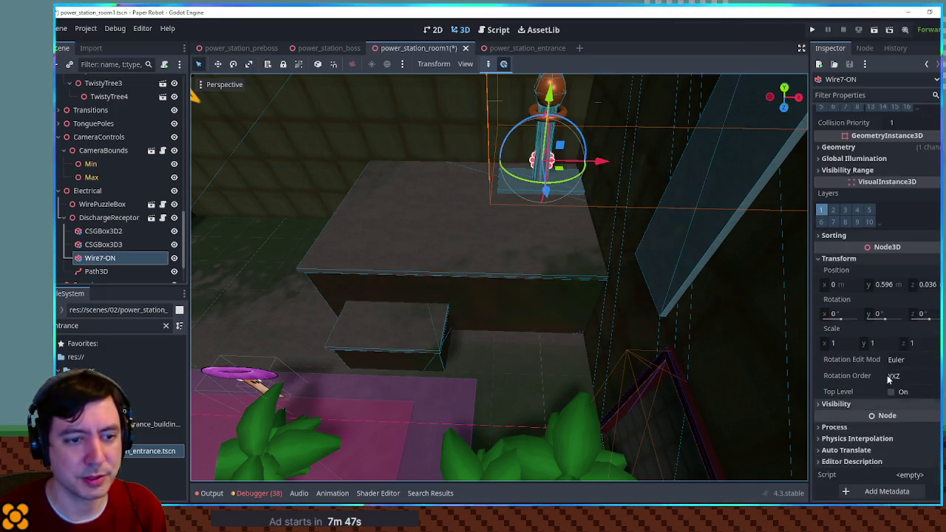
click(890, 392)
scroll(down, 3)
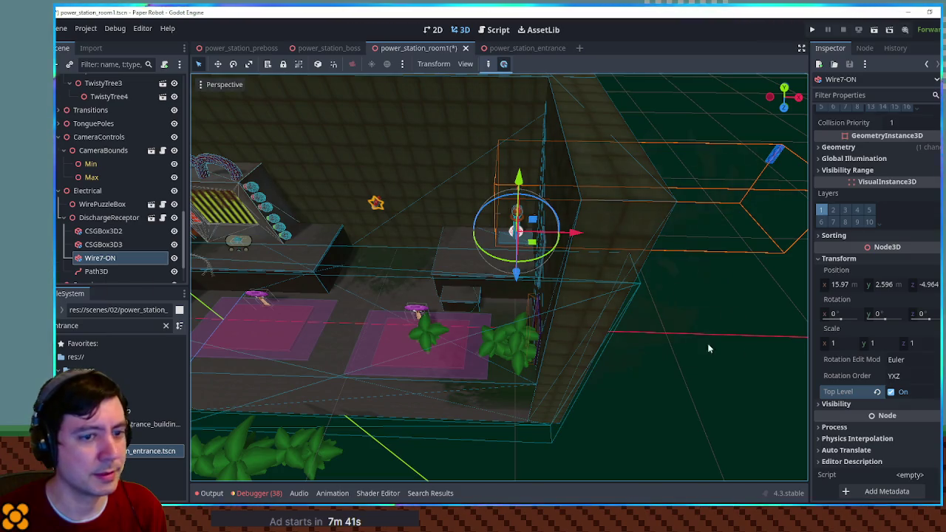
click(937, 276)
scroll(up, 3)
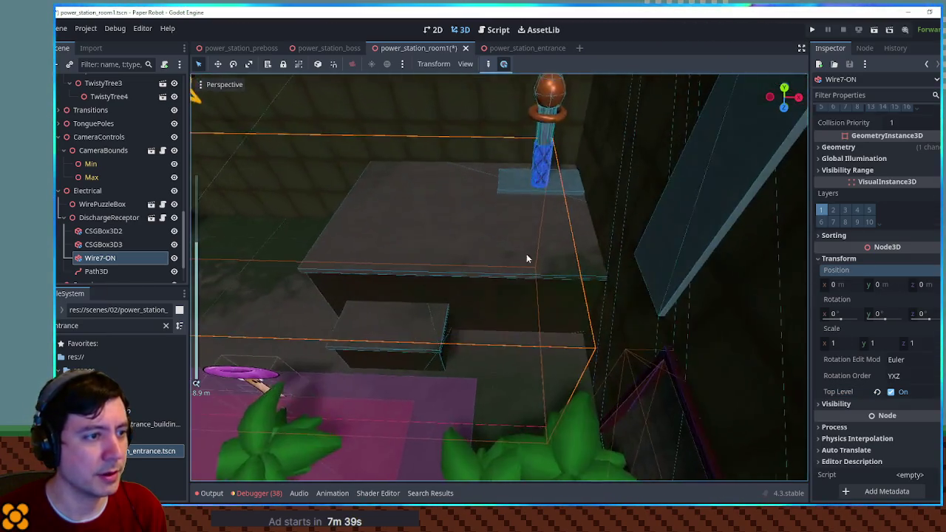
scroll(up, 3)
Shift the path's first curve point along X, undoing an accidental move of the whole path.
drag(564, 230, 213, 265)
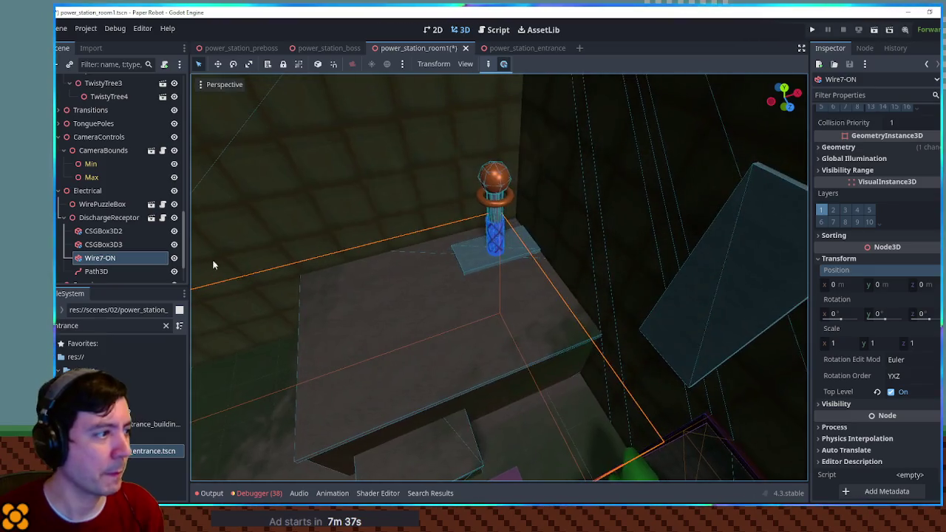
click(100, 271)
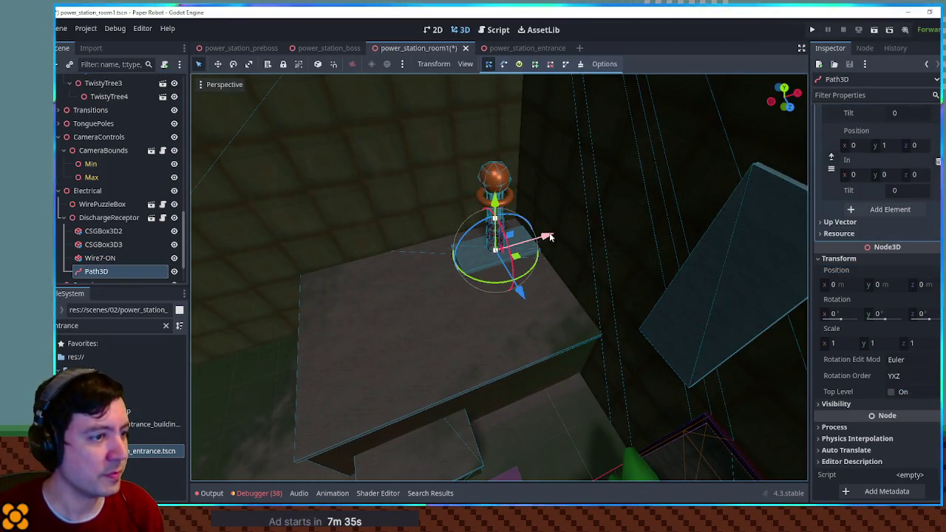
drag(549, 237, 563, 232)
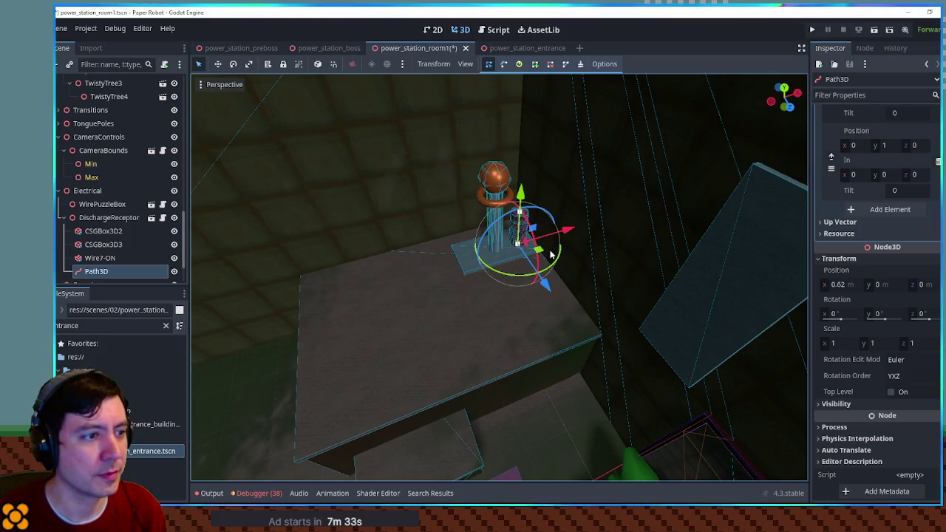
key(ctrl+z)
scroll(up, 3)
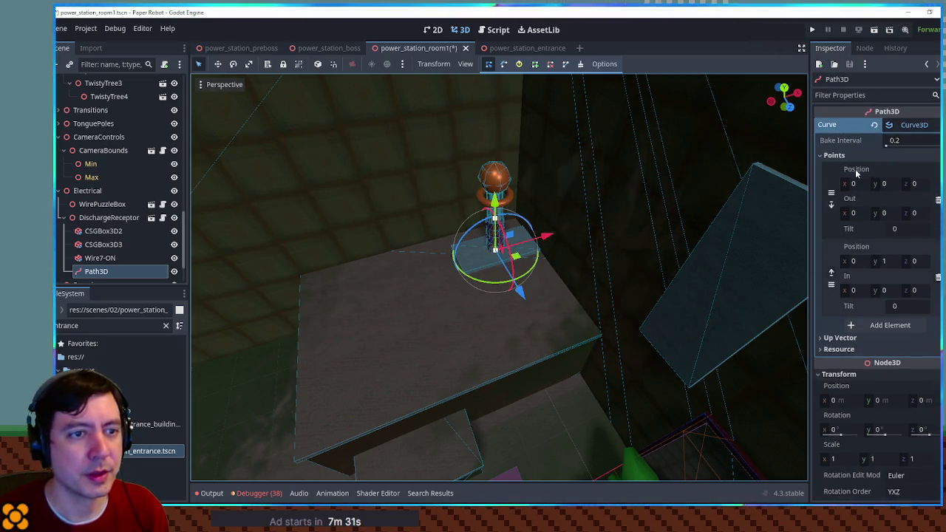
drag(848, 184, 869, 185)
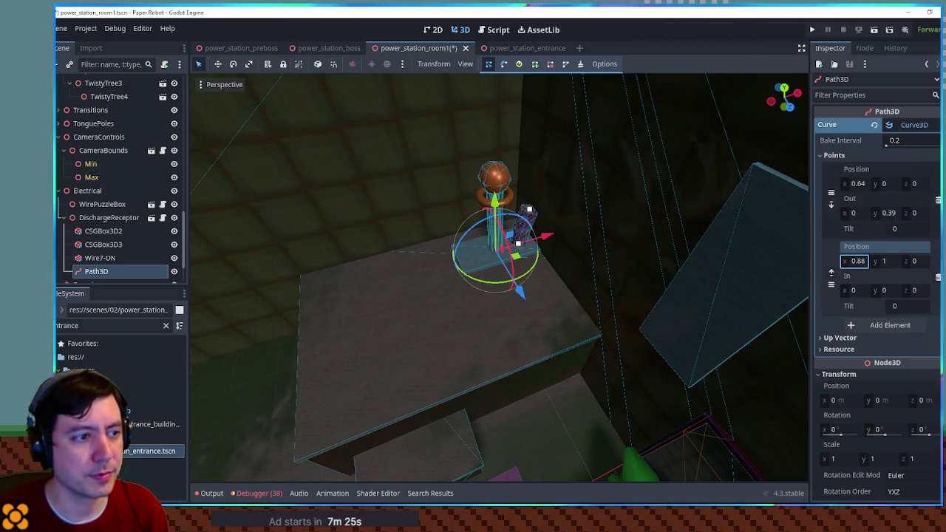
drag(621, 281, 564, 272)
Add a third curve point raised to height 3.14, and push the end point further out and up.
click(891, 326)
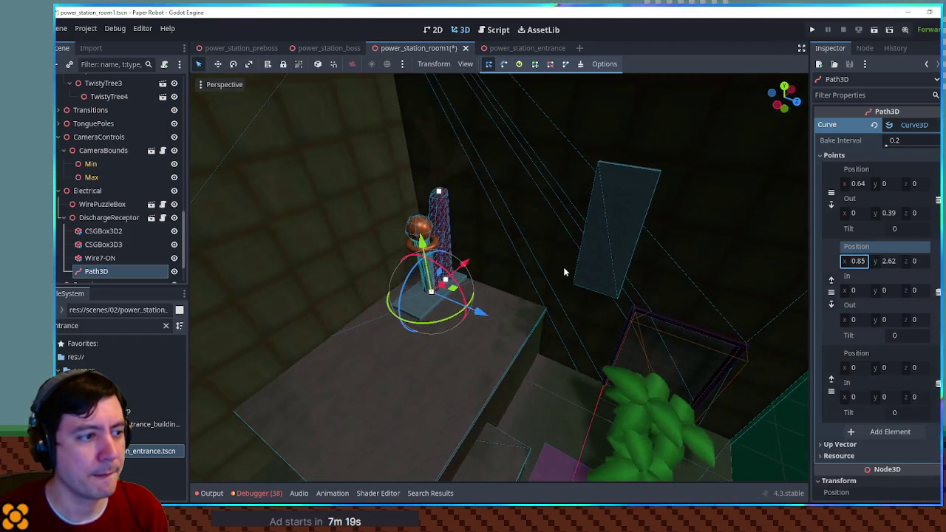
drag(465, 294, 492, 195)
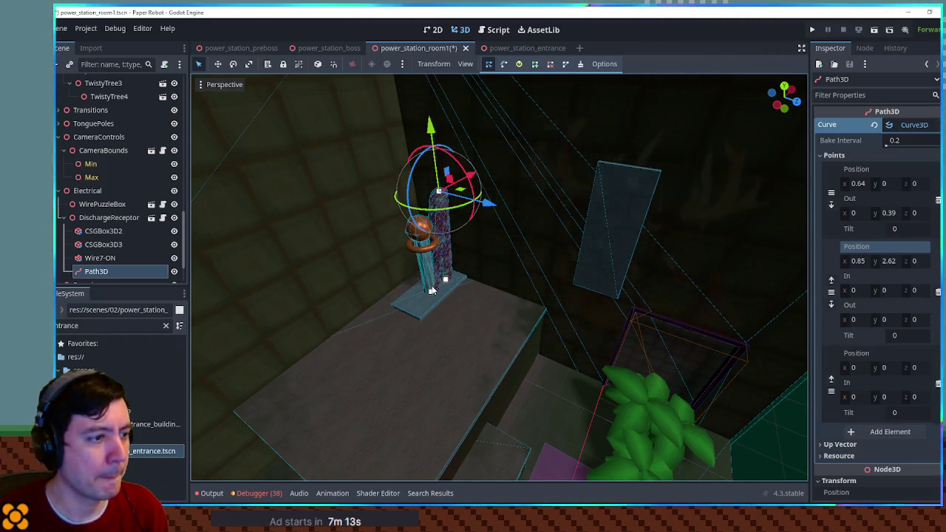
drag(459, 290, 602, 332)
drag(600, 294, 632, 141)
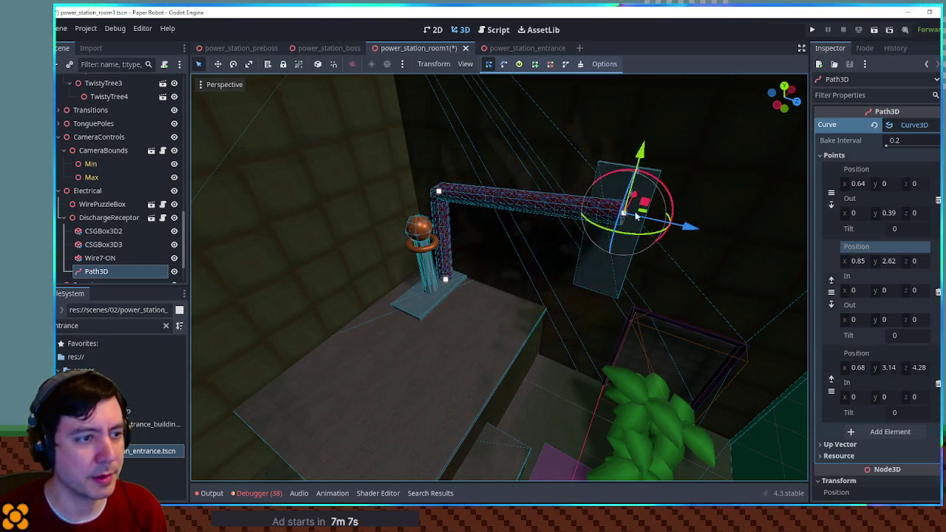
drag(534, 247, 539, 253)
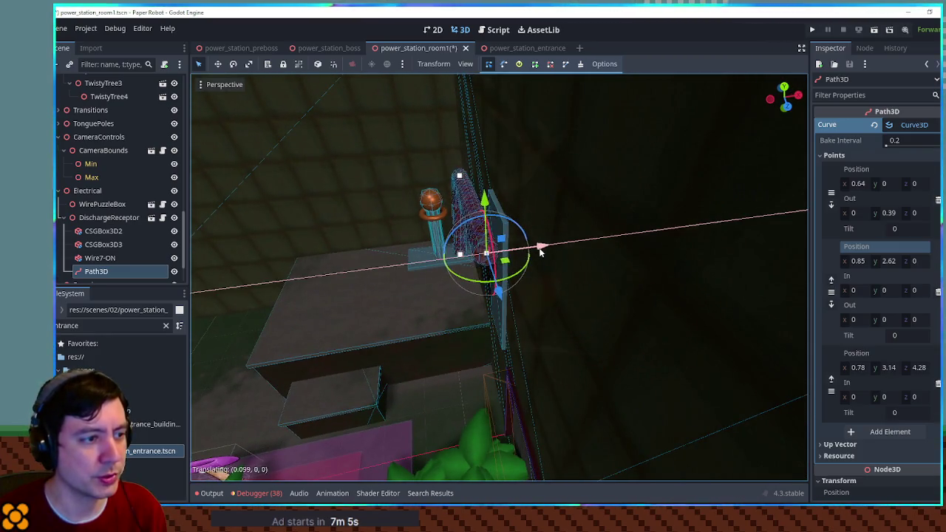
click(853, 396)
text(-1.2)
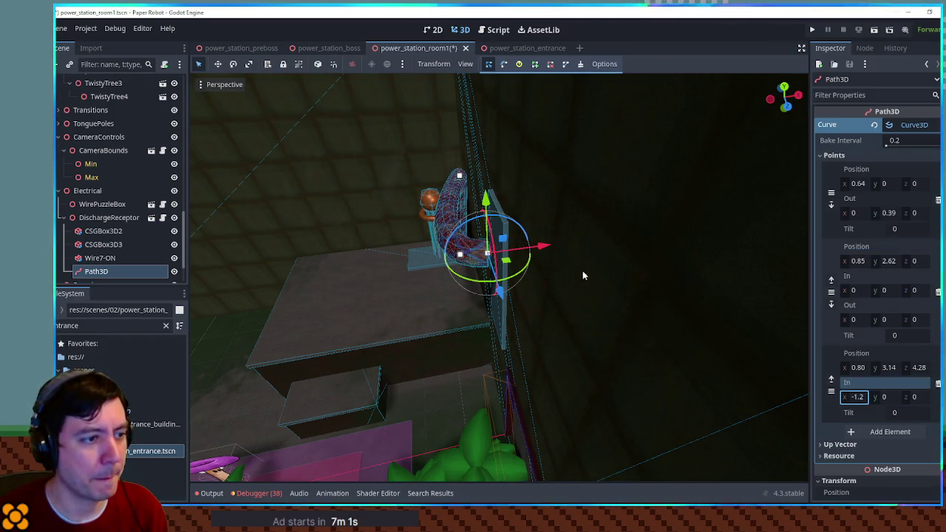
drag(543, 248, 569, 248)
drag(507, 198, 504, 172)
Round the bend by adjusting the second point's outgoing handle.
drag(502, 228, 481, 212)
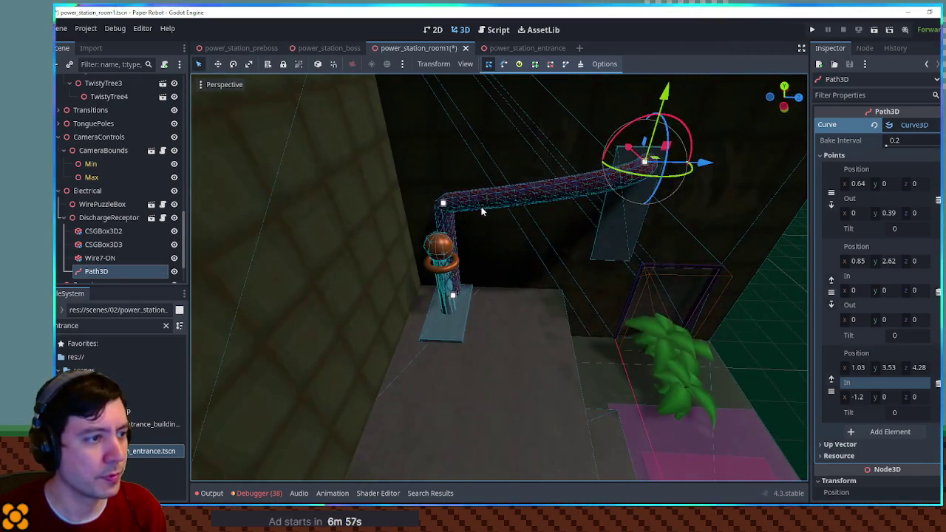
drag(856, 319, 878, 324)
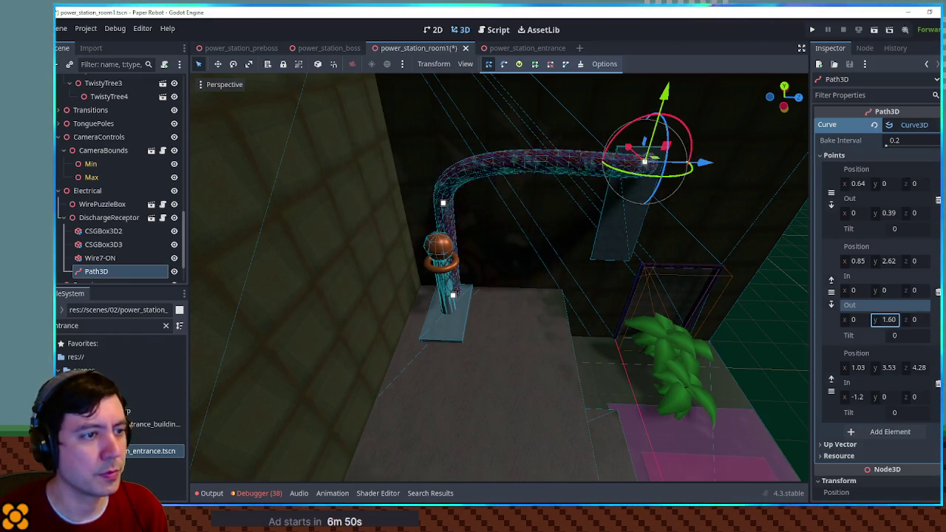
drag(740, 288, 801, 285)
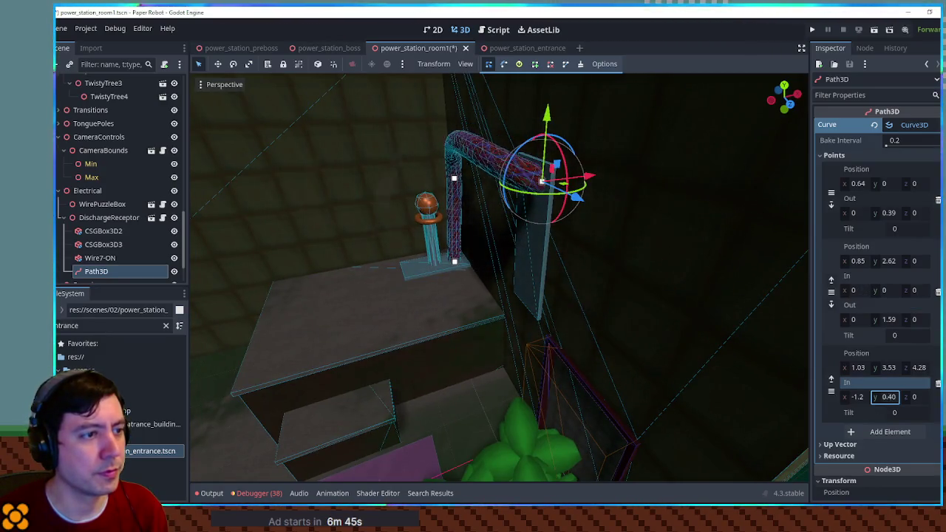
drag(665, 296, 599, 296)
Insert a point partway along the curve, lower the top point, and set its incoming handle Z to -0.8.
click(534, 65)
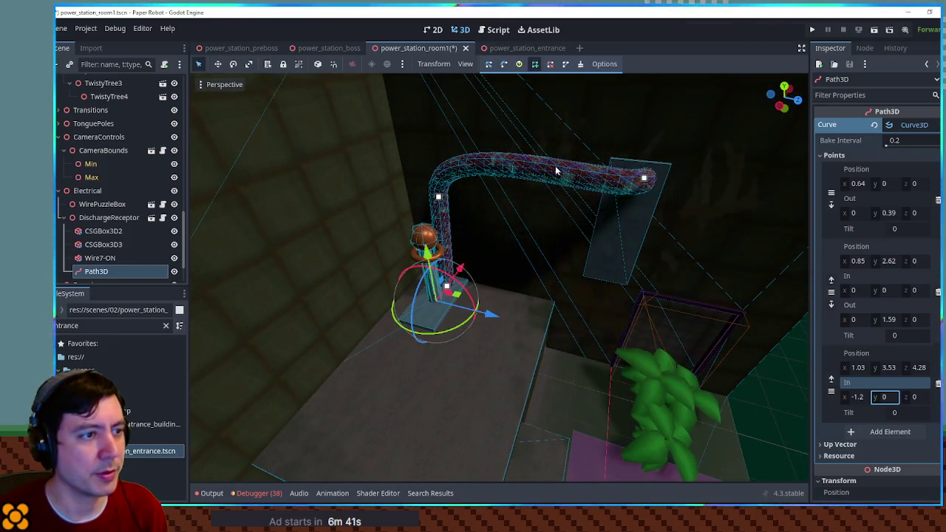
click(538, 173)
click(489, 65)
click(538, 168)
drag(544, 98, 541, 146)
drag(853, 400, 853, 400)
drag(917, 397, 924, 425)
scroll(down, 3)
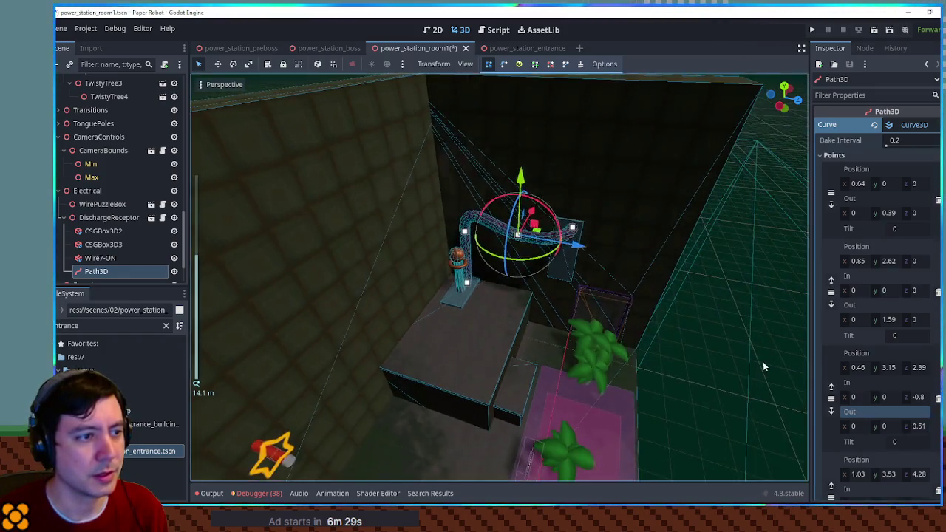
scroll(up, 3)
scroll(up, 3)
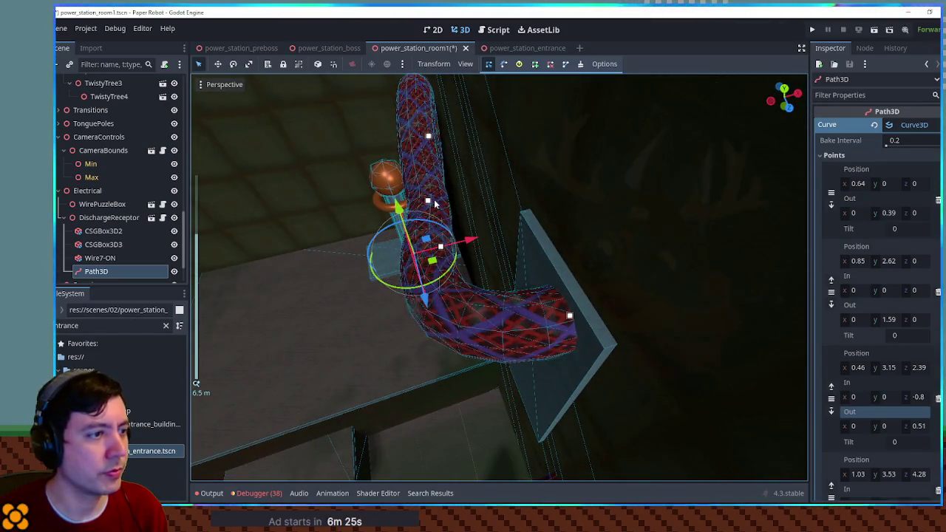
Move the third curve point outward along X from 0.46 to about 0.68.
click(428, 200)
drag(478, 194, 501, 190)
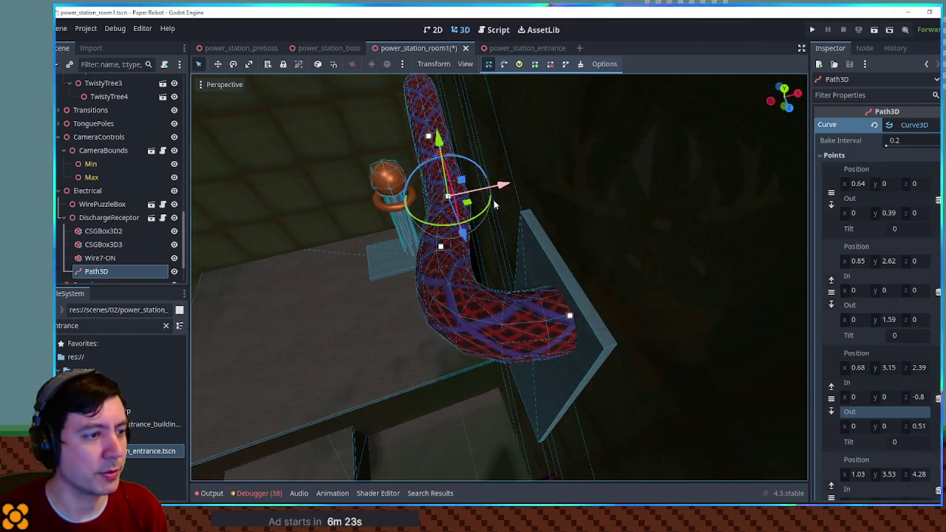
scroll(down, 3)
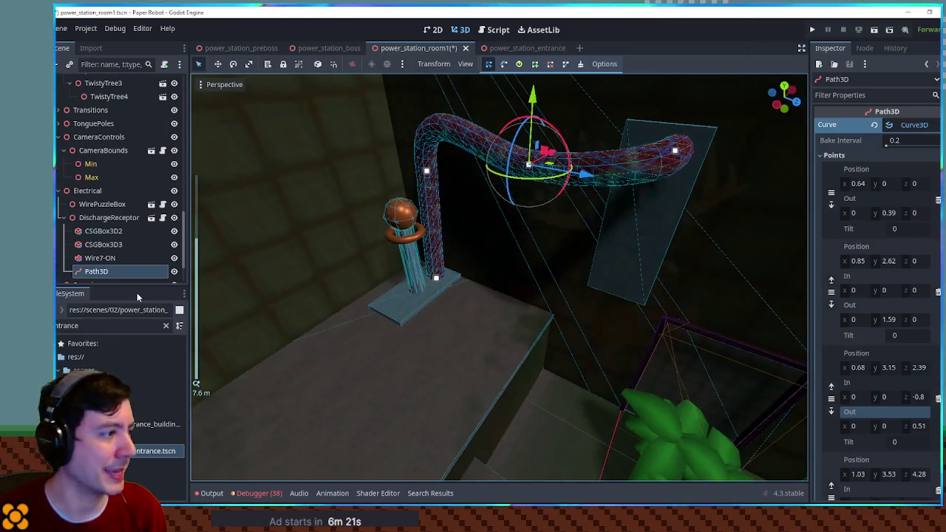
click(98, 212)
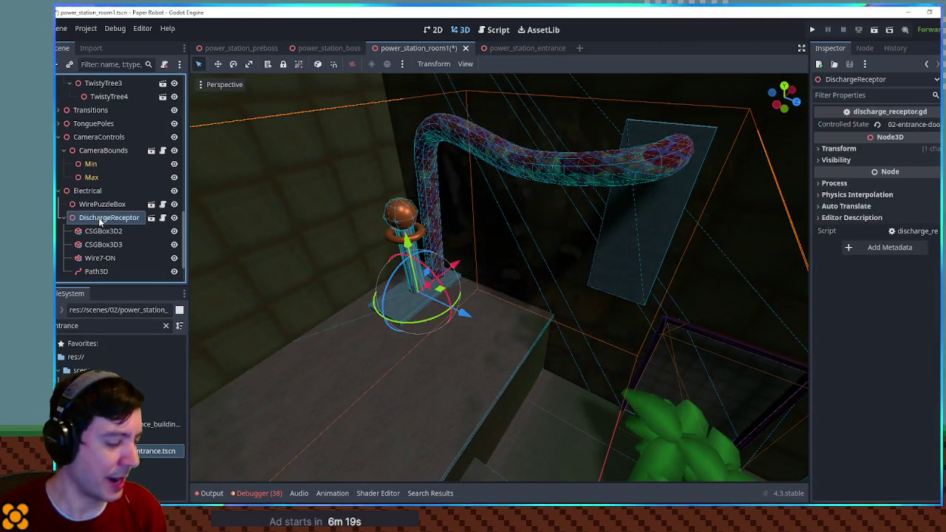
Add a CSGCylinder3D under DischargeReceptor and give it the metalCorrugated.tres material.
key(ctrl+a)
text(csgbox)
key(Return)
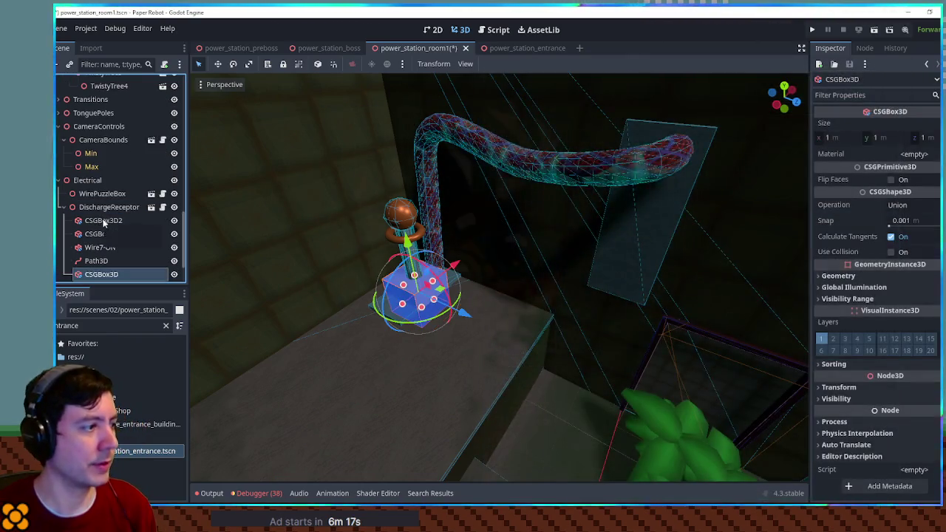
key(ctrl+z)
click(102, 208)
key(ctrl+a)
text(csgc)
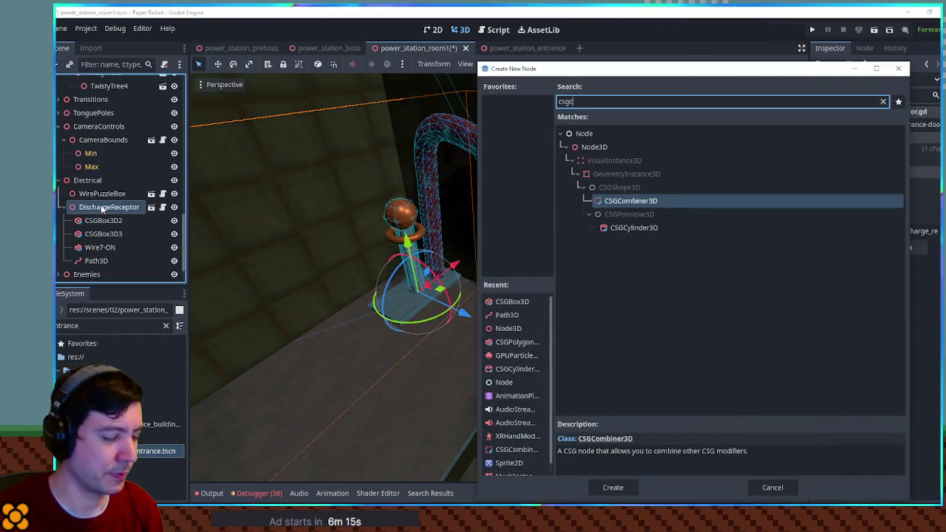
text(y)
key(Return)
click(100, 323)
key(ctrl+a)
text(power)
text(r)
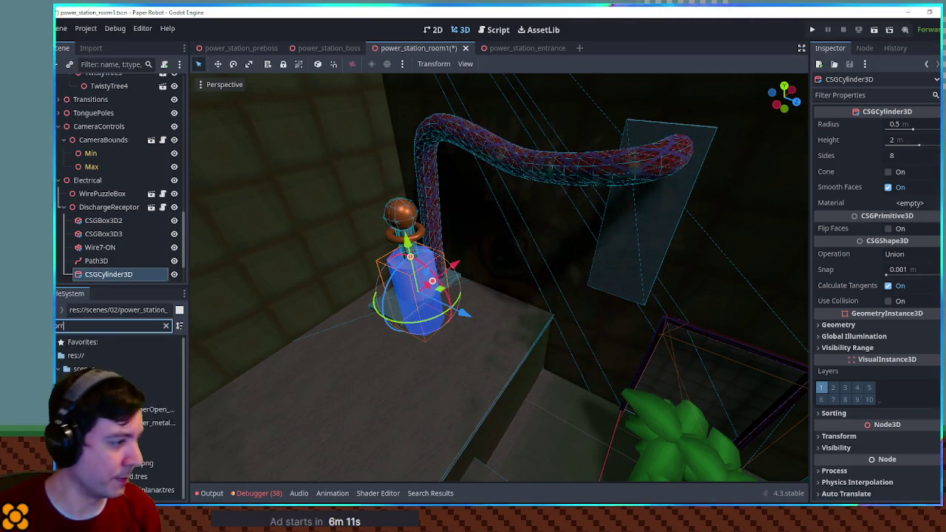
drag(137, 476, 924, 207)
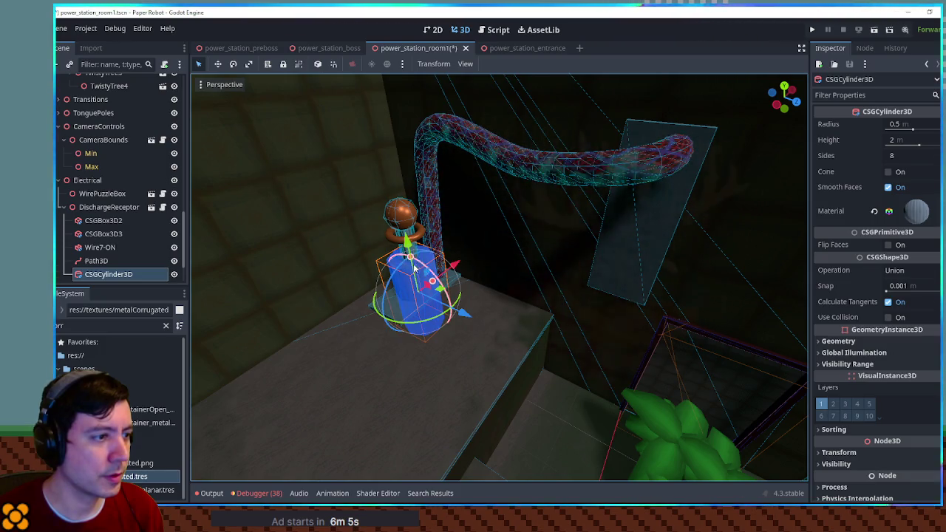
Rotate the cylinder 90° into a thin ring (radius 0.341, height 0.238) sitting on the pipe.
drag(414, 270, 352, 323)
drag(430, 321, 570, 161)
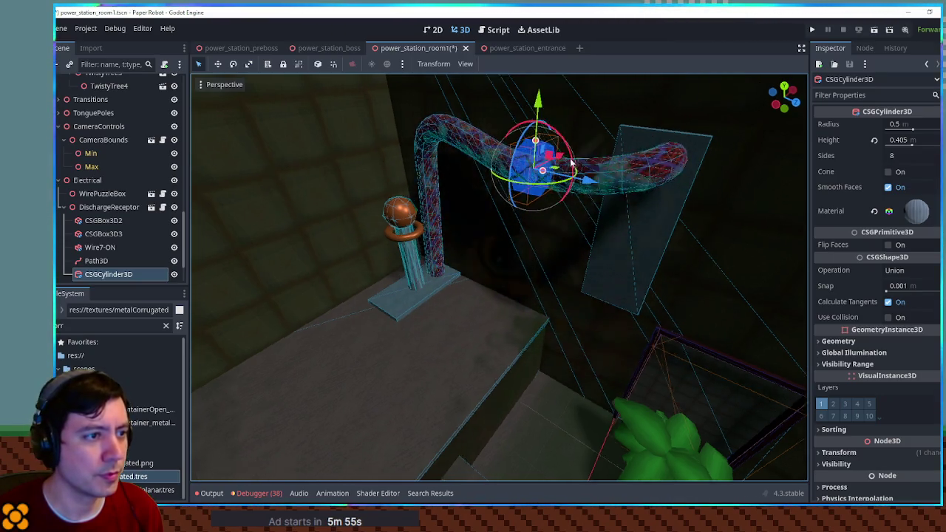
drag(536, 237, 502, 213)
scroll(up, 3)
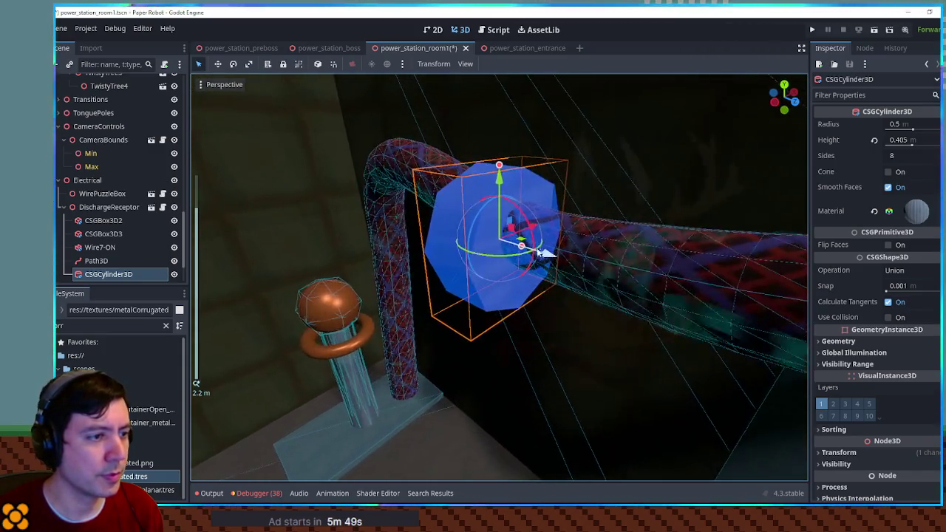
drag(521, 246, 515, 209)
scroll(up, 3)
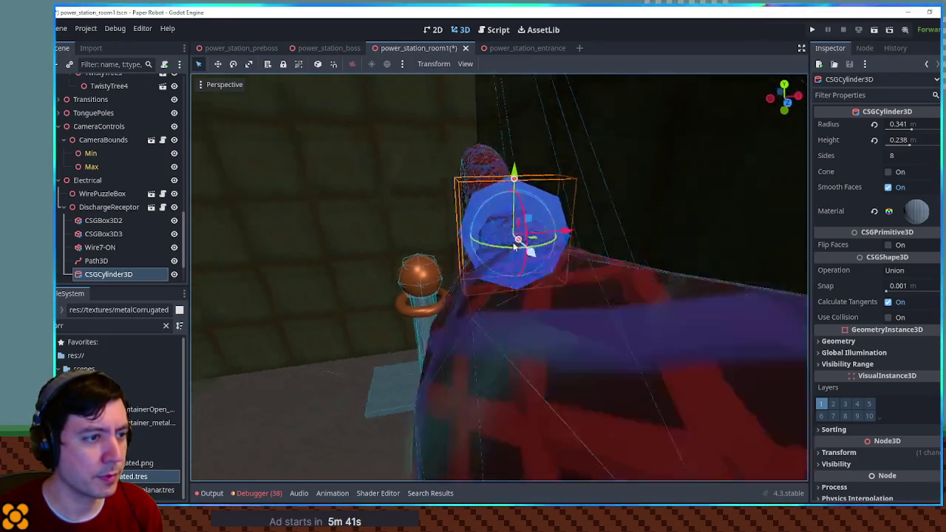
drag(568, 235, 587, 236)
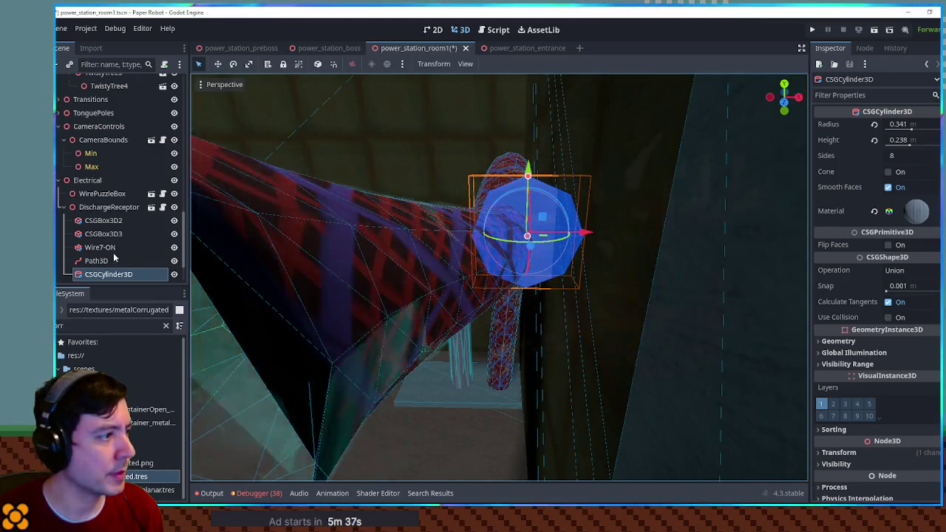
Slide the Path3D curve point near the ring along X to 0.85.
click(96, 260)
click(523, 255)
drag(569, 250, 603, 246)
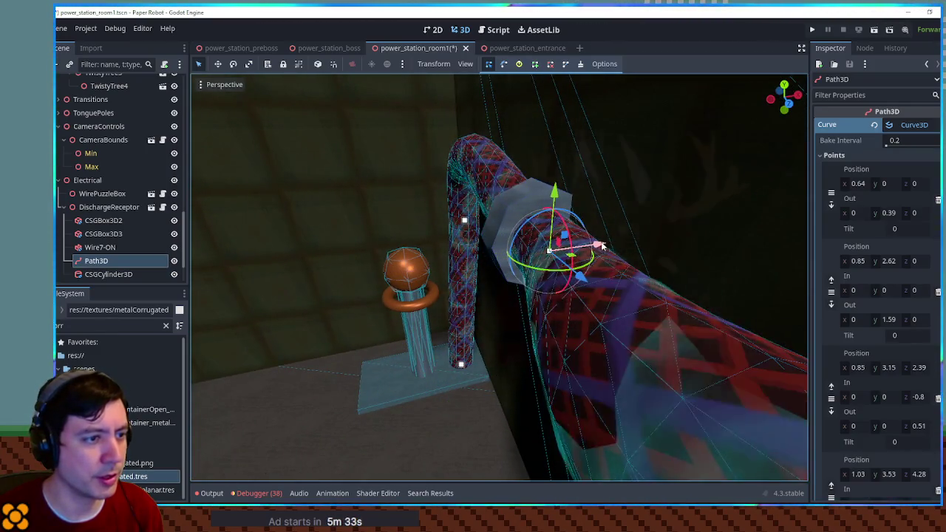
Save the power_station_room1 scene.
scroll(down, 3)
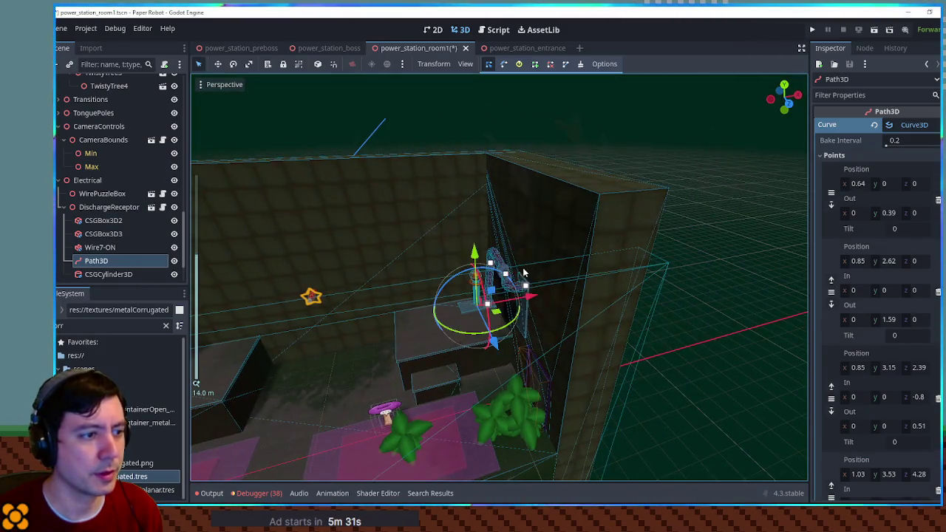
scroll(up, 3)
scroll(down, 3)
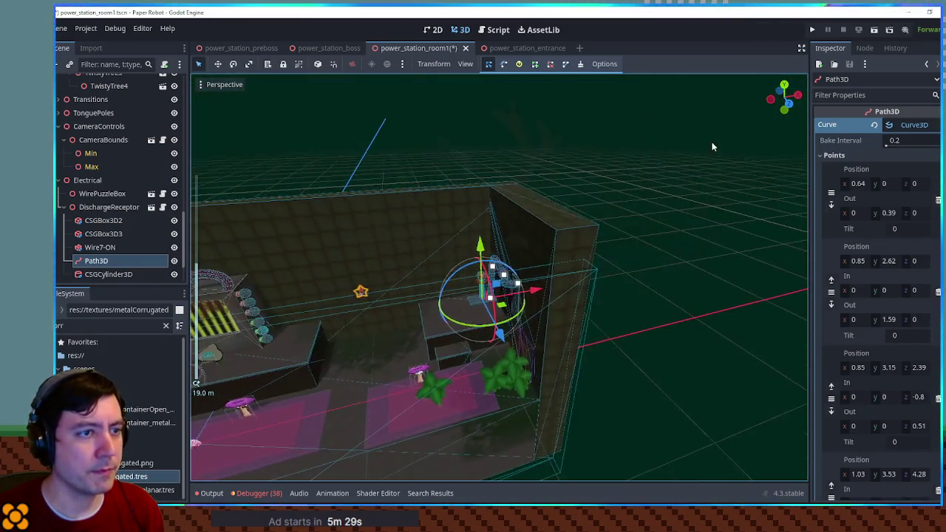
click(668, 197)
key(ctrl+s)
Lower the pipe's end point from height 3.53 to 3.00.
scroll(up, 3)
scroll(up, 3)
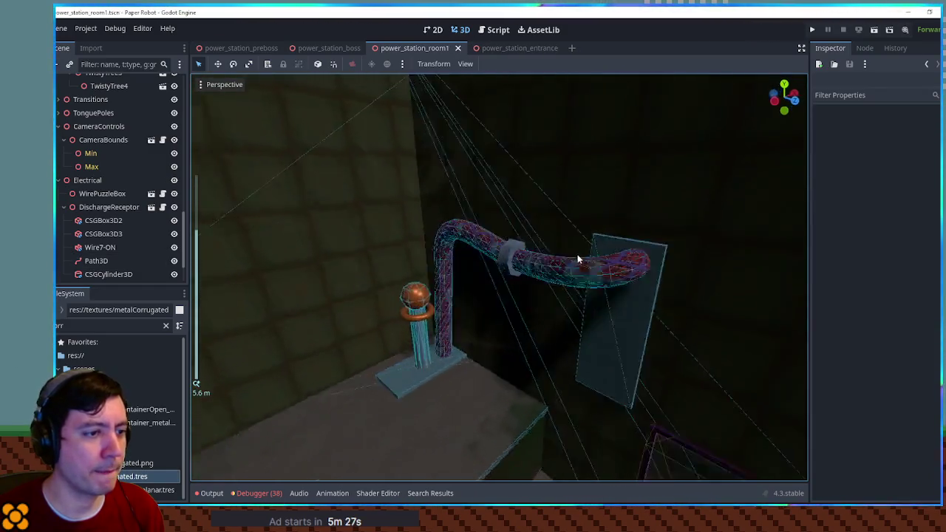
click(594, 309)
click(615, 279)
drag(665, 316, 649, 304)
drag(616, 235, 616, 273)
scroll(down, 3)
scroll(down, 3)
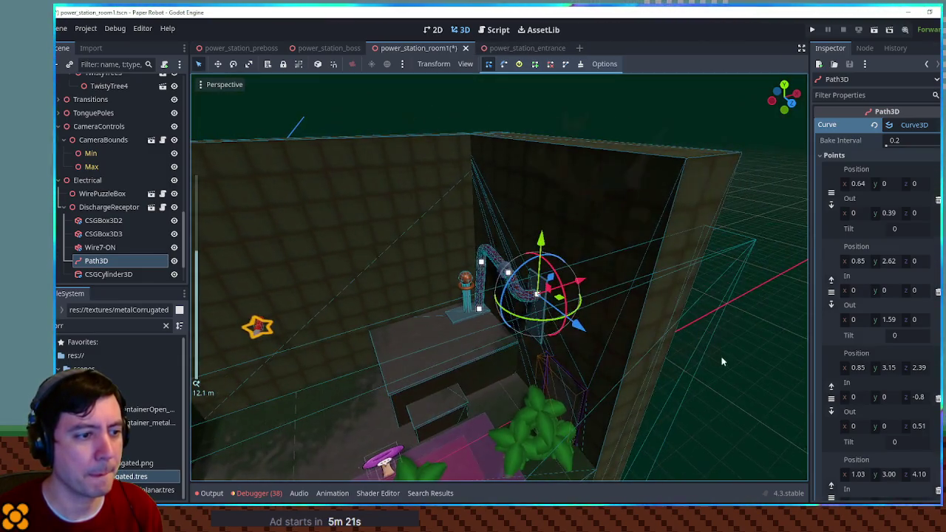
scroll(up, 3)
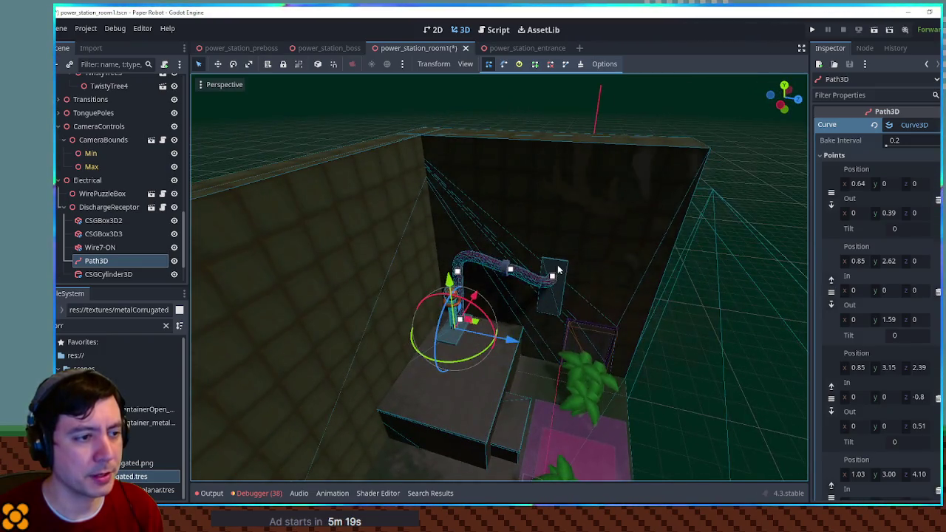
Slide the CSGBox3D3 panel further along the wall.
click(613, 334)
scroll(up, 3)
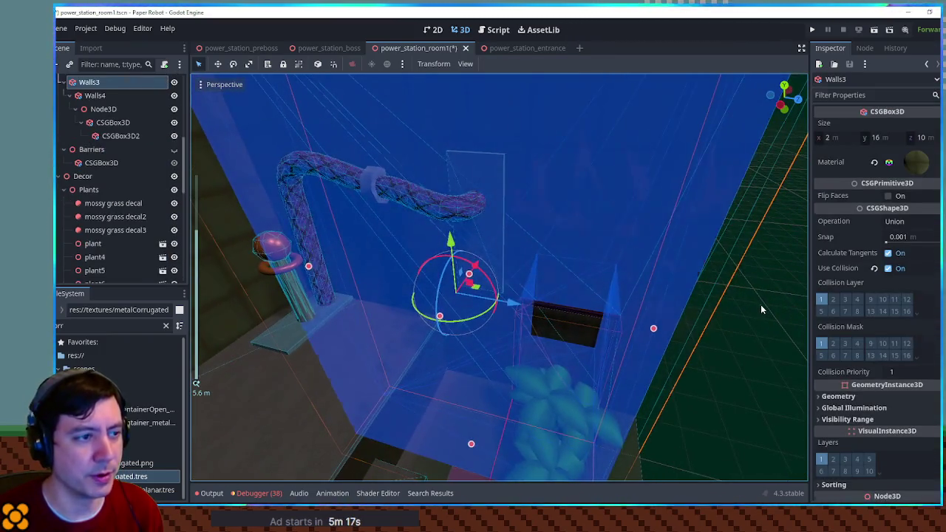
click(496, 169)
drag(537, 222, 652, 236)
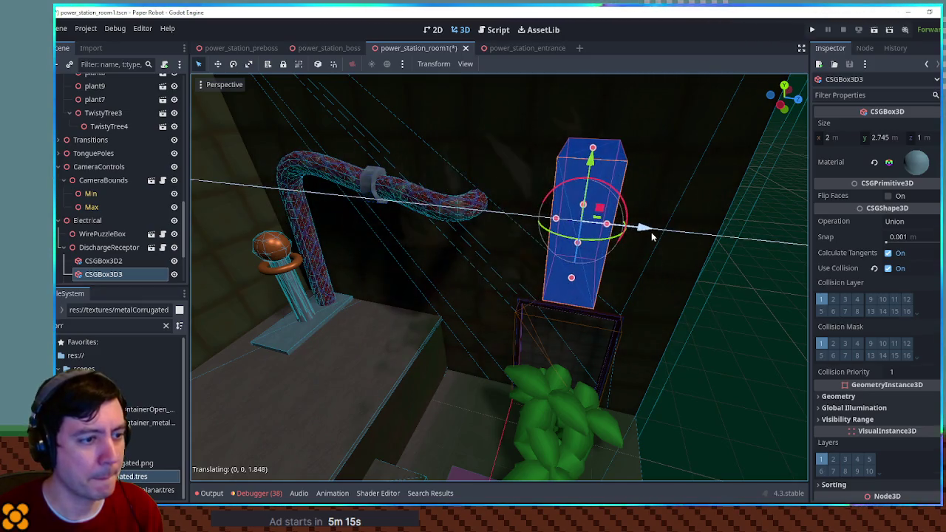
Extend the last curve point to Z 6.01 to reach the panel, then save the scene.
click(479, 207)
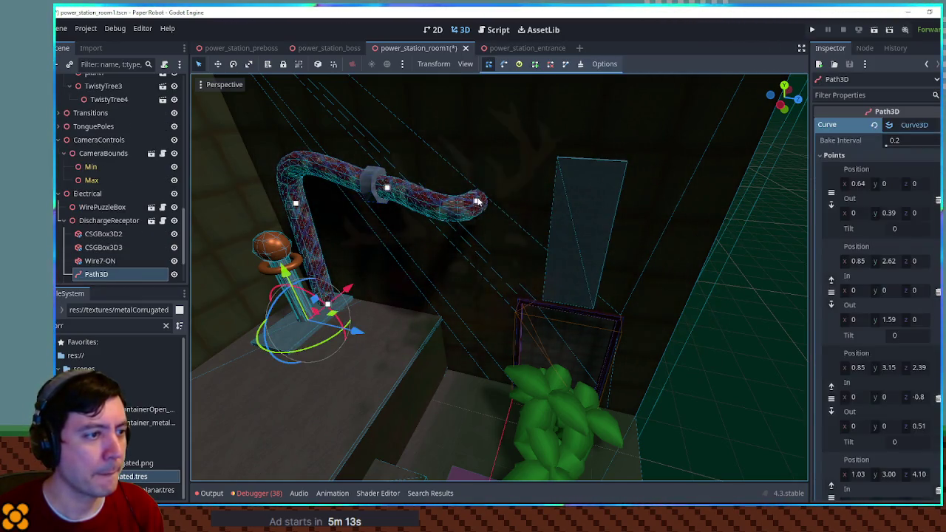
click(477, 200)
drag(535, 209, 653, 220)
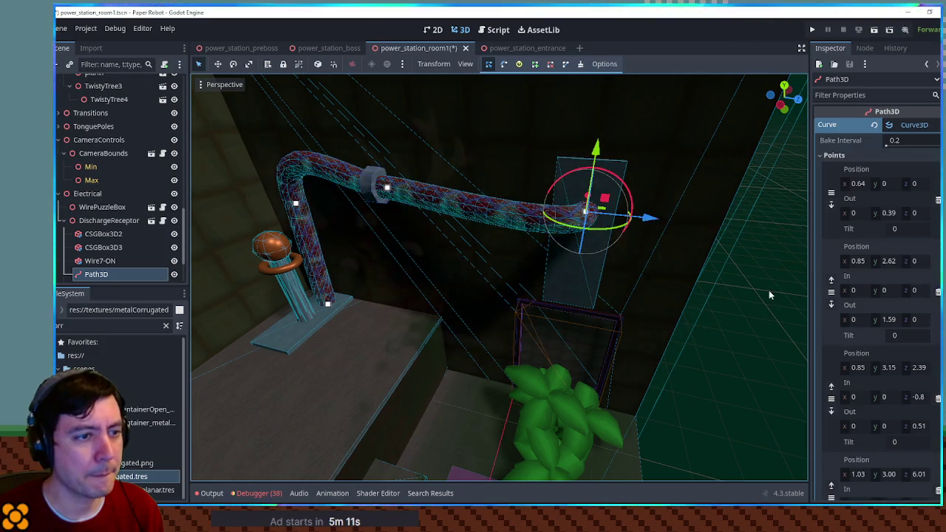
click(769, 294)
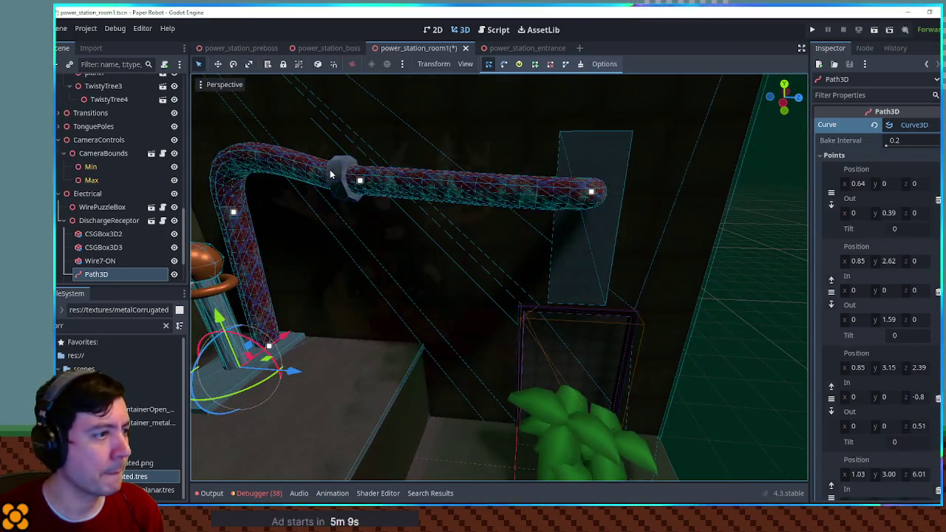
scroll(down, 3)
click(728, 257)
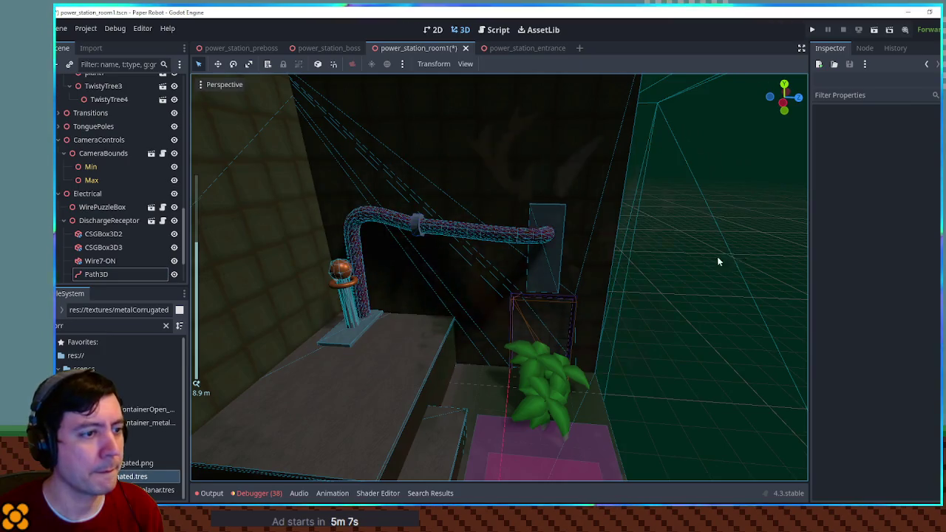
drag(717, 256, 595, 238)
key(ctrl+s)
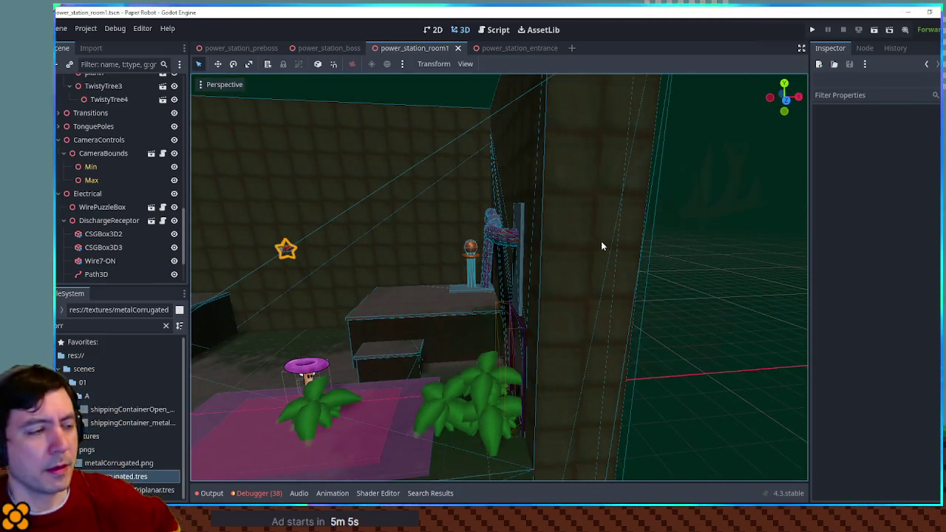
Duplicate the Wire7-ON wire as Wire7-OFF.
click(108, 261)
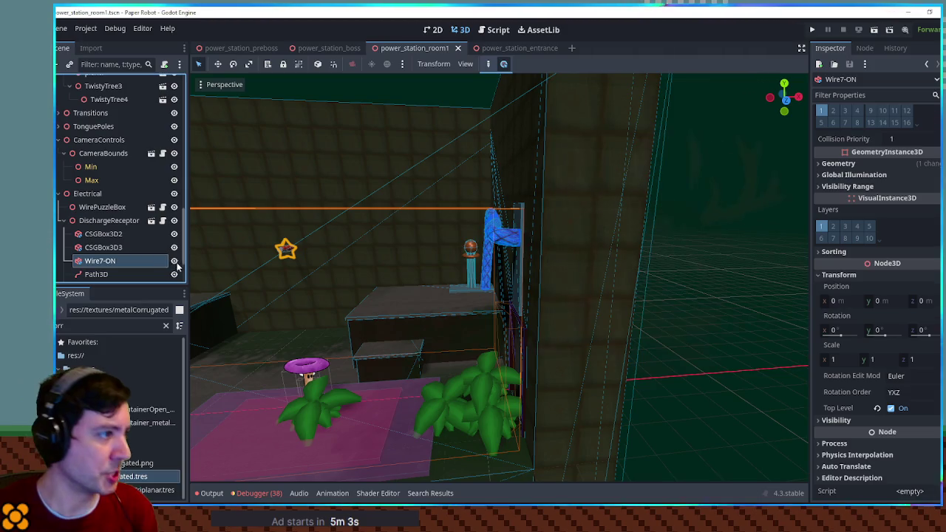
key(ctrl+d)
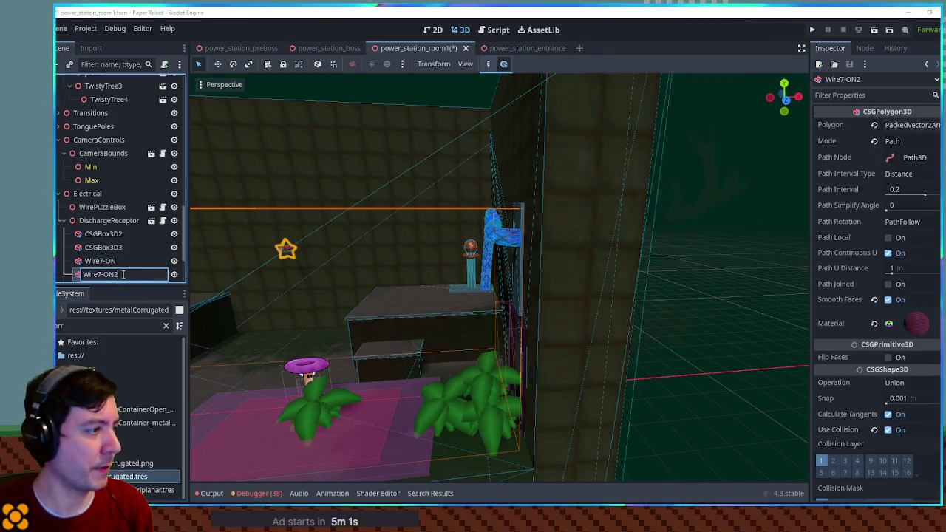
key(Return)
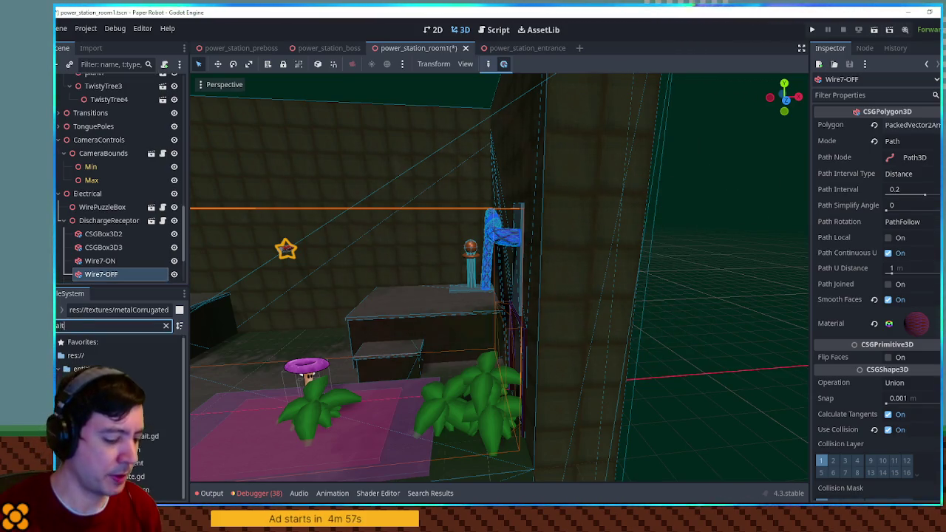
Add a WaitForState node from the wait_for_state scene and save.
drag(140, 423, 106, 256)
click(105, 212)
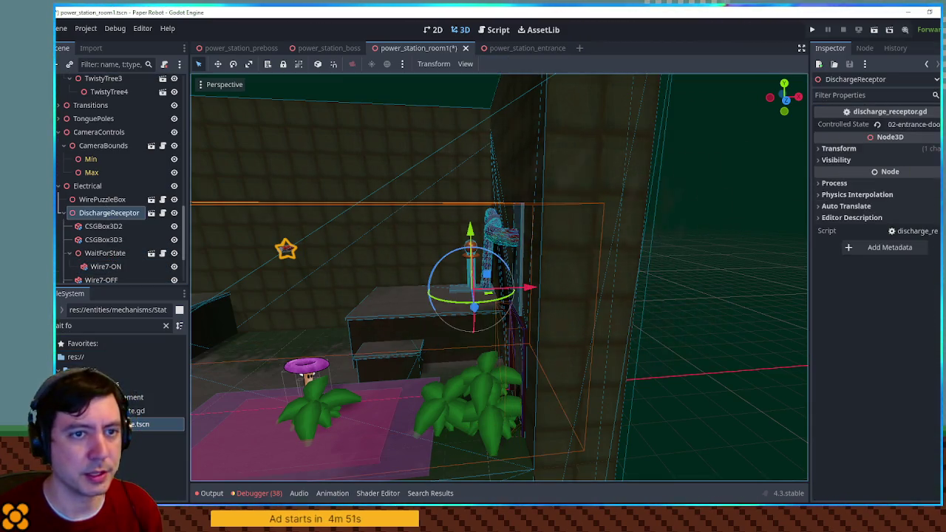
click(106, 252)
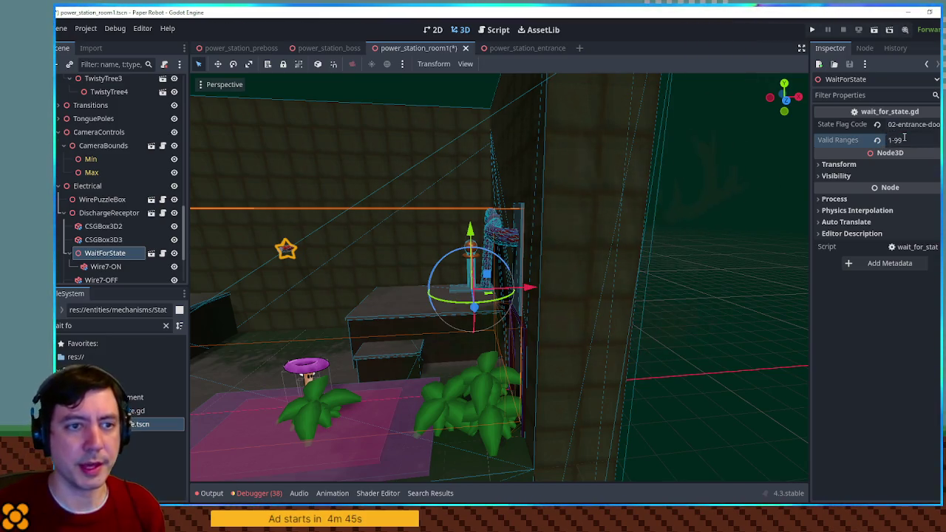
key(ctrl+s)
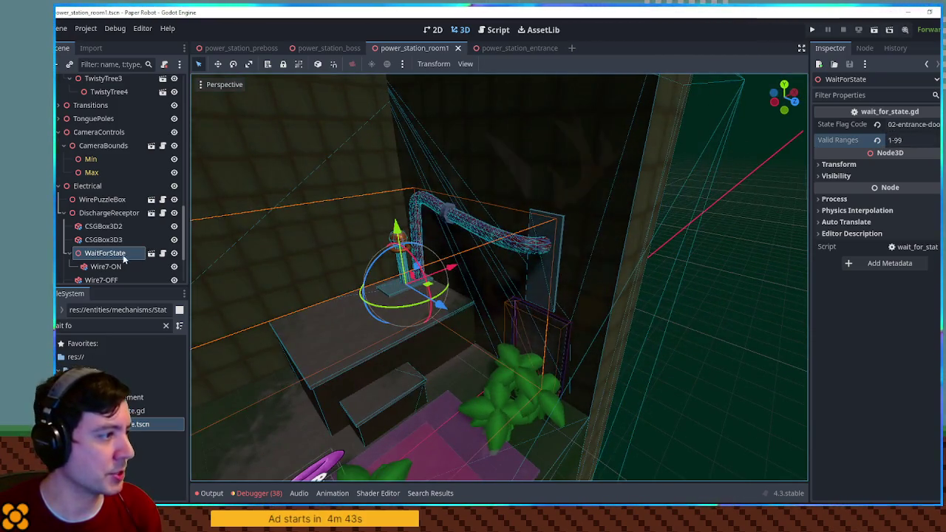
Check Wire7-OFF's Geometry settings, save the scene, and run the game with F5.
click(103, 279)
scroll(down, 3)
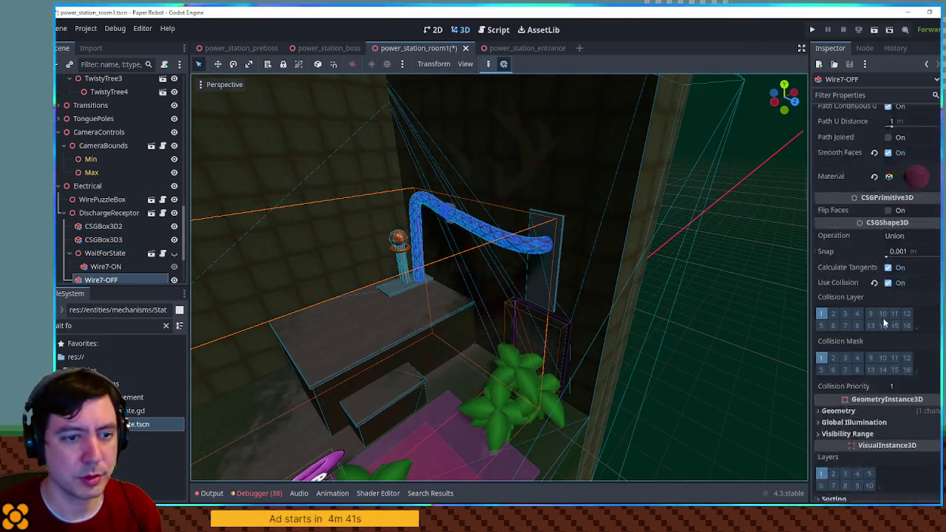
click(880, 361)
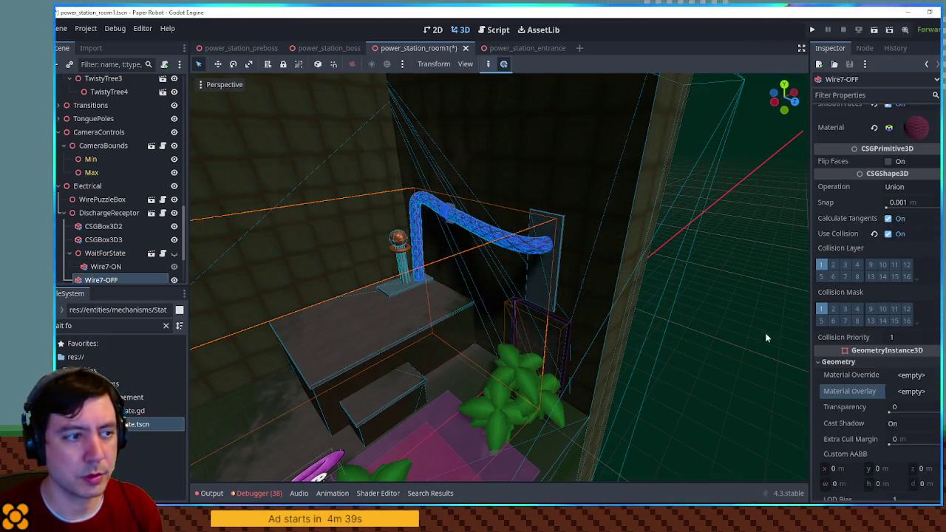
click(607, 244)
scroll(up, 3)
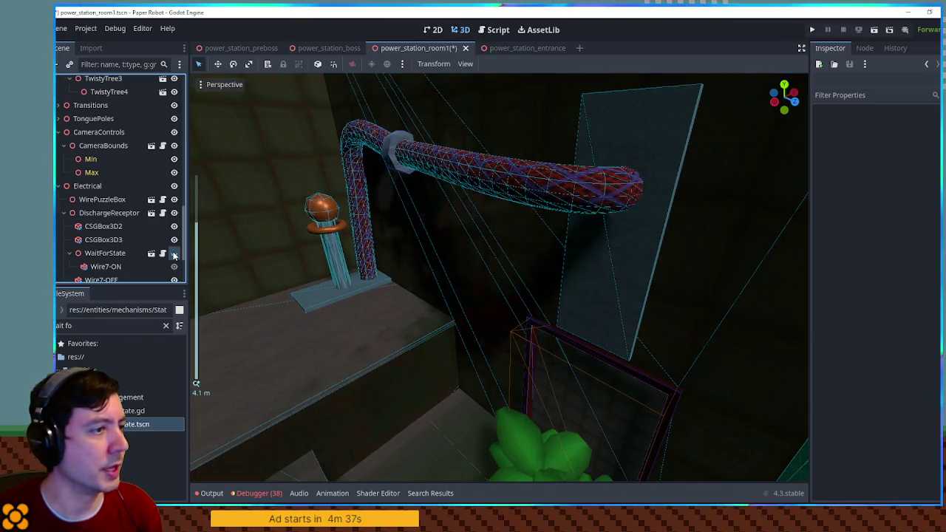
key(ctrl+s)
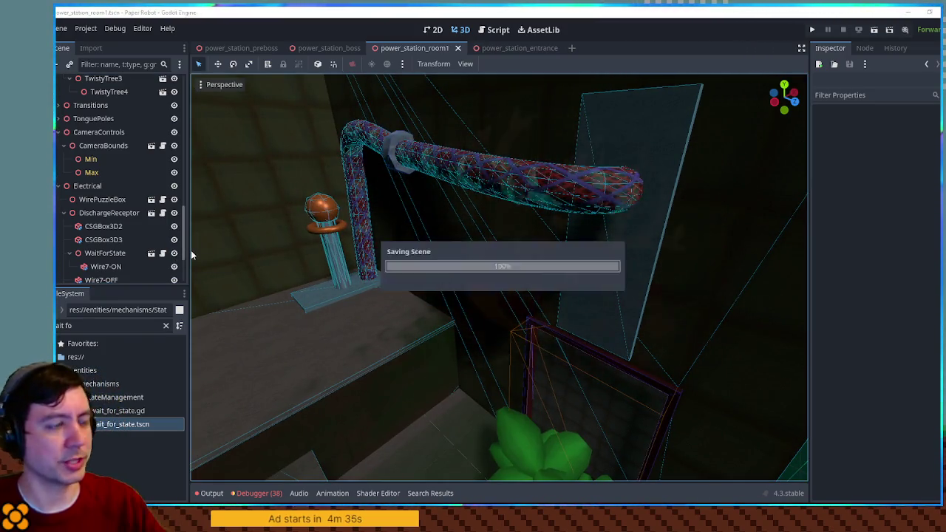
key(F5)
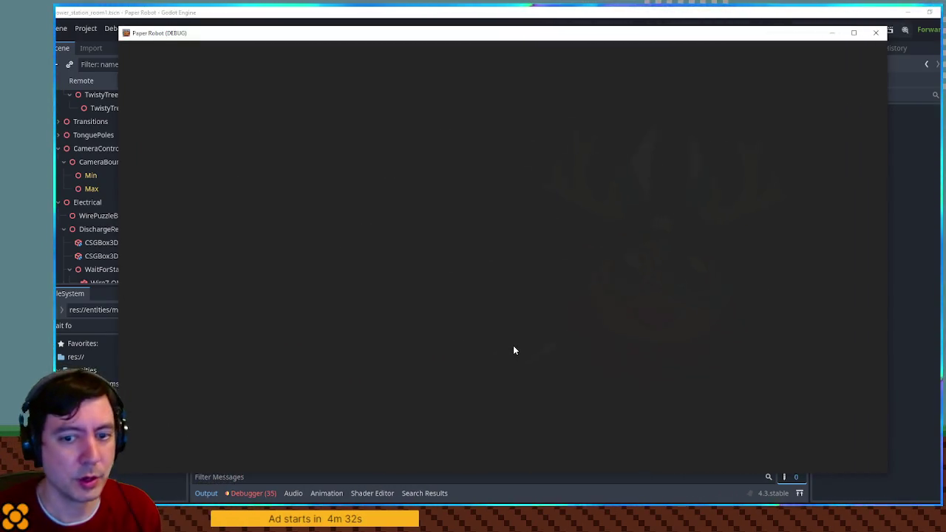
Walk the robot right, toward the camera past a plant, and back onto the ledge.
key(d)
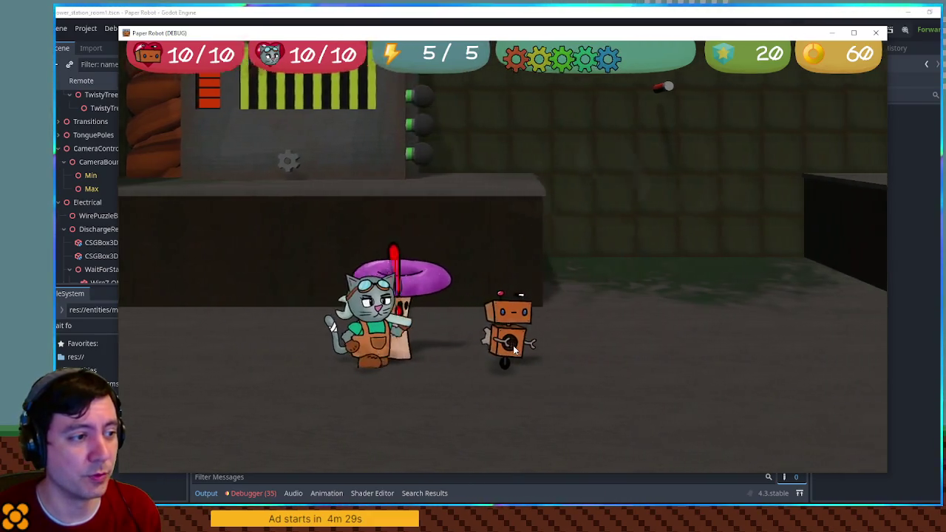
key(s)
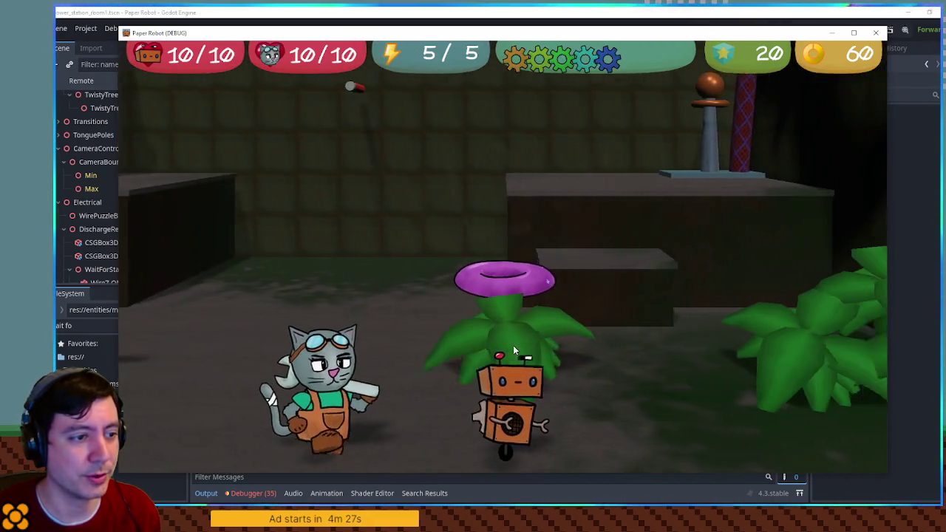
key(w)
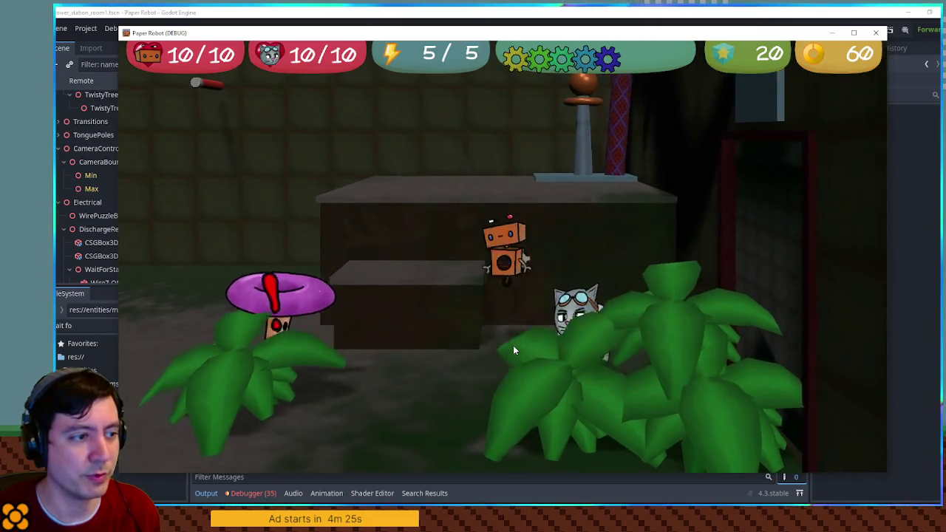
Charge the robot using the debug tools' Set Values page.
key(grave)
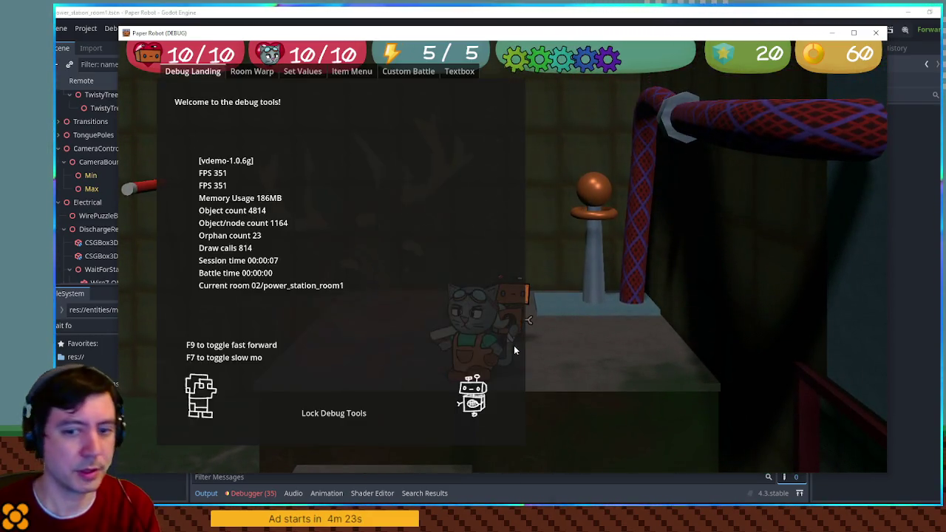
click(269, 74)
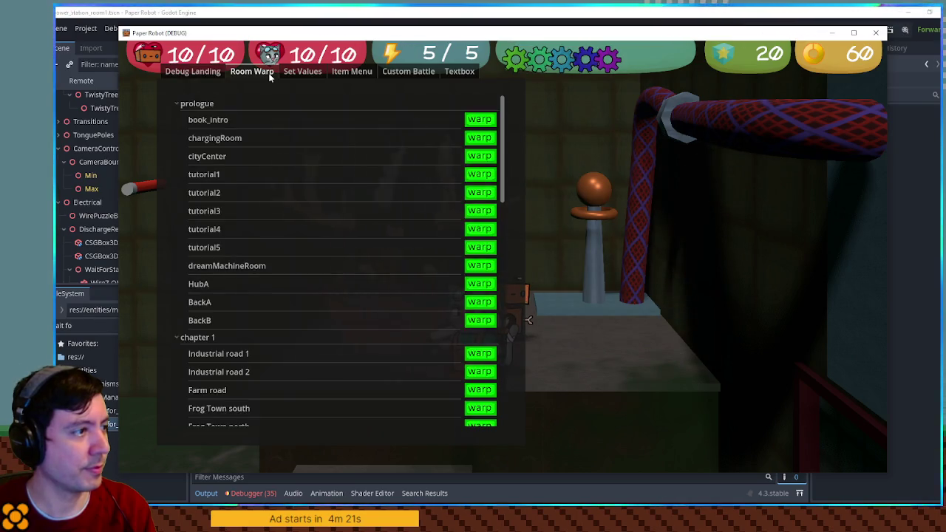
click(316, 71)
click(273, 293)
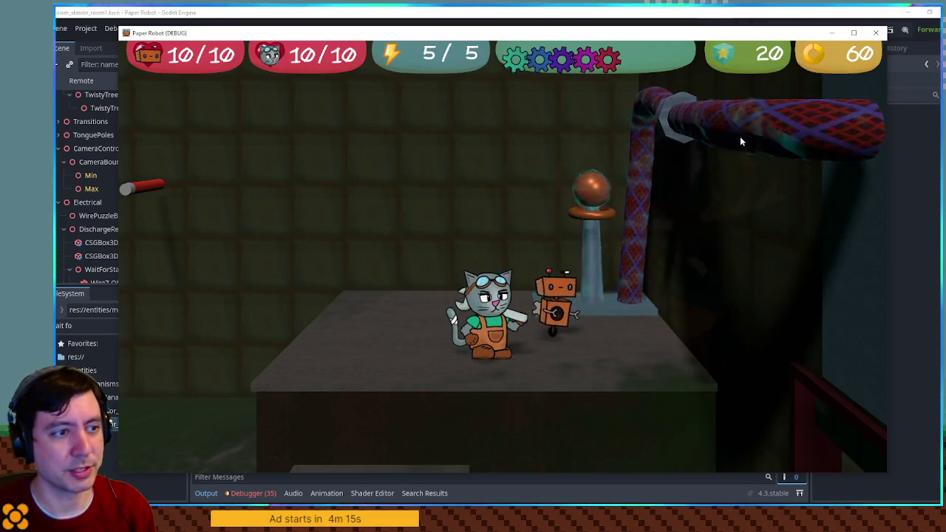
Drop into the plants, jump back onto the table, close the game, and select CSGBox3D3.
key(d)
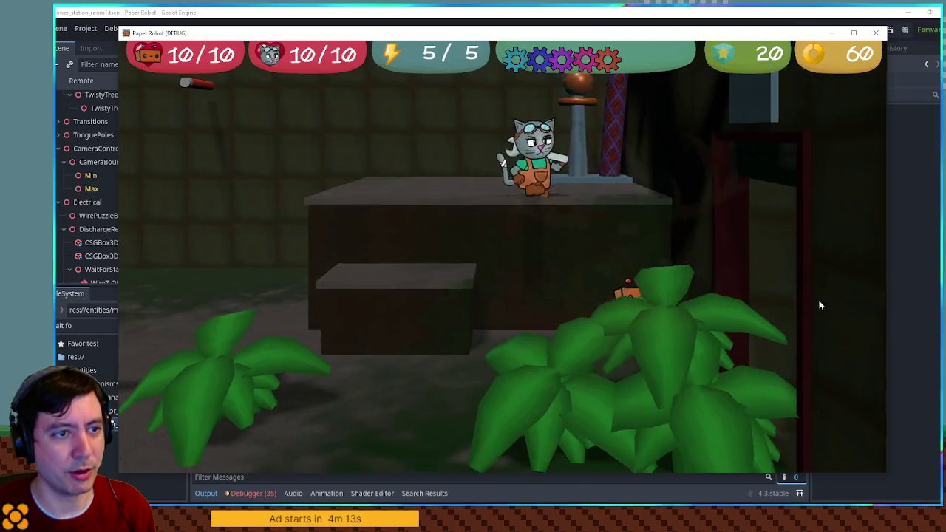
key(a)
key(space)
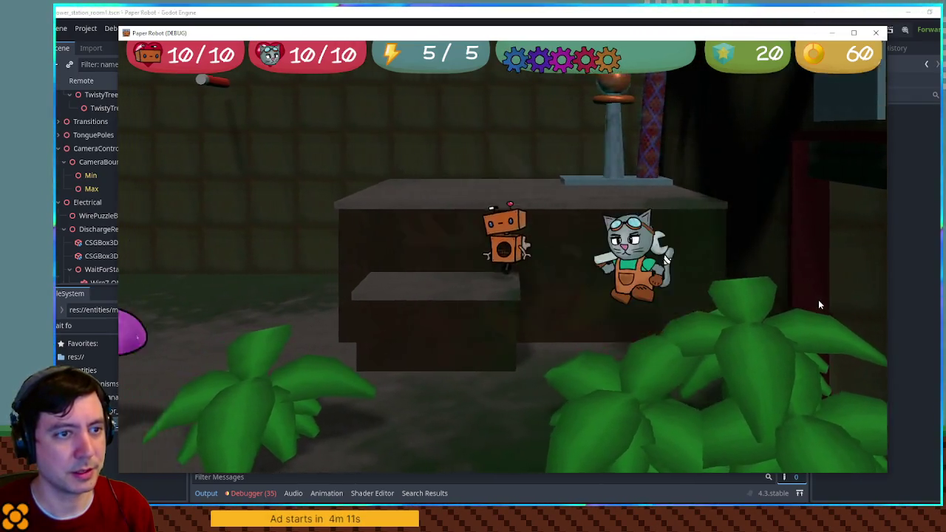
key(space)
key(d)
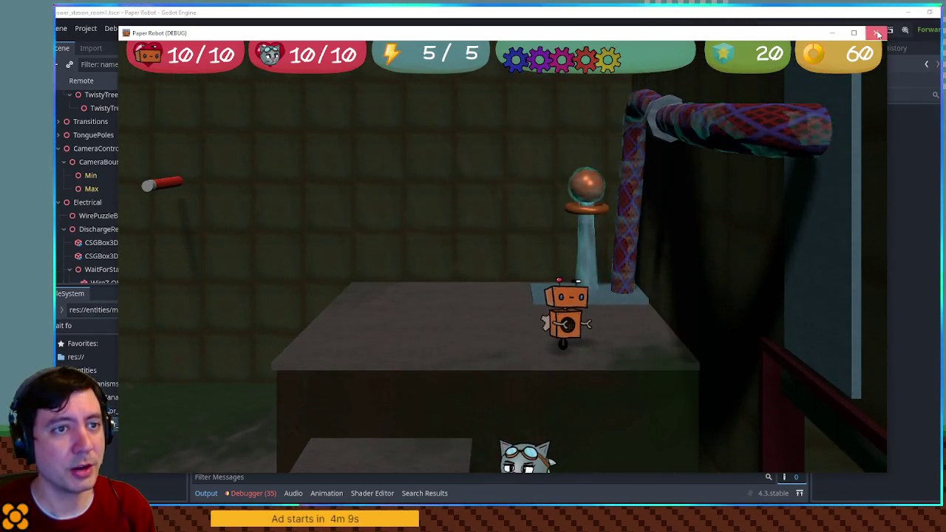
click(877, 35)
click(640, 237)
Lower the blue CSGBox3D3 box slightly with the Y gizmo.
drag(652, 157, 527, 184)
scroll(up, 3)
drag(665, 125, 597, 238)
scroll(down, 3)
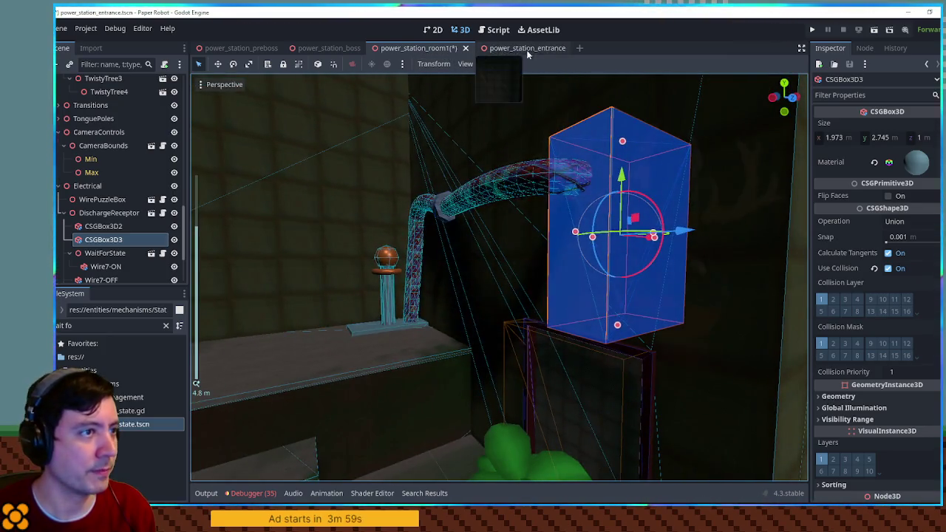
In power_station_entrance, filter the tree for 'bulb', inspect Bulb, then return to room1.
click(526, 48)
click(591, 216)
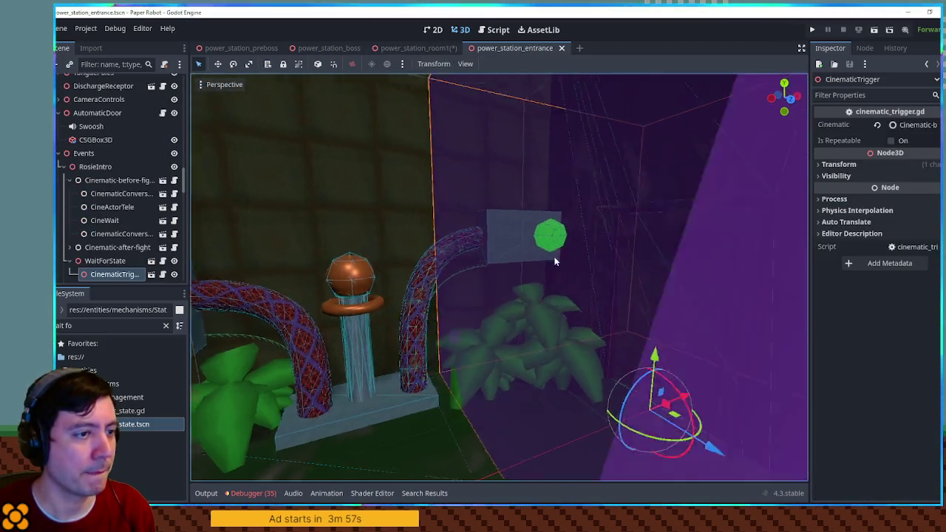
scroll(up, 3)
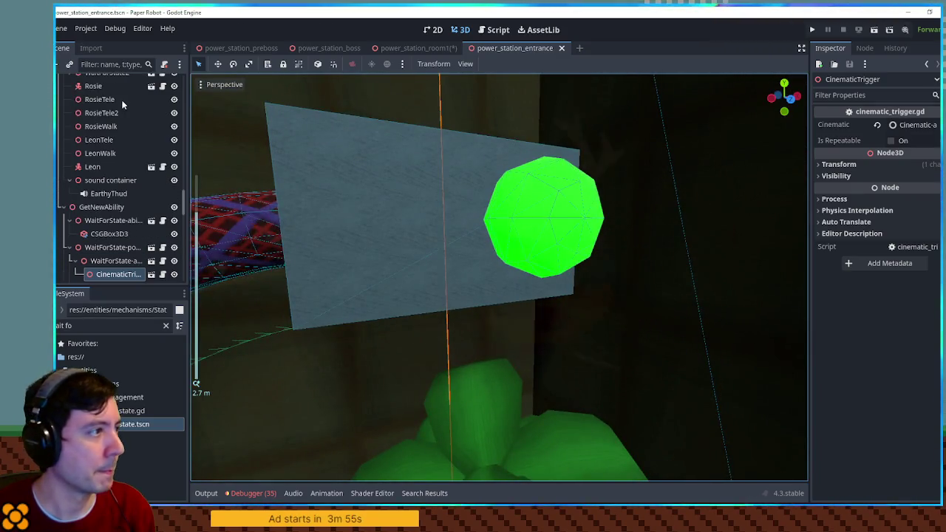
click(111, 64)
text(bul)
text(b)
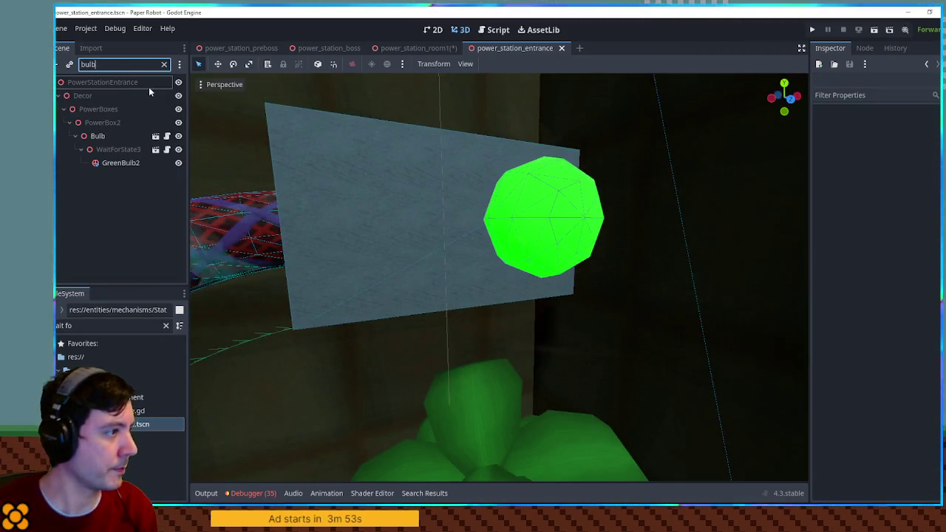
click(129, 164)
click(106, 140)
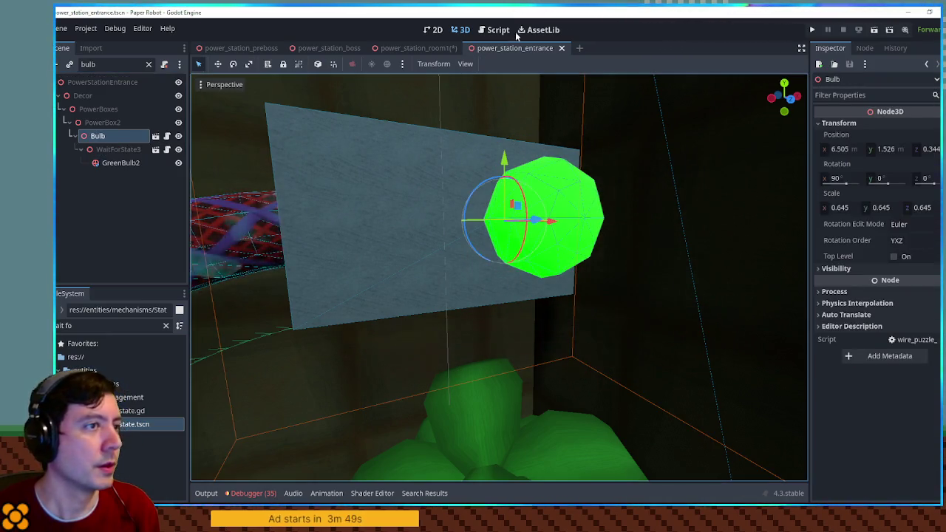
click(400, 53)
click(596, 240)
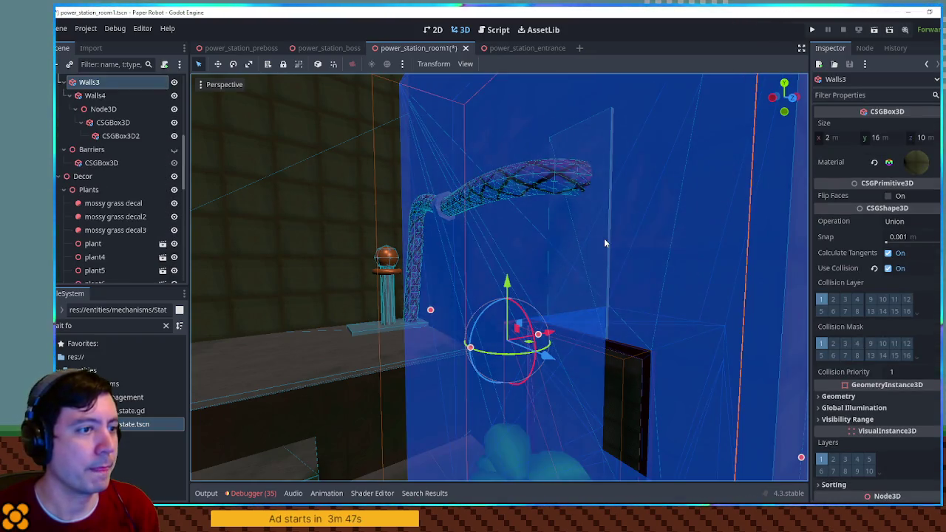
Move the room's Bulb node right across the room and rotate it 90 degrees.
scroll(up, 3)
click(666, 247)
scroll(down, 3)
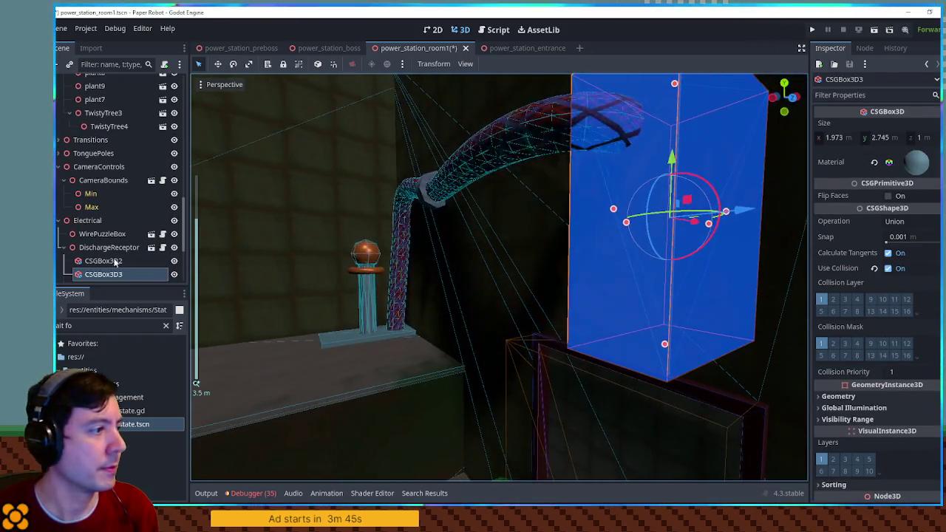
click(365, 251)
scroll(down, 3)
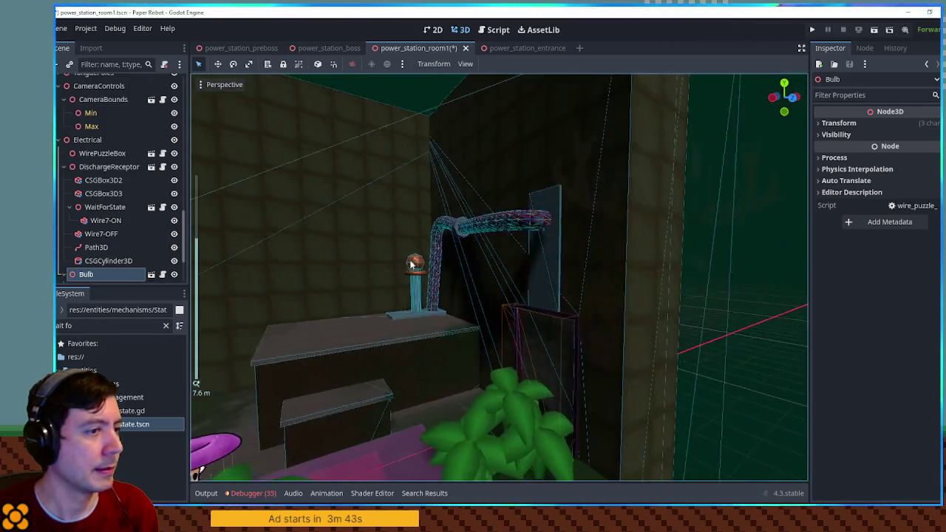
scroll(down, 3)
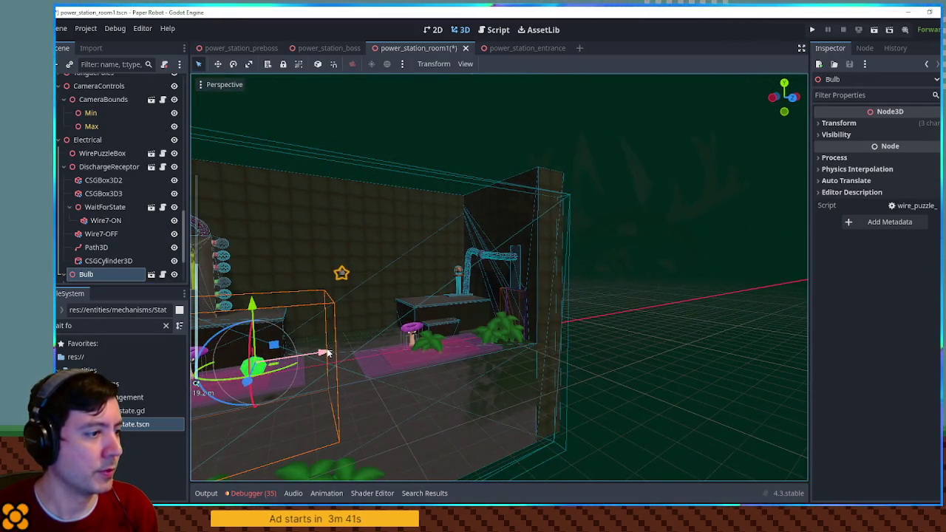
drag(328, 353, 526, 353)
scroll(up, 3)
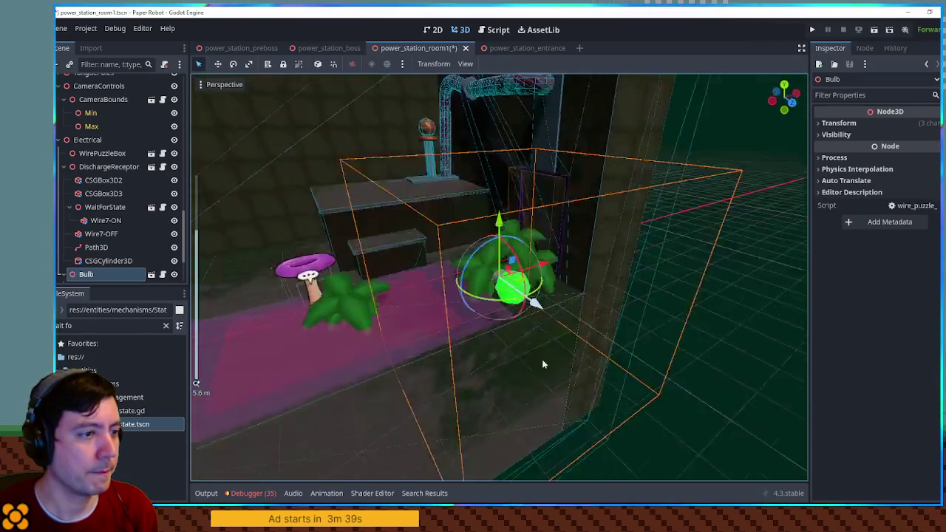
drag(538, 293, 672, 176)
Check the bulb from the top view and raise it higher above the wall panel.
key(KP_7)
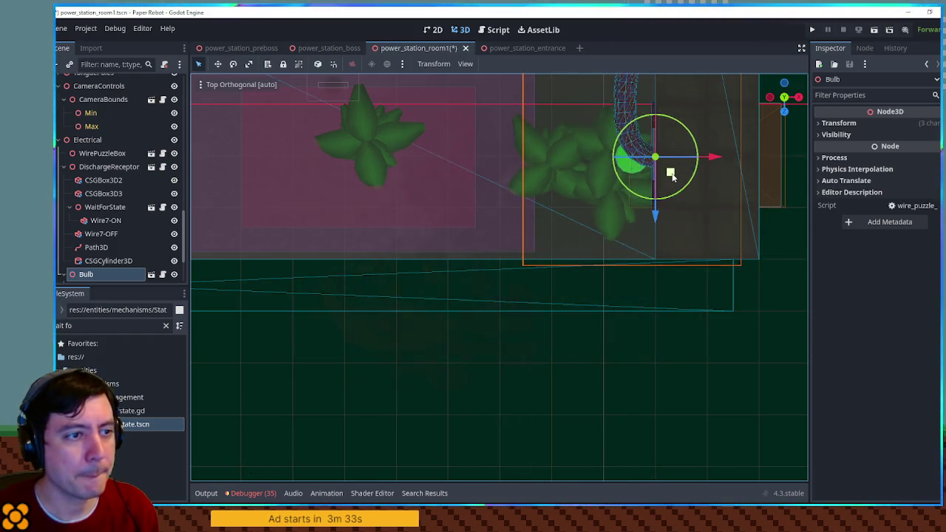
key(f)
drag(517, 295, 544, 213)
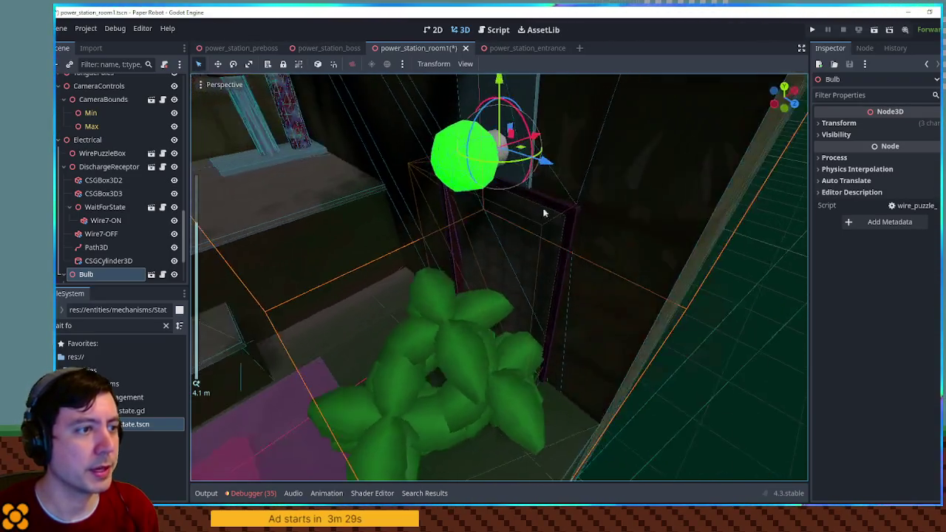
drag(499, 88, 501, 62)
drag(566, 147, 560, 200)
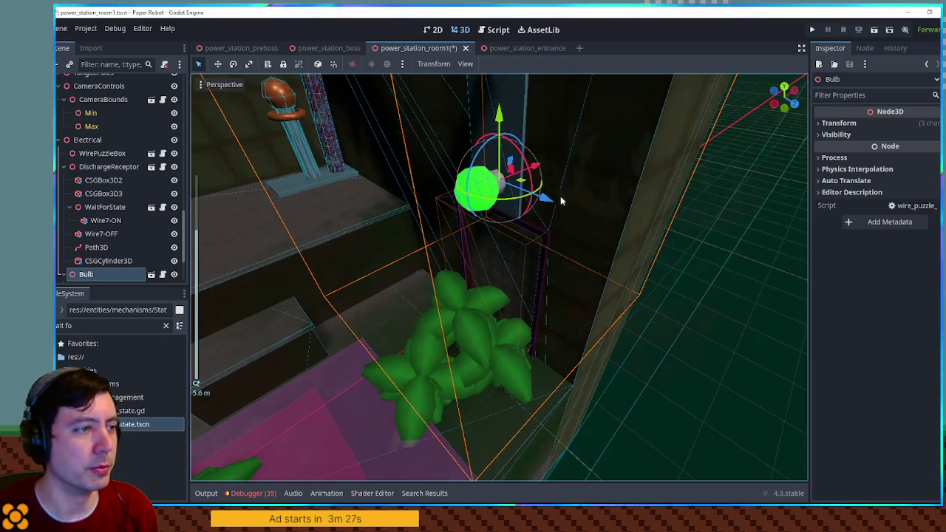
scroll(down, 3)
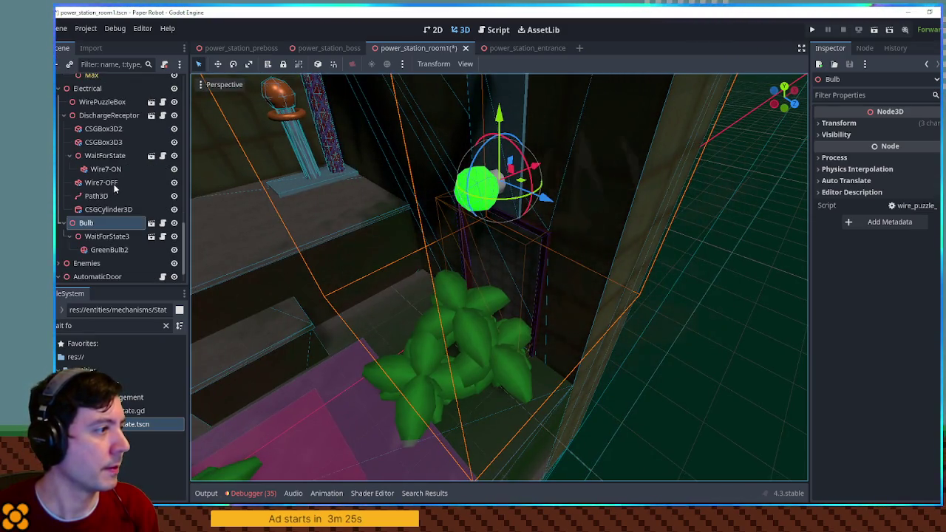
Select the bulb's WaitForState3 node, save room1, and run the game with F5.
click(105, 155)
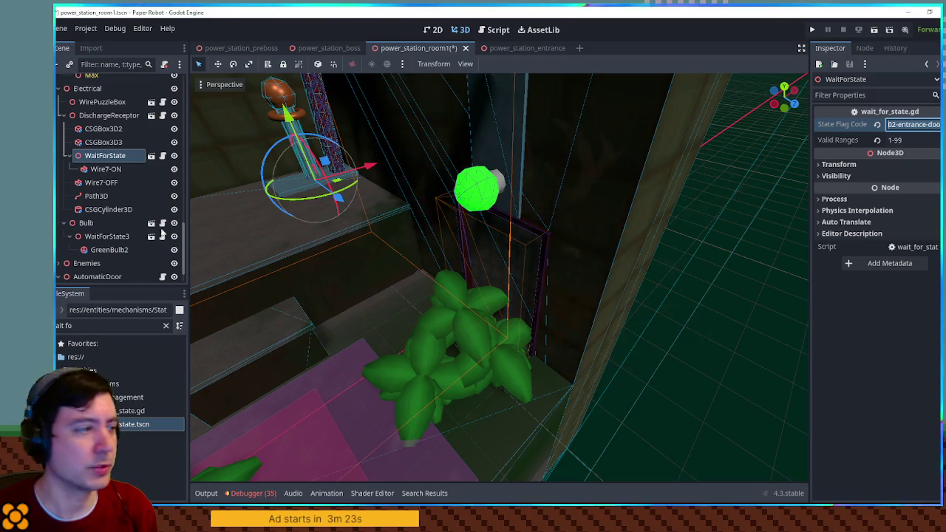
click(99, 236)
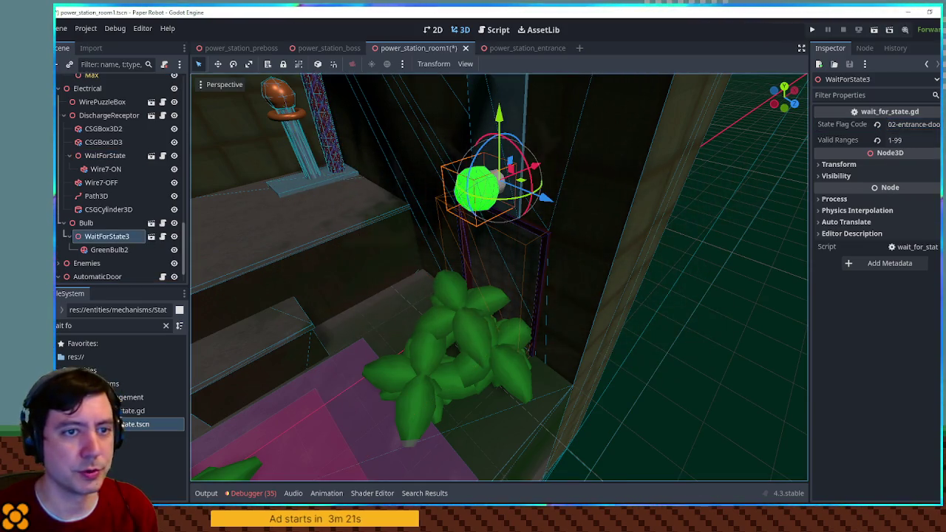
key(ctrl+s)
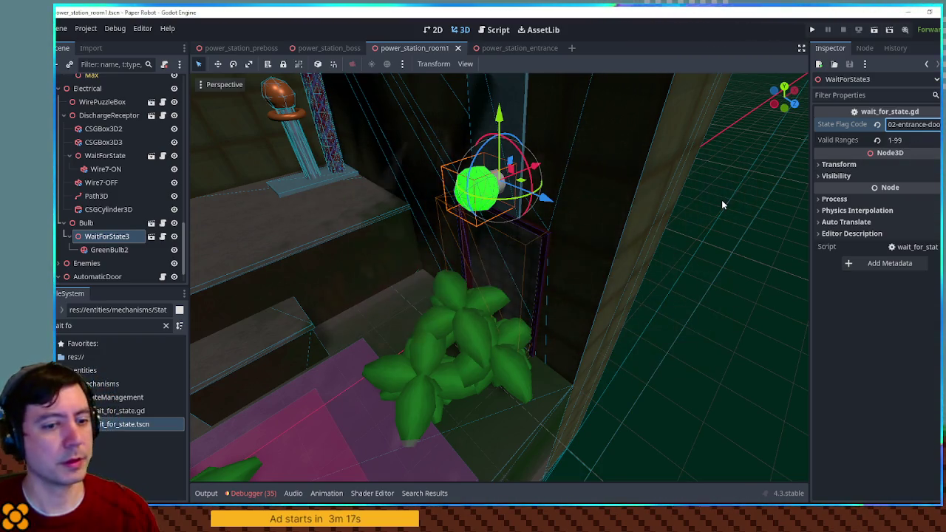
key(F5)
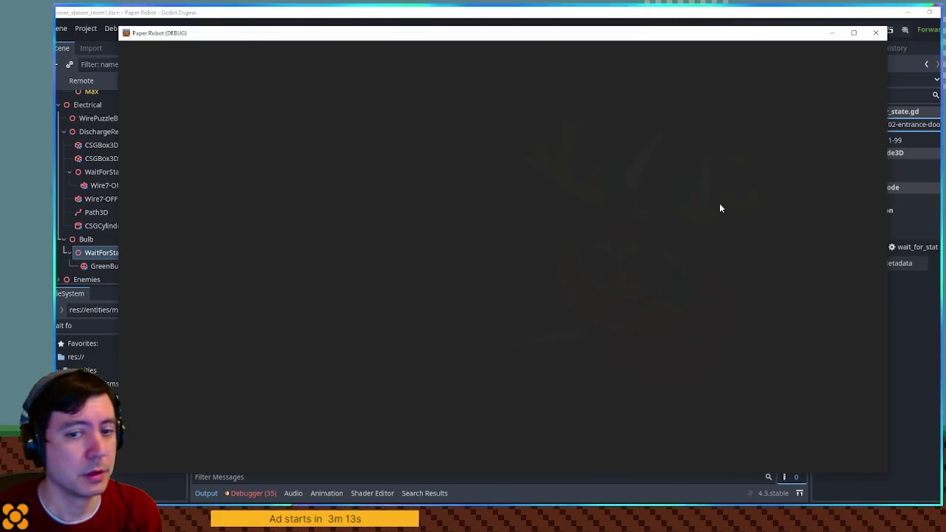
Walk the characters right, bounce off the mushroom onto the platform, and check the debug values page.
key(Right)
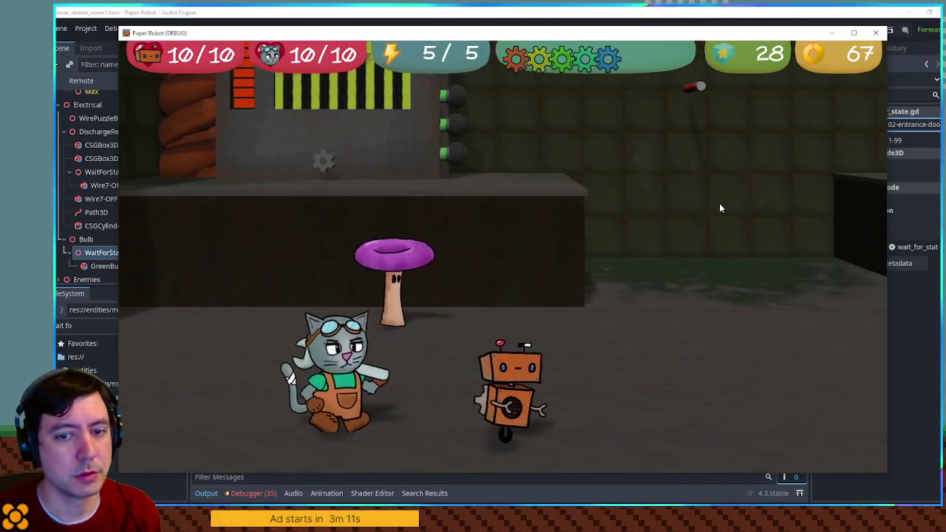
key(Right)
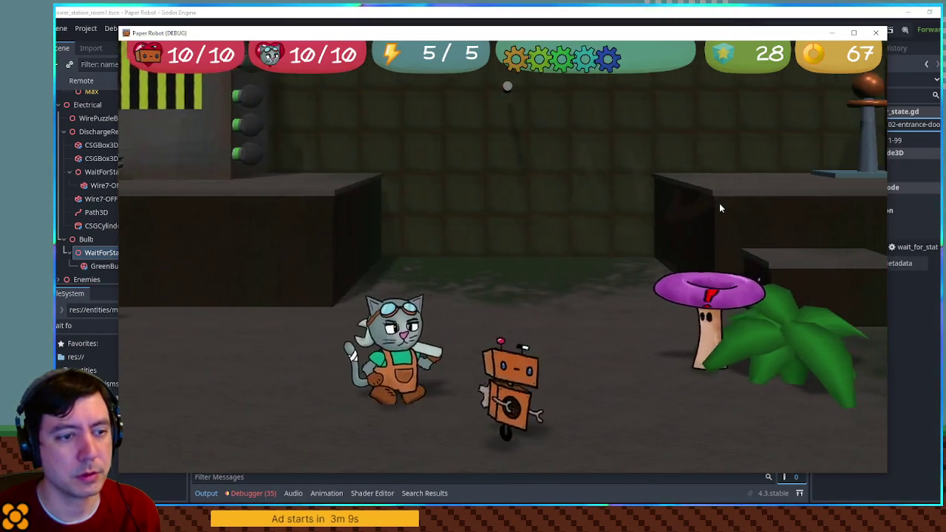
key(Right)
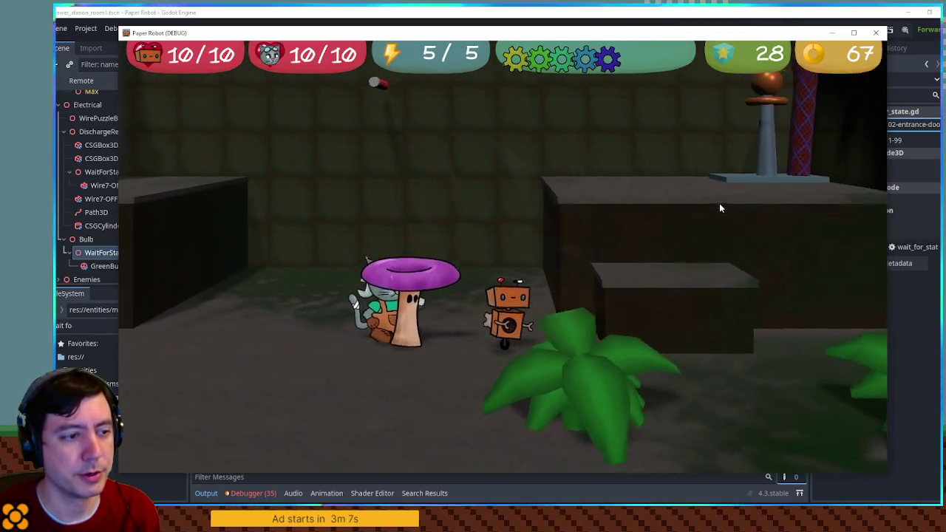
key(F1)
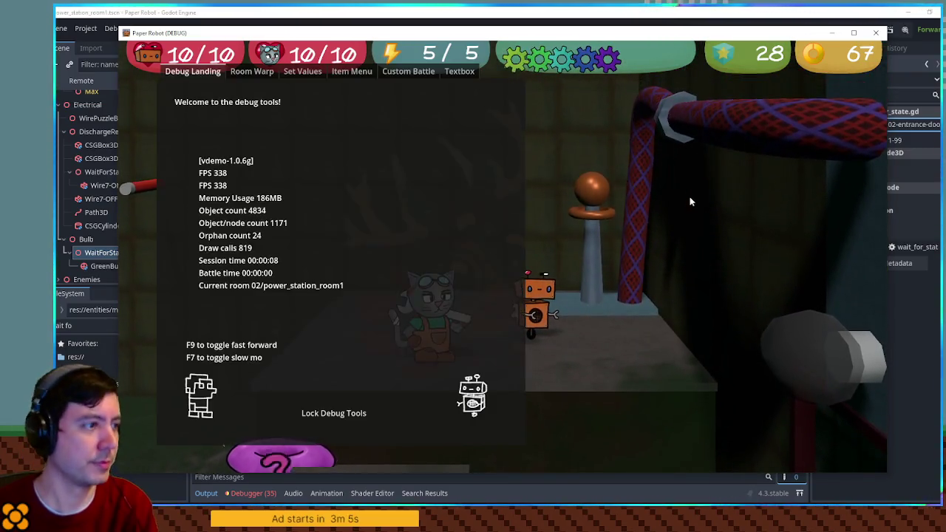
click(302, 72)
key(F1)
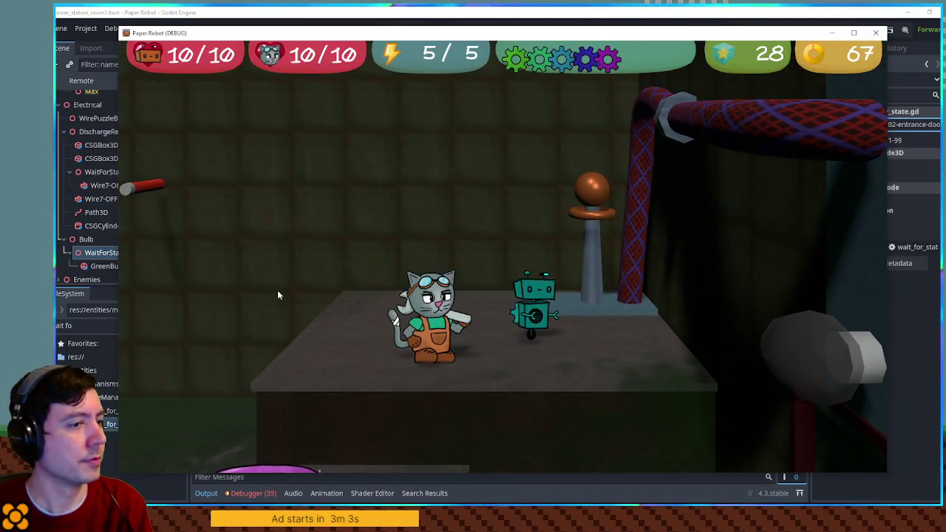
Walk along the table, drop the cat toward the plants, then close the game.
key(Right)
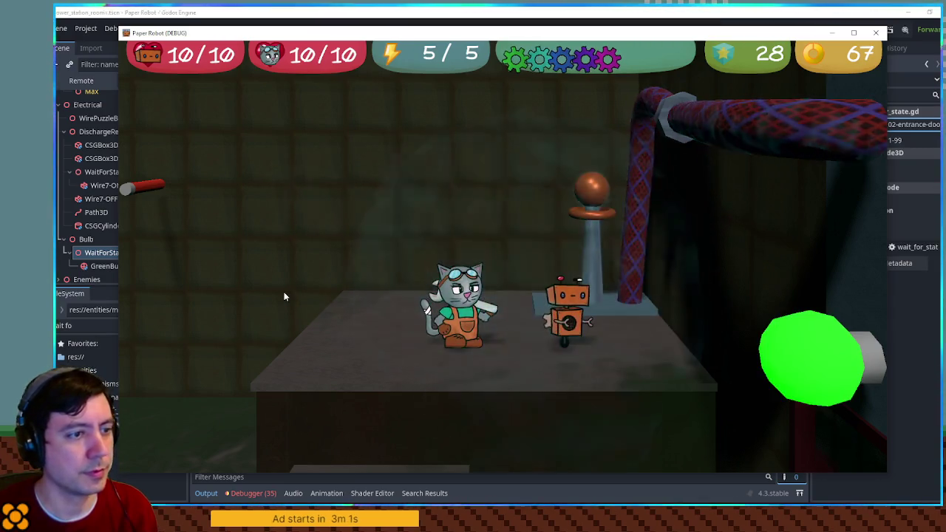
key(Down)
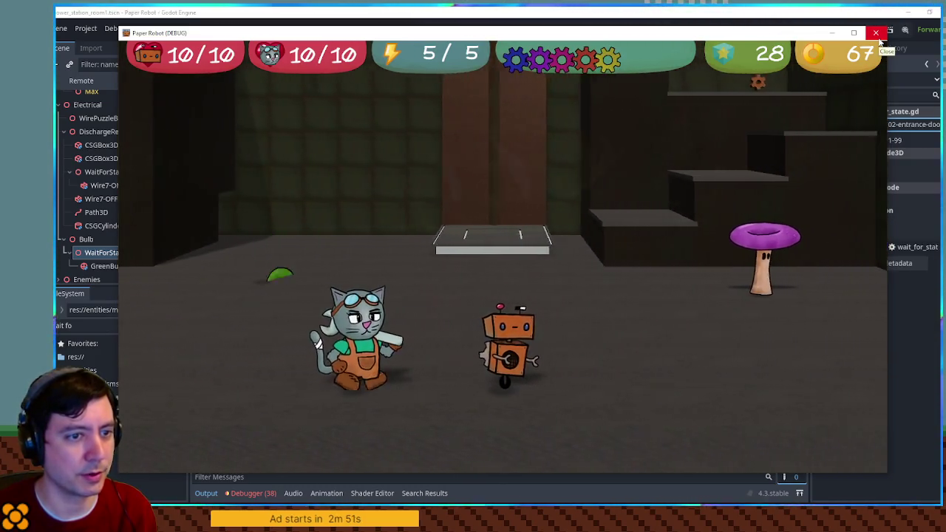
click(878, 42)
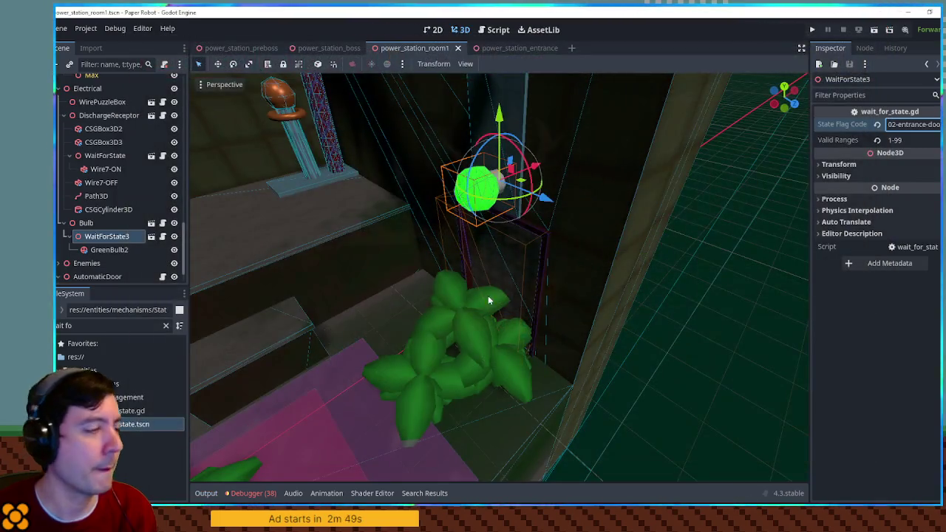
Move the cluster of plants on the right back across the floor.
drag(603, 283, 595, 287)
drag(454, 268, 634, 281)
click(707, 306)
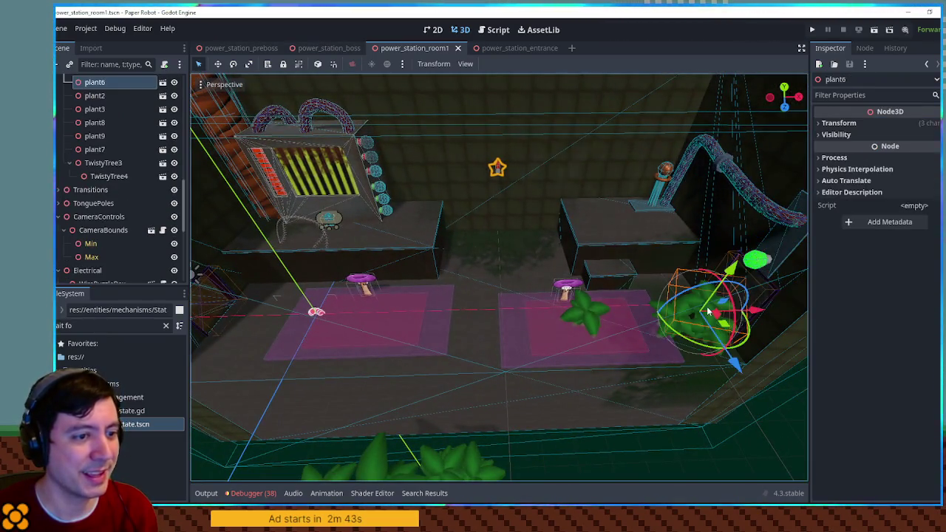
drag(763, 434, 637, 297)
drag(723, 376, 701, 331)
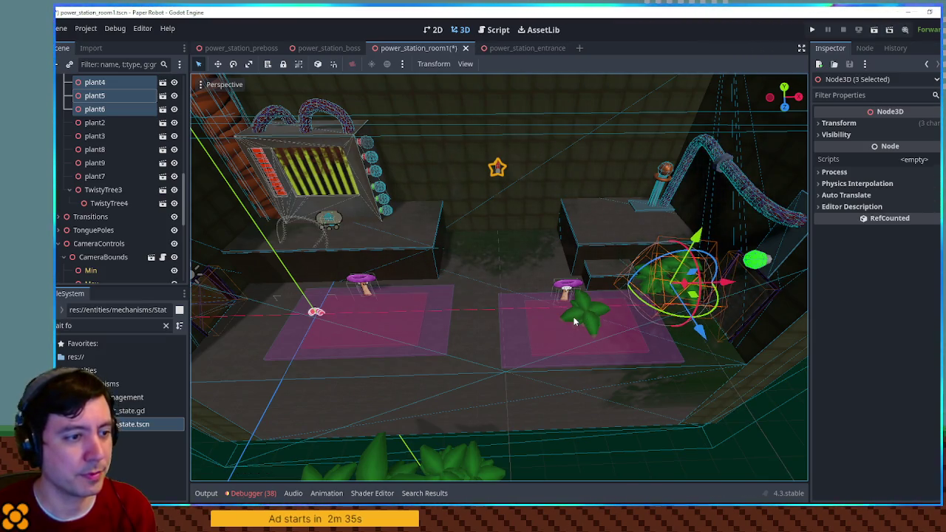
Shift one bush toward the room's middle and the three foreground plants to the back middle.
click(575, 320)
drag(574, 320, 471, 250)
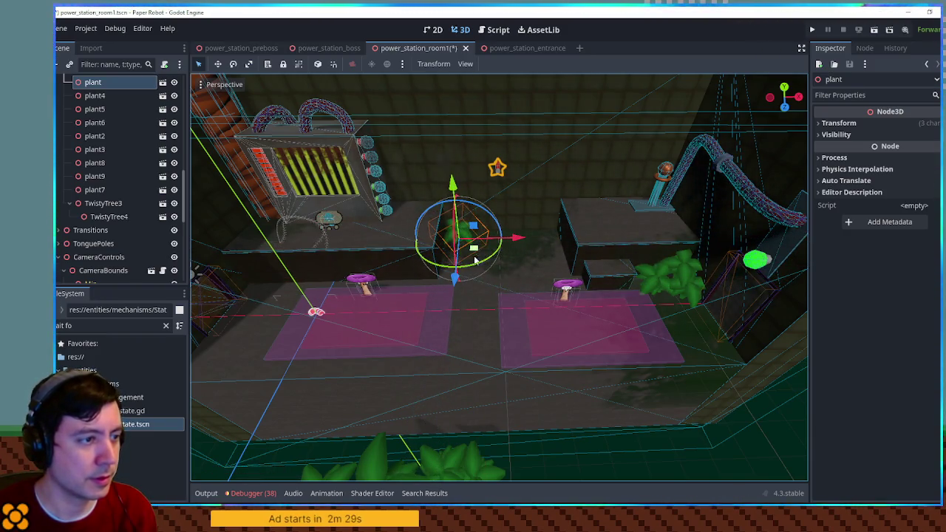
scroll(down, 3)
drag(497, 459, 526, 459)
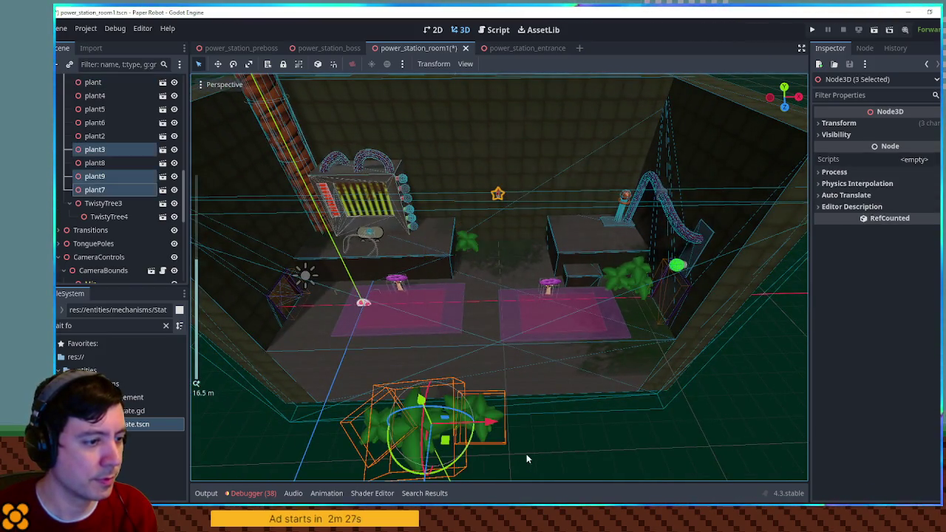
drag(445, 440, 466, 416)
drag(445, 373, 437, 342)
drag(459, 391, 511, 236)
key(f)
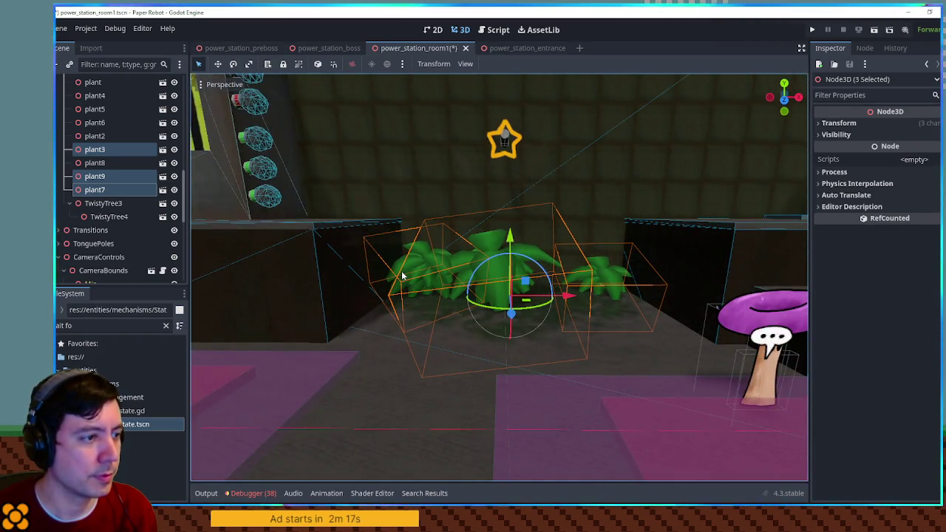
Place plant3 beside and onto the right mushroom pad.
click(120, 190)
click(118, 178)
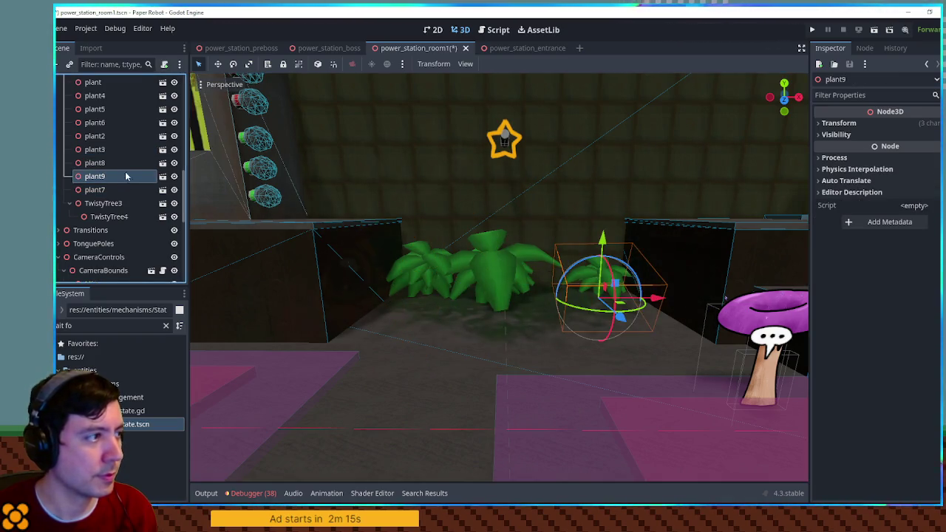
click(119, 150)
drag(462, 296, 761, 372)
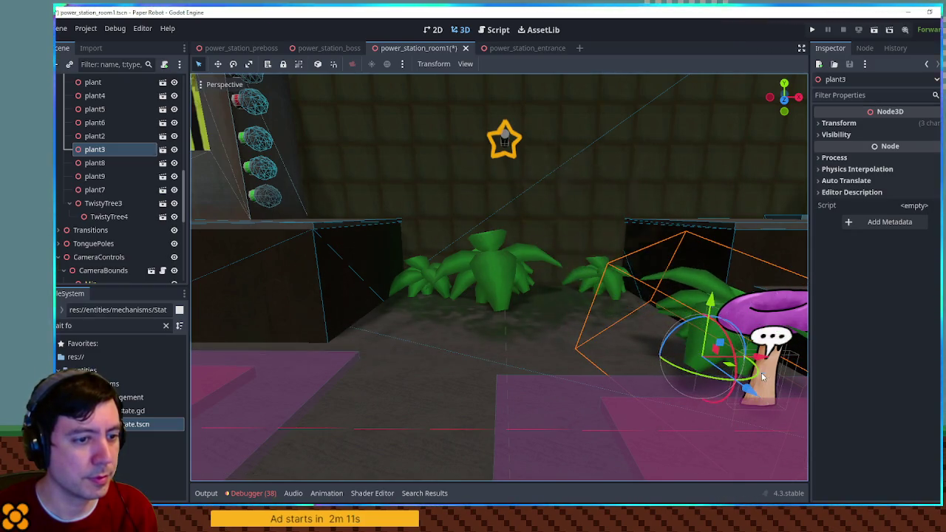
click(761, 372)
scroll(down, 3)
scroll(down, 3)
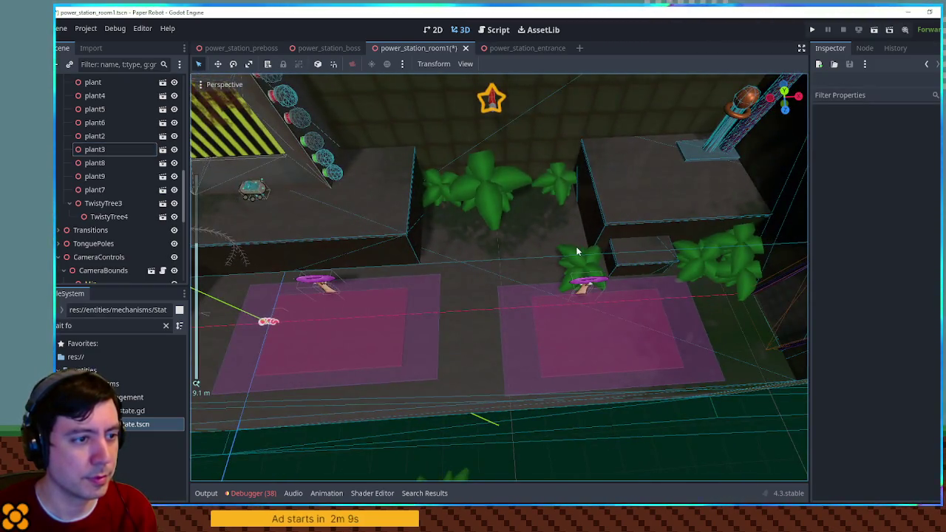
click(591, 274)
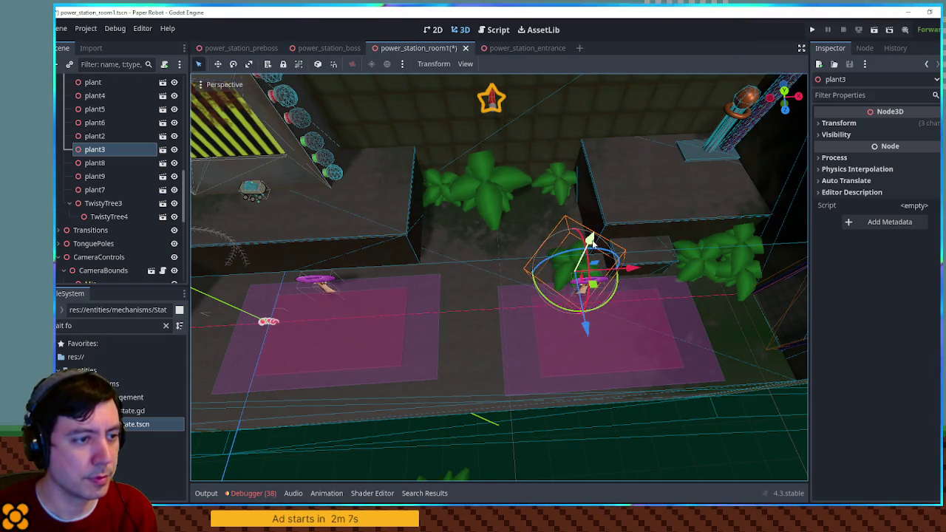
drag(591, 290, 614, 288)
Move plant8 next to the left mushroom pad, about 1 m along X and Z, slightly lower.
drag(422, 373, 363, 216)
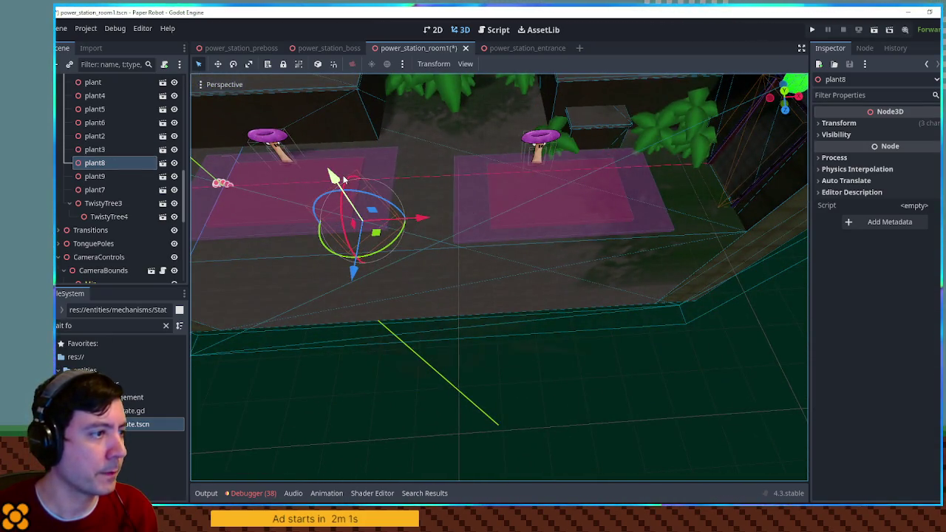
drag(343, 178, 314, 117)
drag(343, 170, 372, 164)
key(f)
scroll(up, 3)
drag(501, 259, 506, 264)
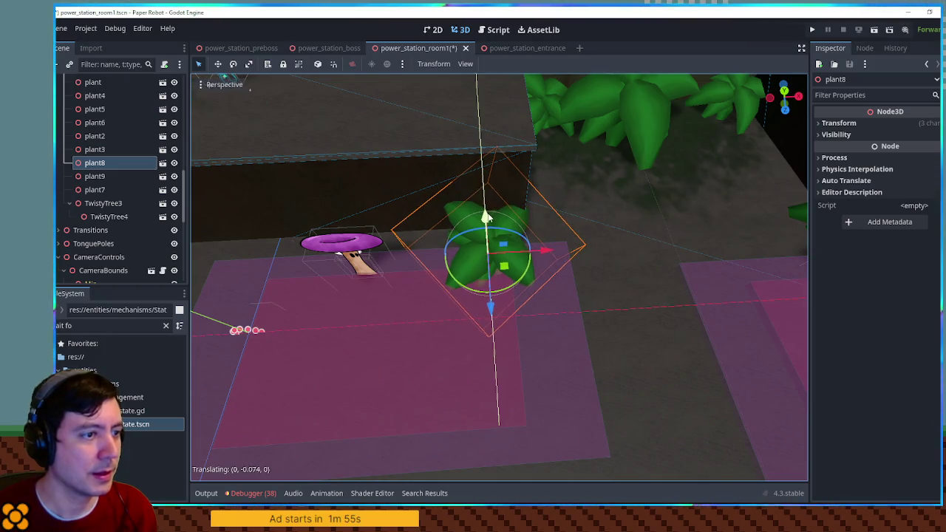
scroll(down, 3)
click(646, 451)
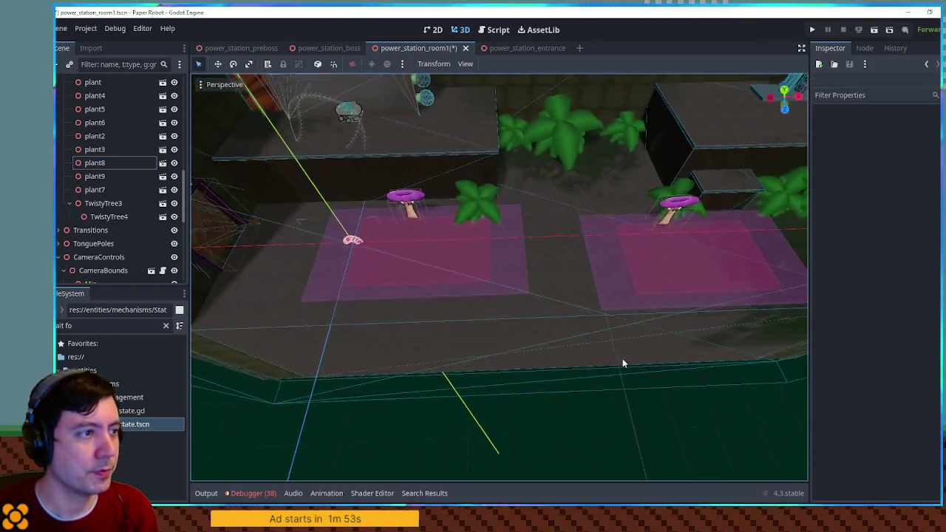
scroll(down, 3)
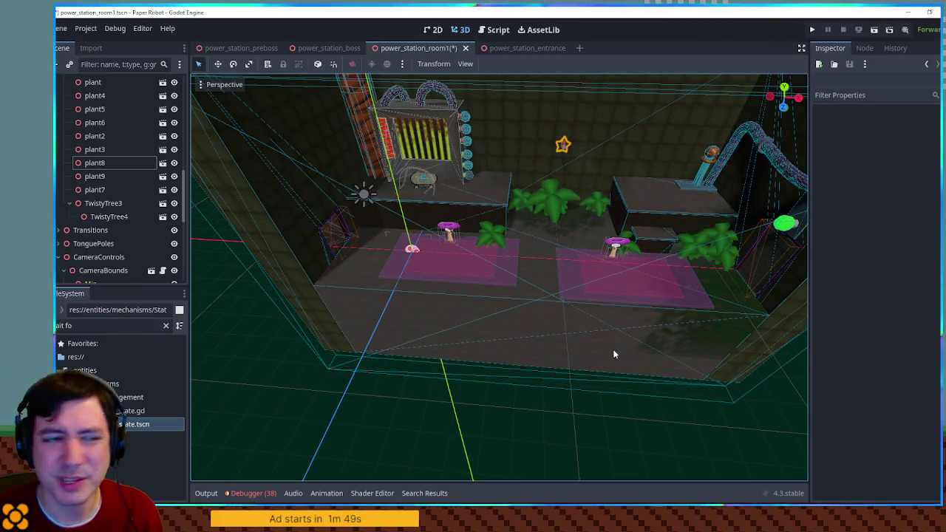
scroll(down, 3)
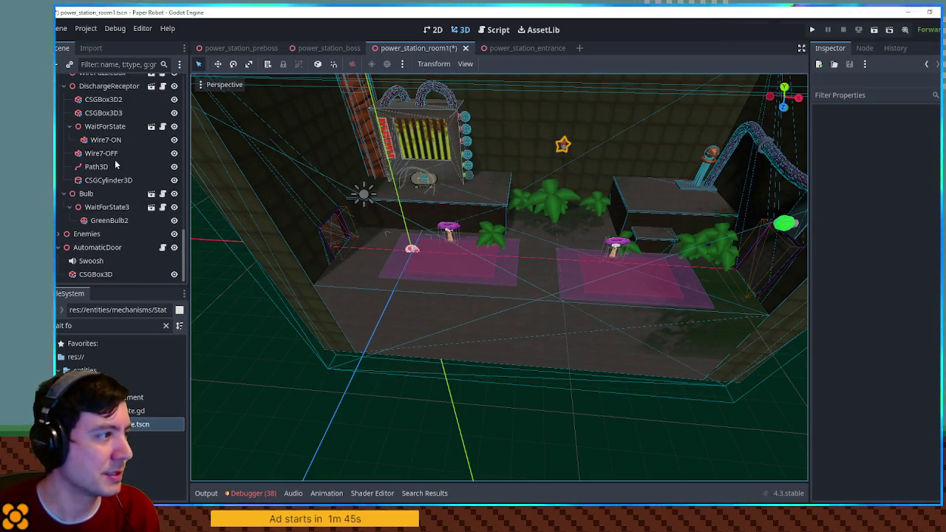
Duplicate Wire7-OFF, rename the copy 'ground wire', and drag it under the Decor node.
click(112, 153)
scroll(up, 3)
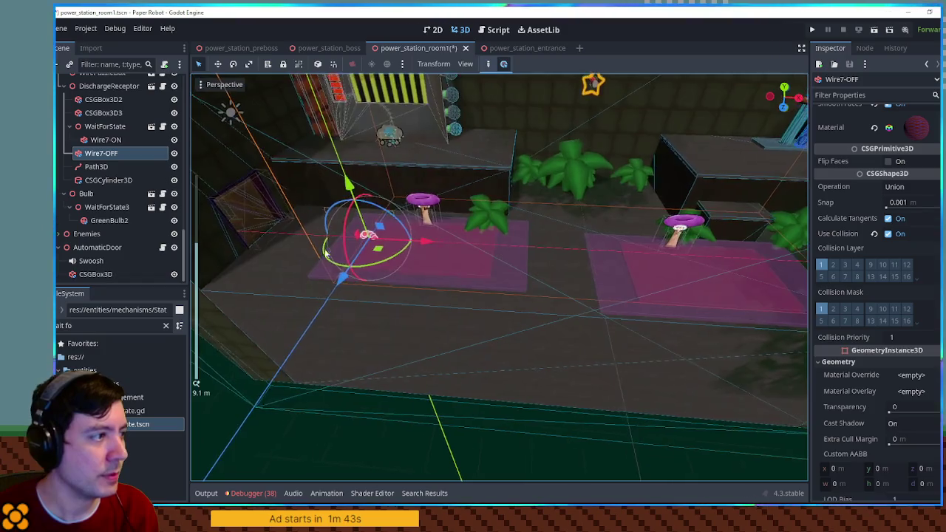
key(ctrl+d)
double_click(107, 167)
text(ground wire)
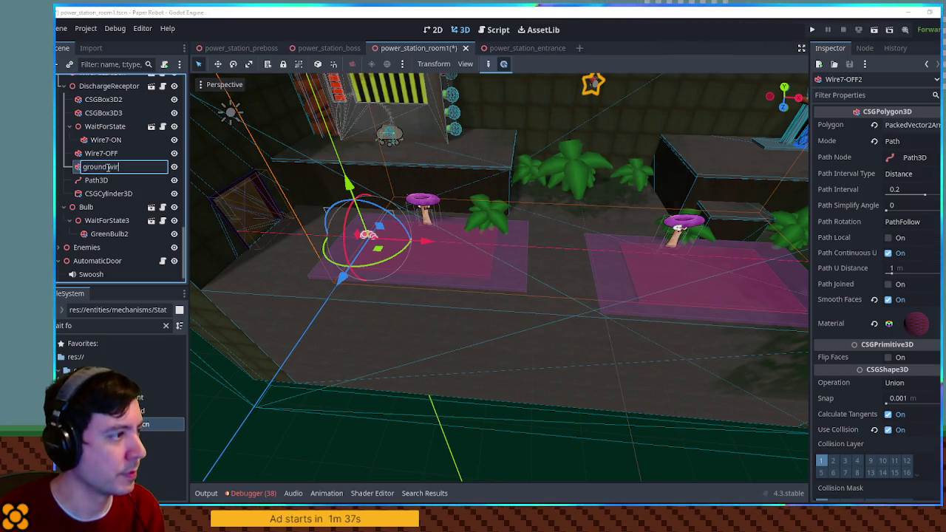
scroll(down, 3)
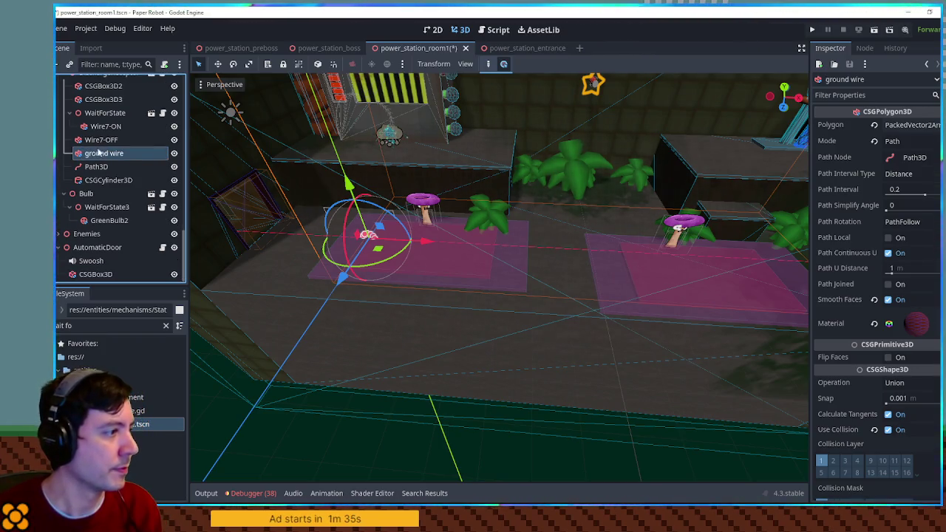
scroll(up, 3)
drag(111, 255, 111, 145)
scroll(down, 3)
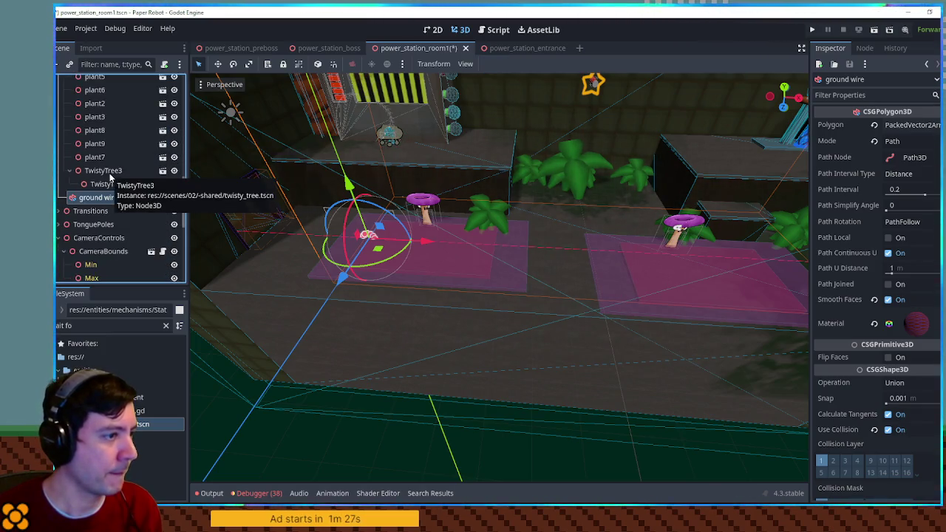
Add a Path3D child to ground wire and assign it as the wire's path.
key(ctrl+a)
text(path)
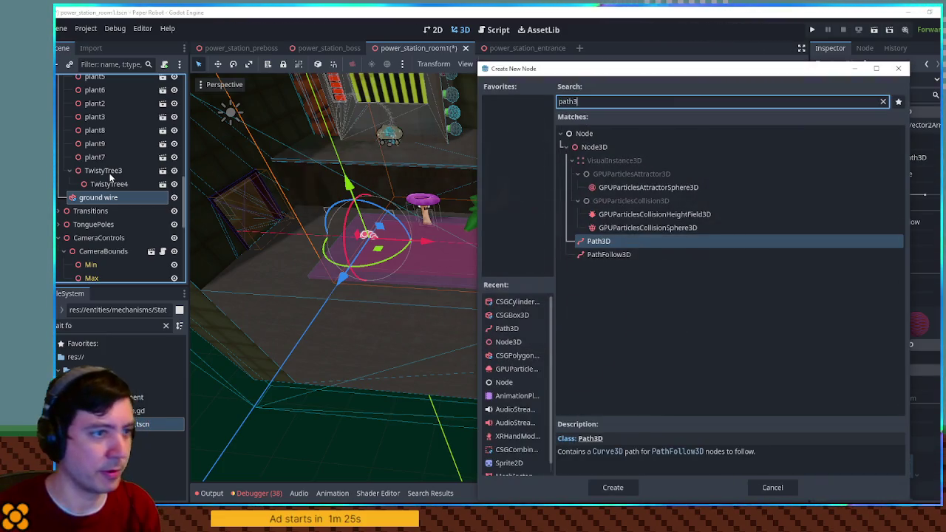
key(Return)
click(98, 198)
drag(96, 210, 915, 166)
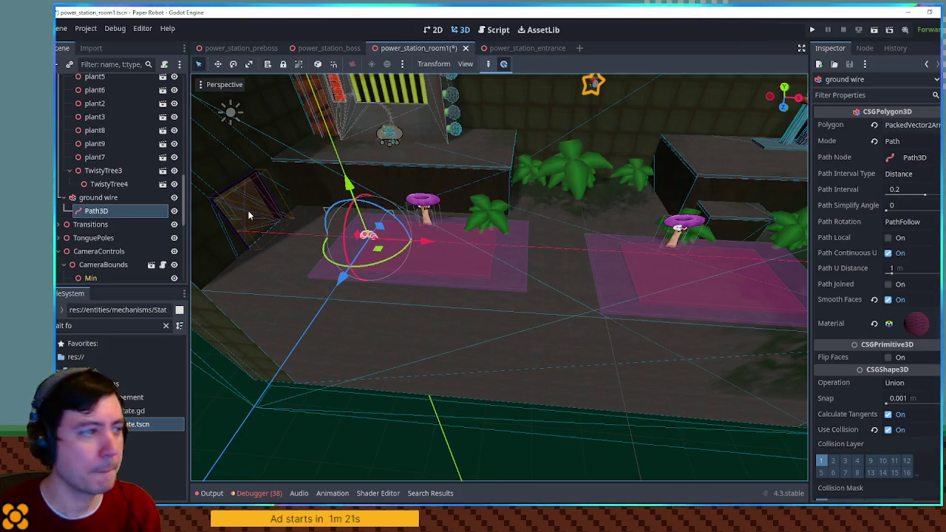
Expand the Path3D's new Curve3D resource (0.2 bake interval) in the Inspector.
click(96, 197)
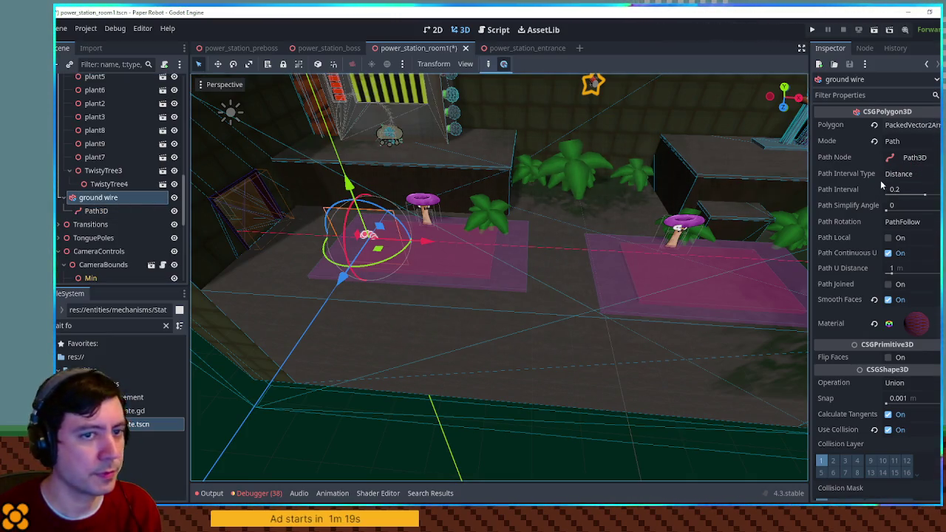
click(96, 211)
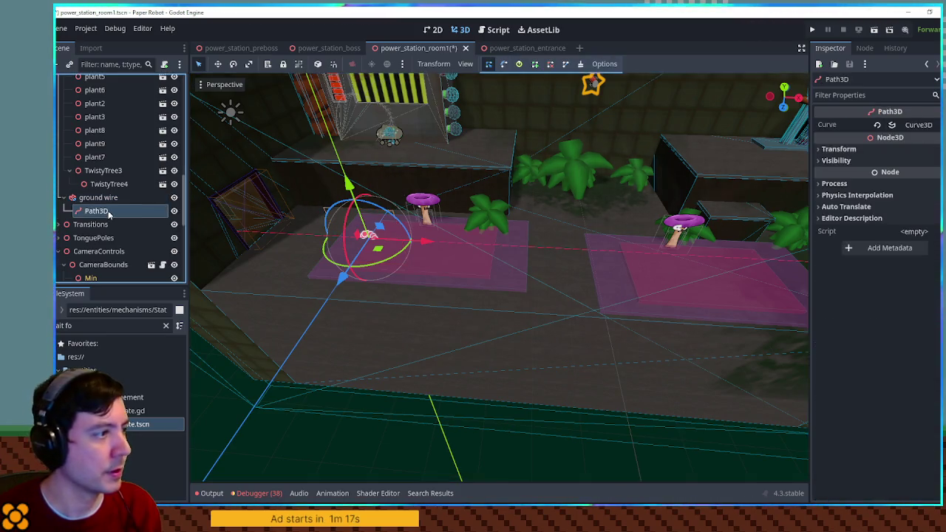
click(916, 125)
click(923, 204)
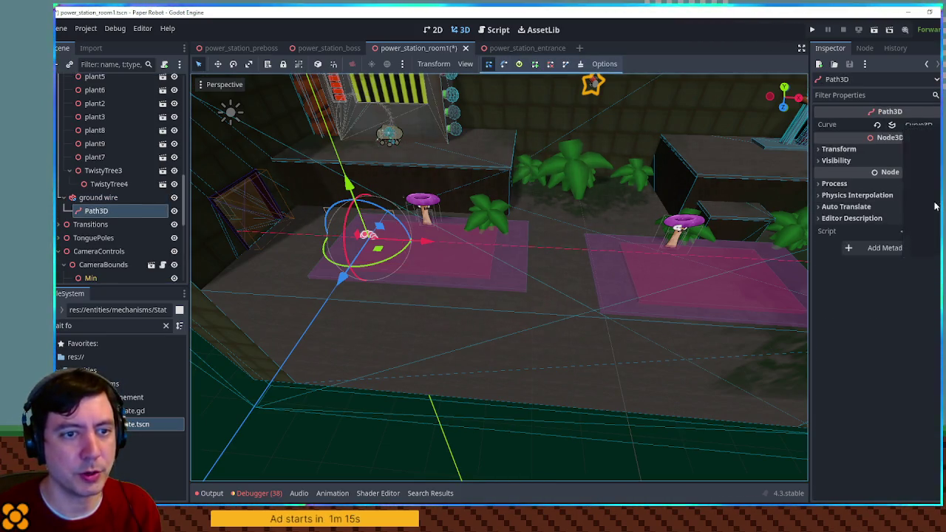
click(916, 125)
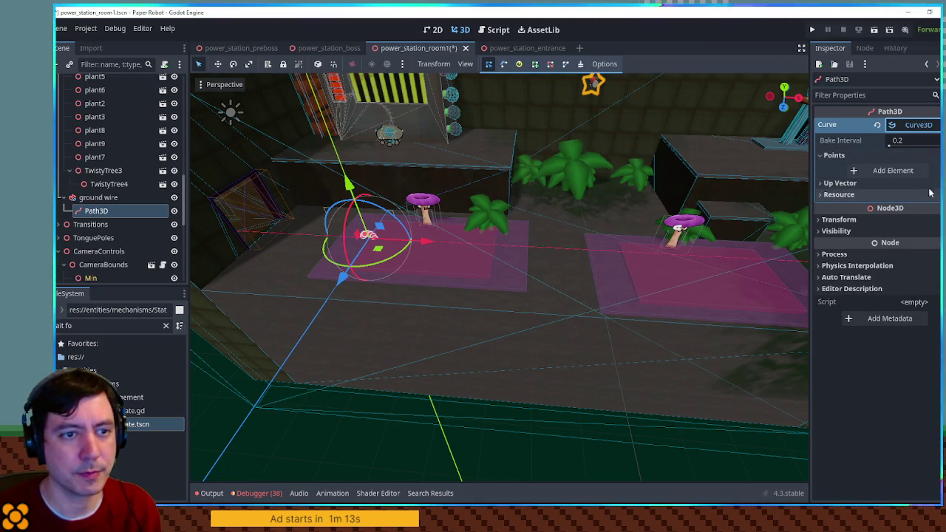
Add two curve points, set the second's x to 5, and slide the end point right.
click(887, 171)
click(886, 218)
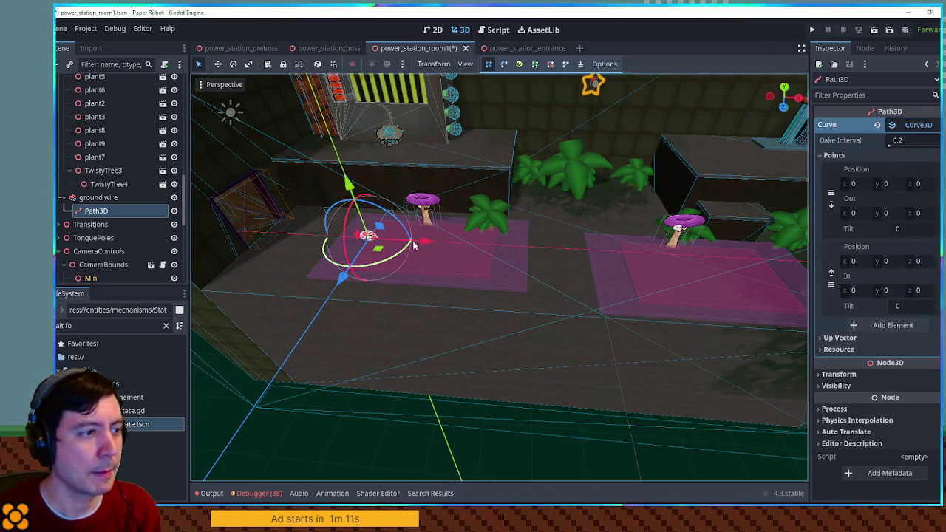
click(867, 260)
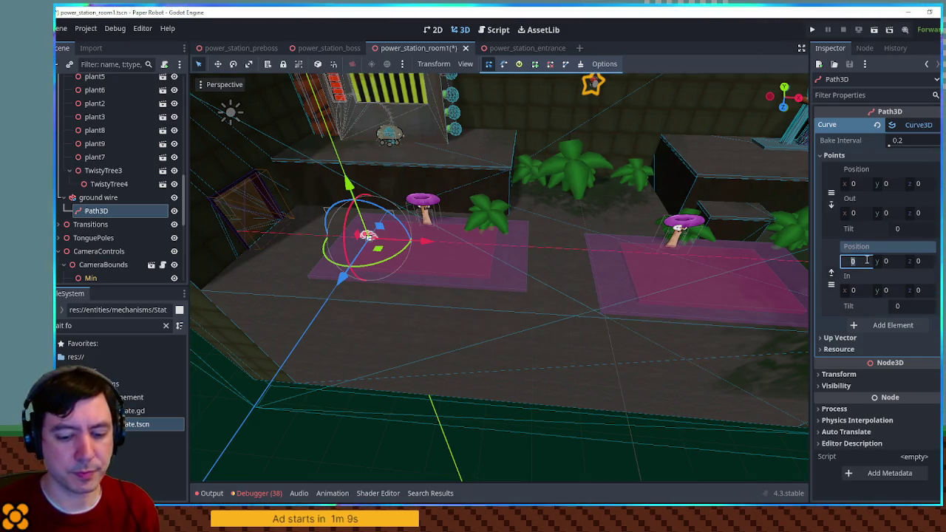
text(5)
scroll(up, 3)
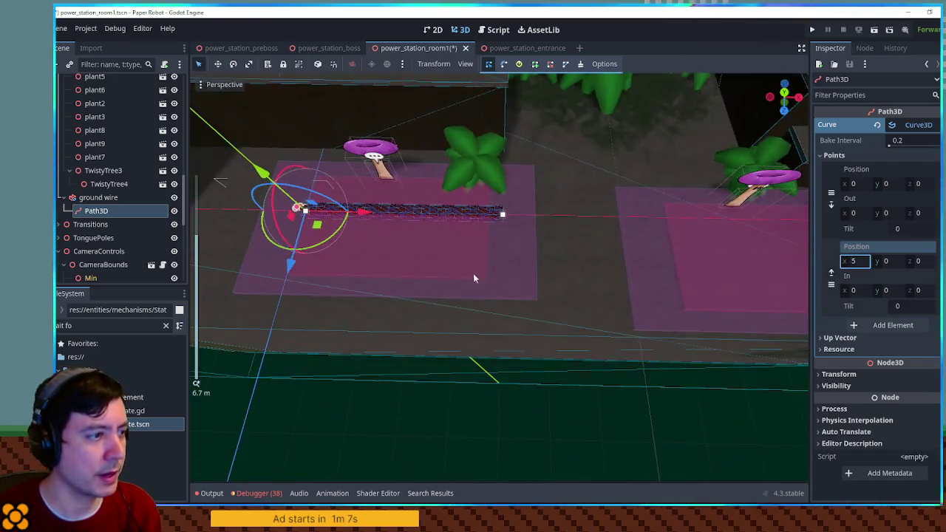
click(508, 229)
drag(513, 247, 660, 264)
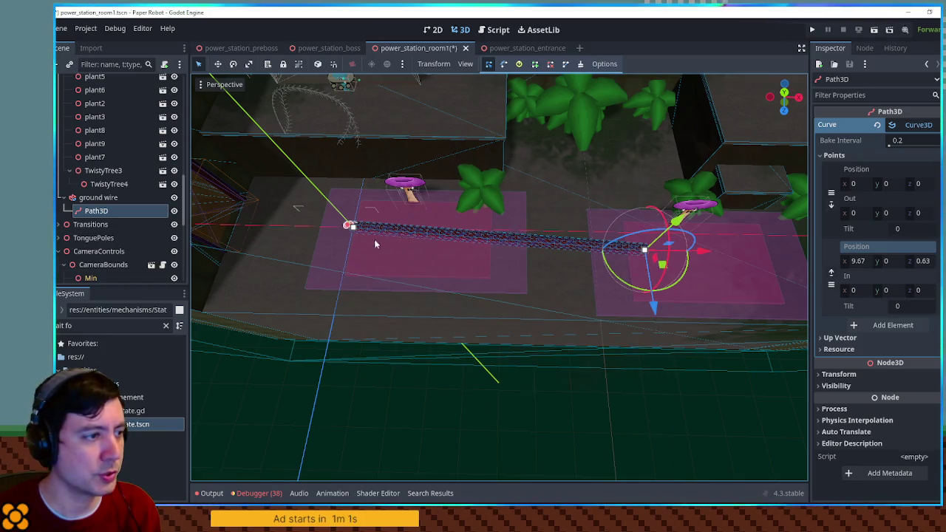
Move the start point onto the first mushroom pad and bend the start and end handles.
click(348, 226)
drag(362, 238, 510, 255)
drag(913, 219, 809, 214)
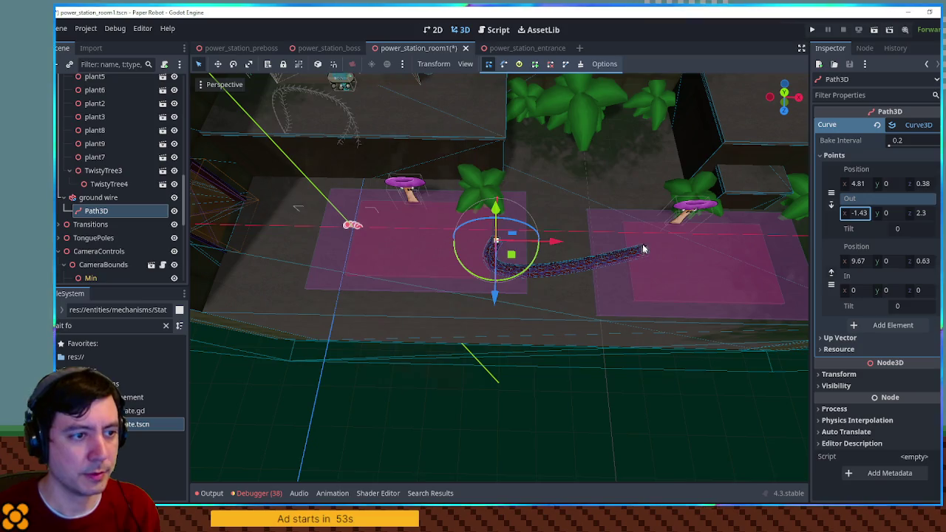
click(644, 250)
drag(670, 272, 592, 324)
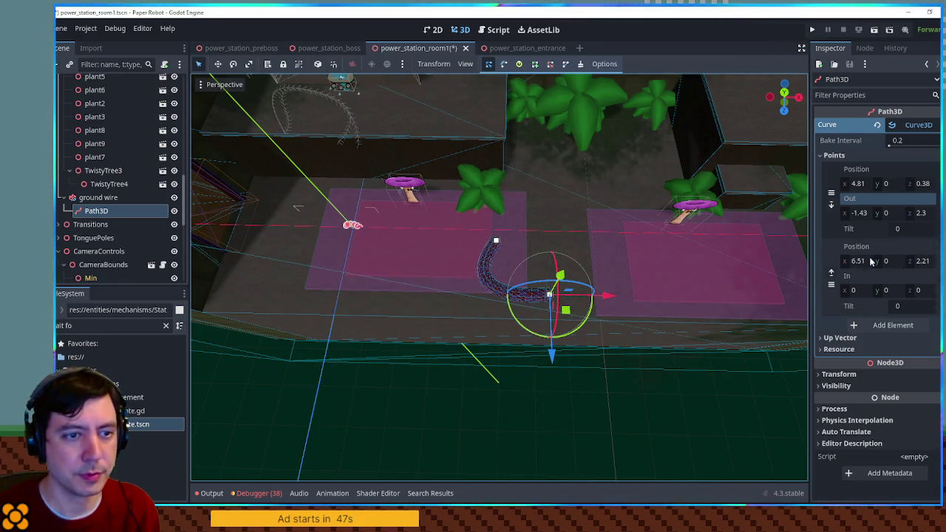
drag(847, 294, 828, 294)
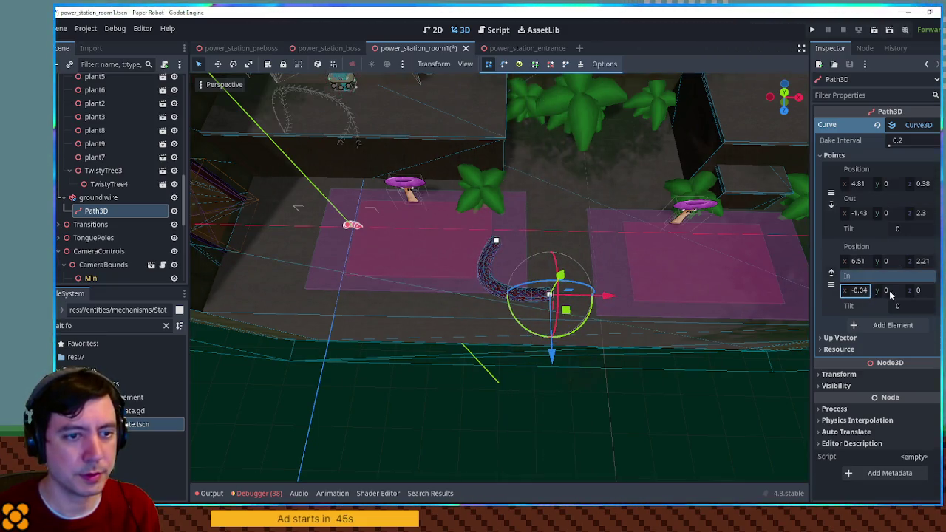
click(920, 289)
text(.47)
drag(847, 291, 861, 291)
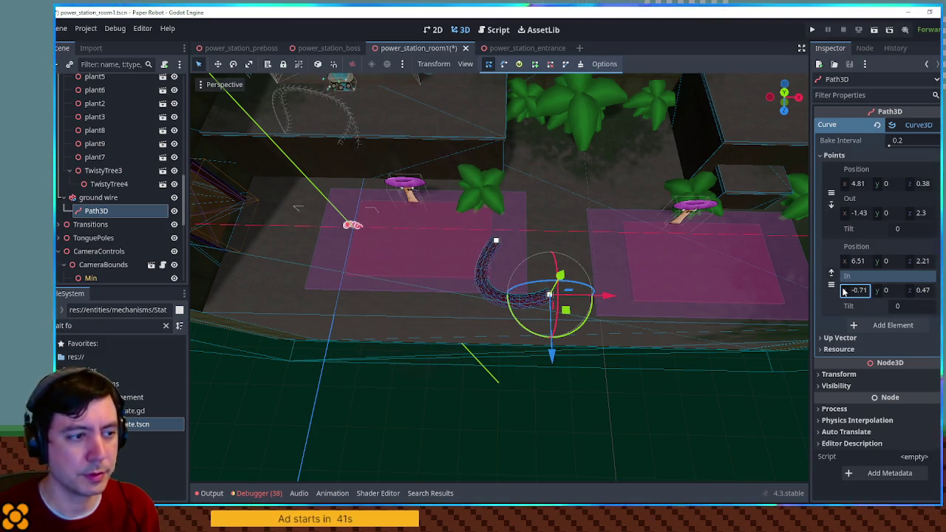
Add a third point and place it on the right mushroom pad (x 9.92, z 1.26) in top view.
click(880, 324)
click(350, 226)
key(KP_7)
drag(358, 240, 670, 270)
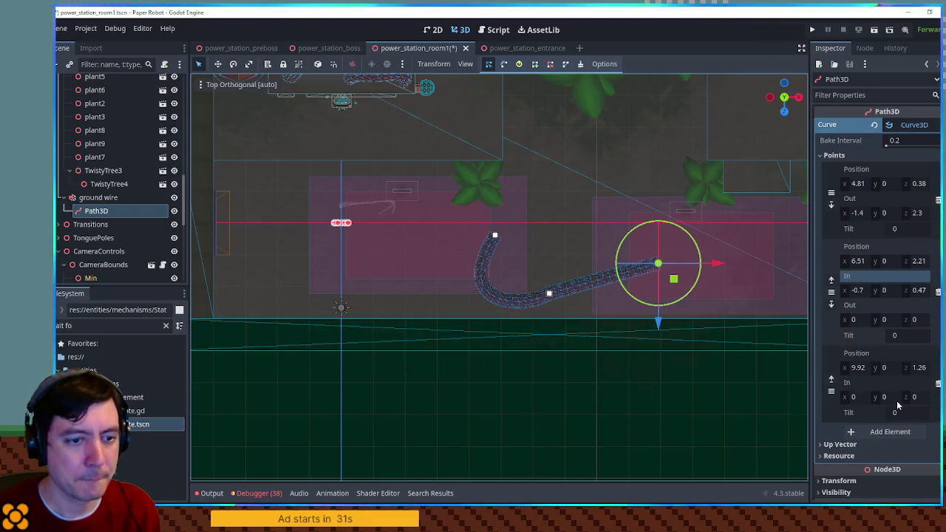
Curve the second and third points' handles, then add a fourth point at x 12.1, z 0.54.
drag(915, 398, 891, 397)
text(-1.7)
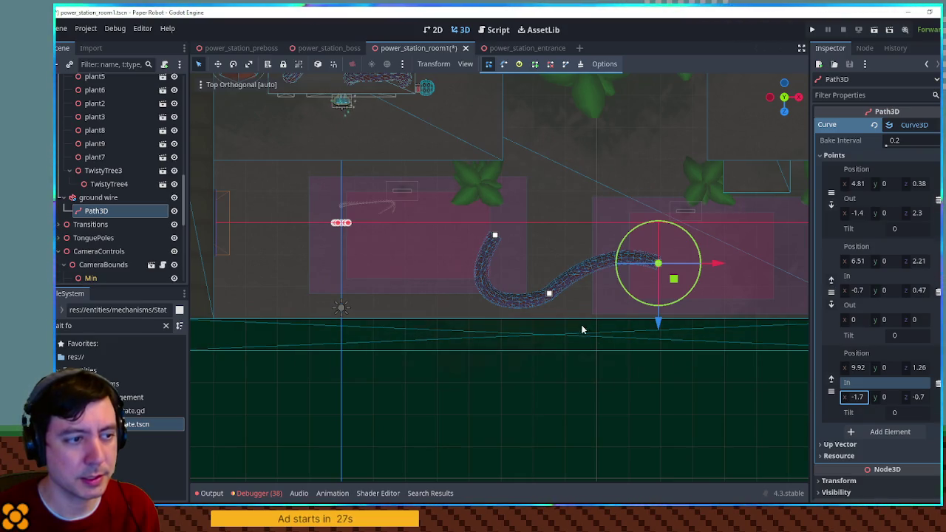
drag(853, 319, 864, 319)
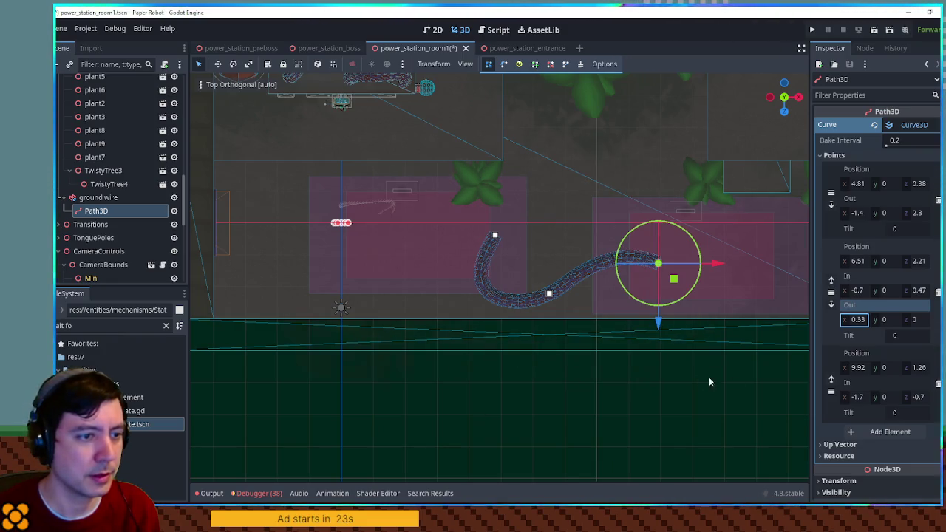
click(879, 432)
click(342, 223)
drag(357, 239, 748, 258)
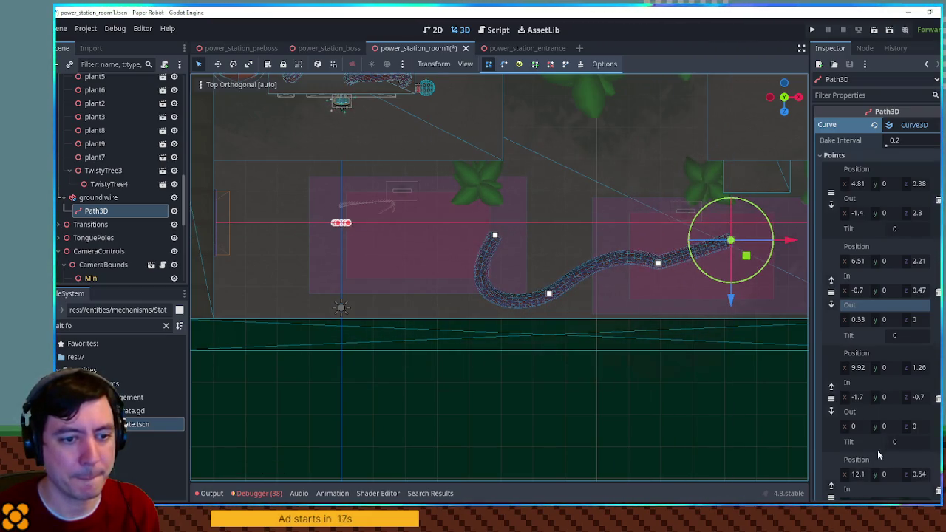
Set the last point's In handle to -0.7, 0, 1.48 and view the wire in perspective.
scroll(down, 3)
click(857, 308)
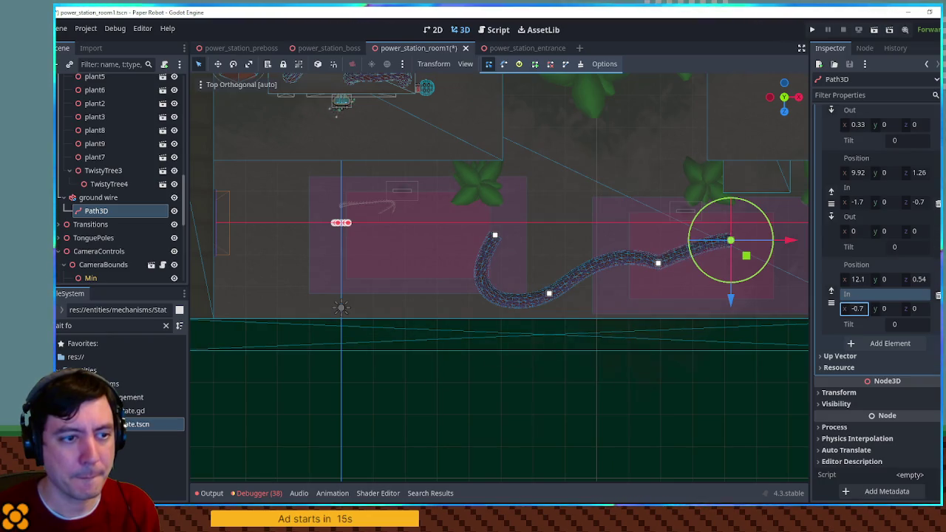
drag(908, 313, 924, 313)
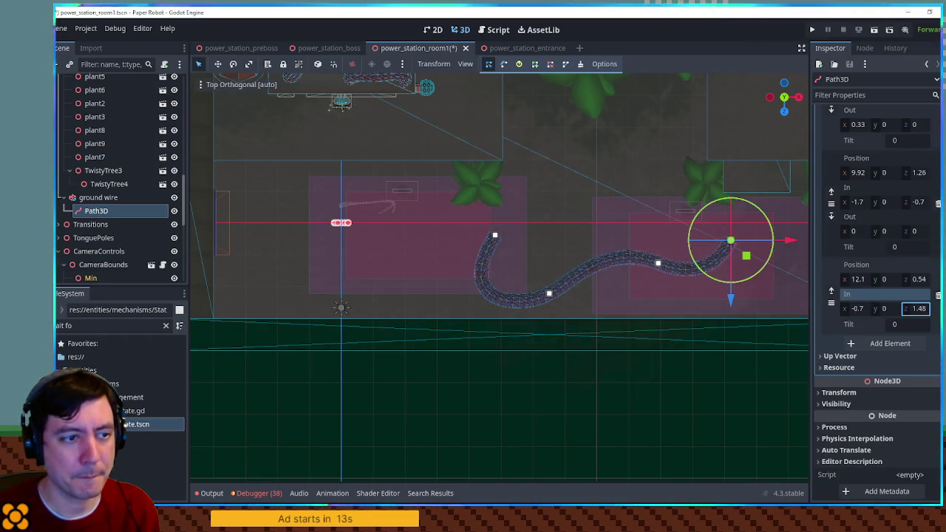
click(691, 384)
drag(691, 385, 499, 270)
click(117, 212)
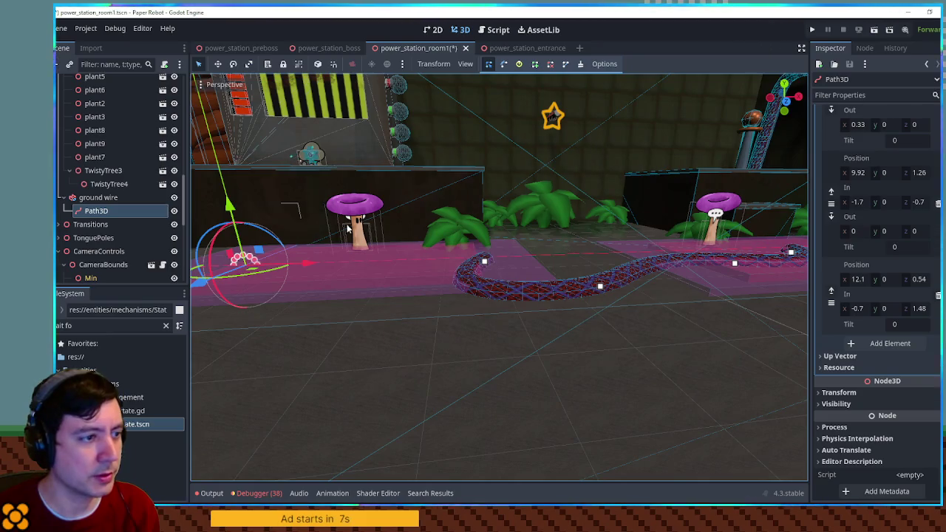
Raise the ground wire Path3D slightly above the floor and pull back to see the whole room.
drag(235, 212, 235, 201)
scroll(down, 3)
click(736, 433)
drag(620, 285, 610, 267)
scroll(down, 3)
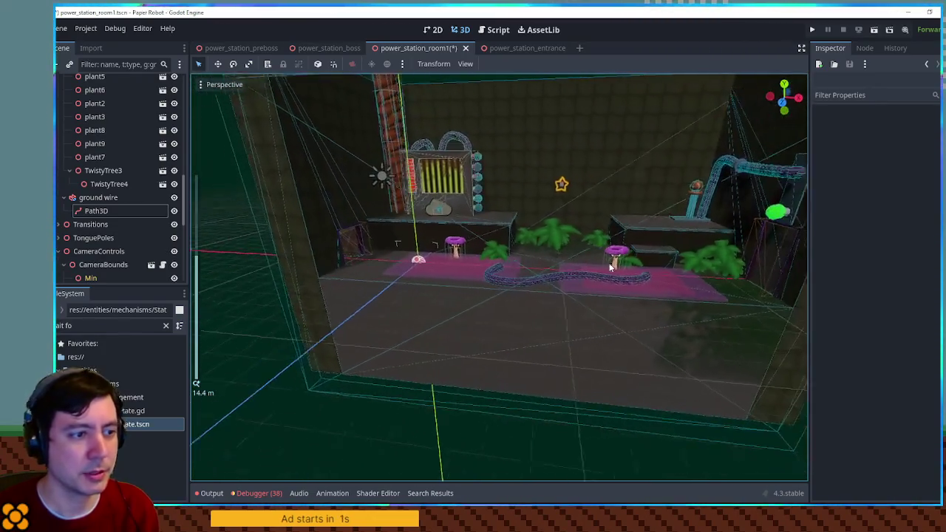
scroll(up, 3)
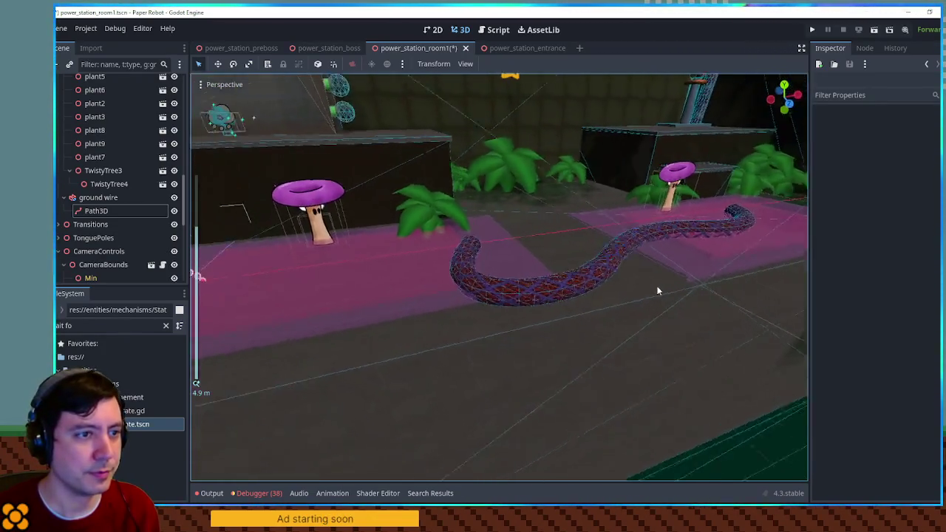
scroll(down, 3)
drag(603, 293, 602, 182)
Move the CSGCylinder3D collar (radius 0.341 m, height 0.238 m) out of Electrical to just below ground wire.
click(617, 179)
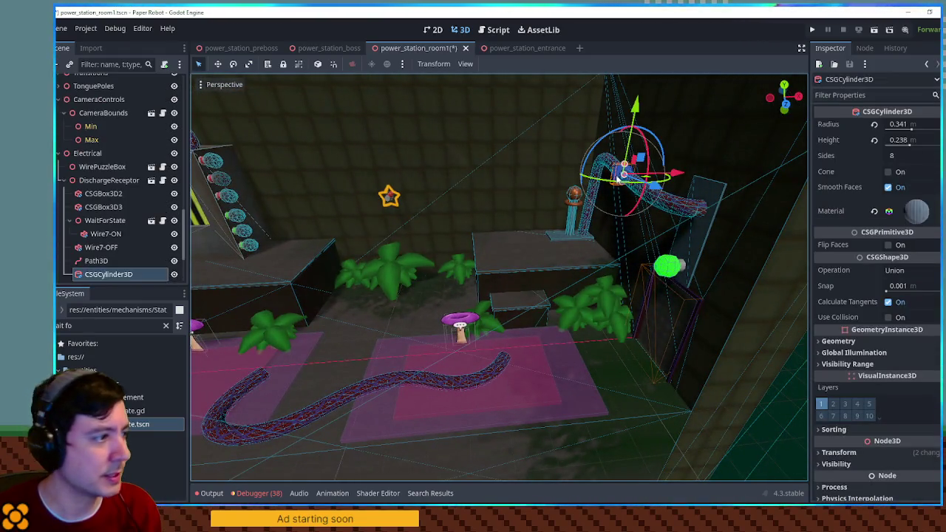
scroll(up, 3)
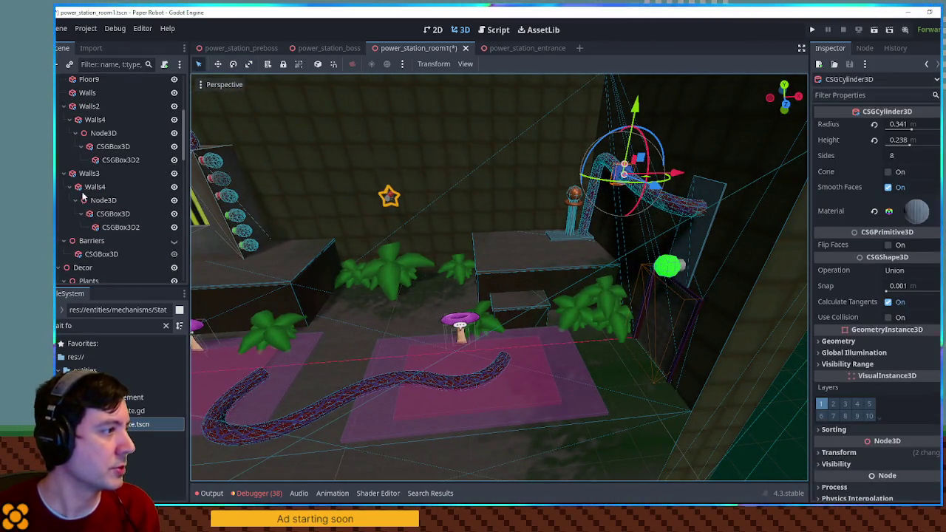
drag(84, 271, 84, 267)
drag(439, 280, 470, 244)
scroll(down, 3)
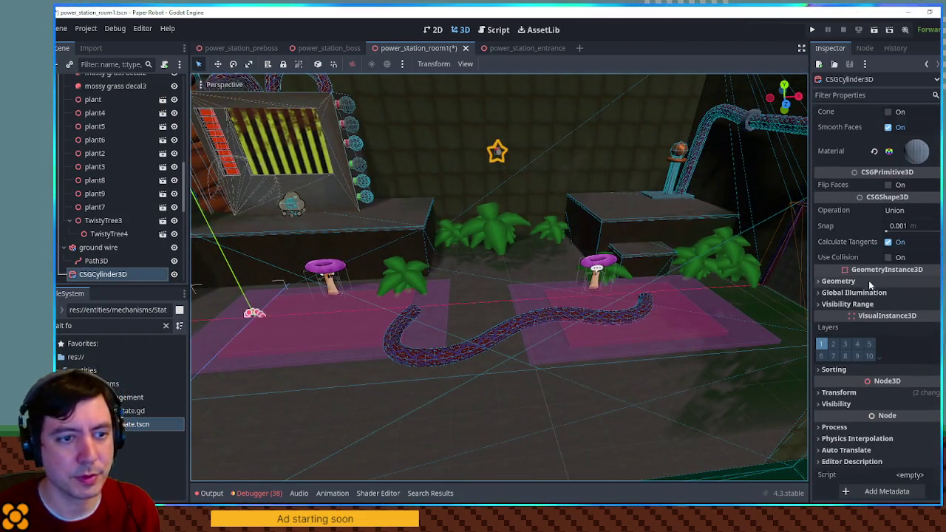
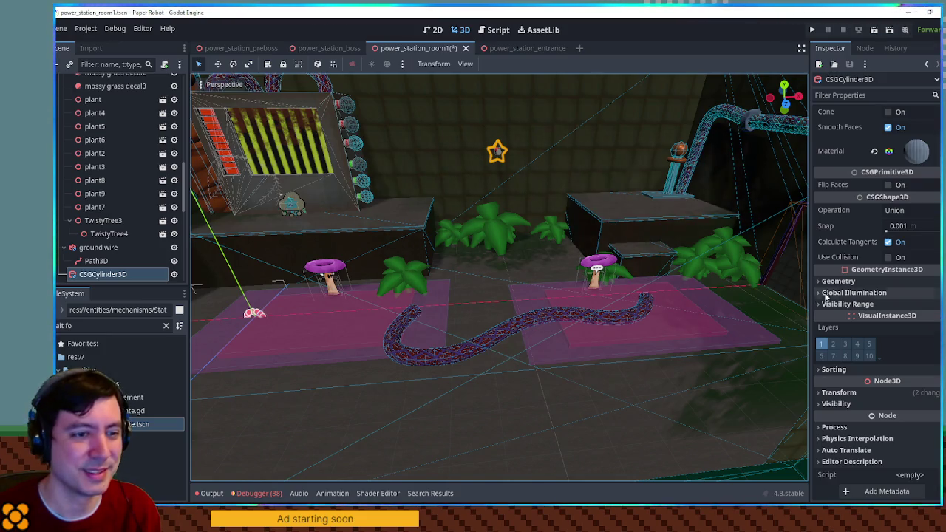
Reset the CSGCylinder3D position to the origin and move it into the room.
click(866, 392)
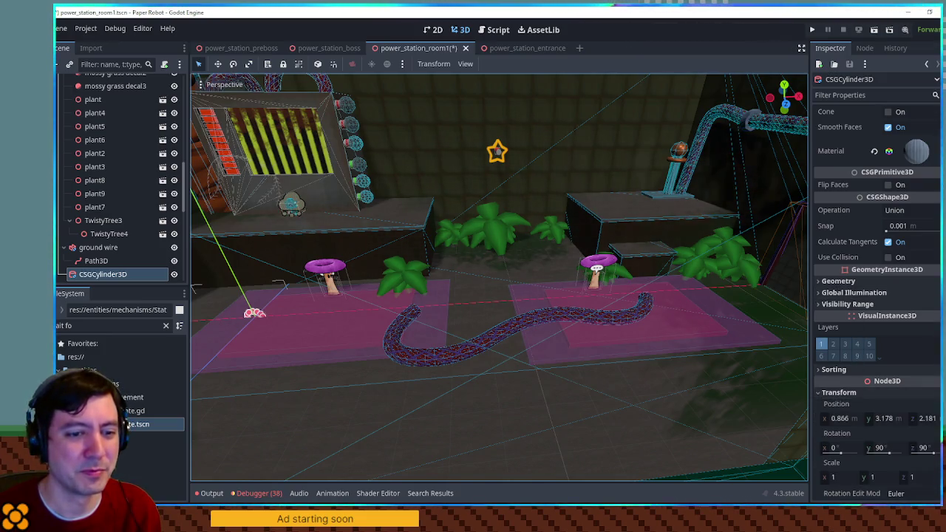
click(933, 403)
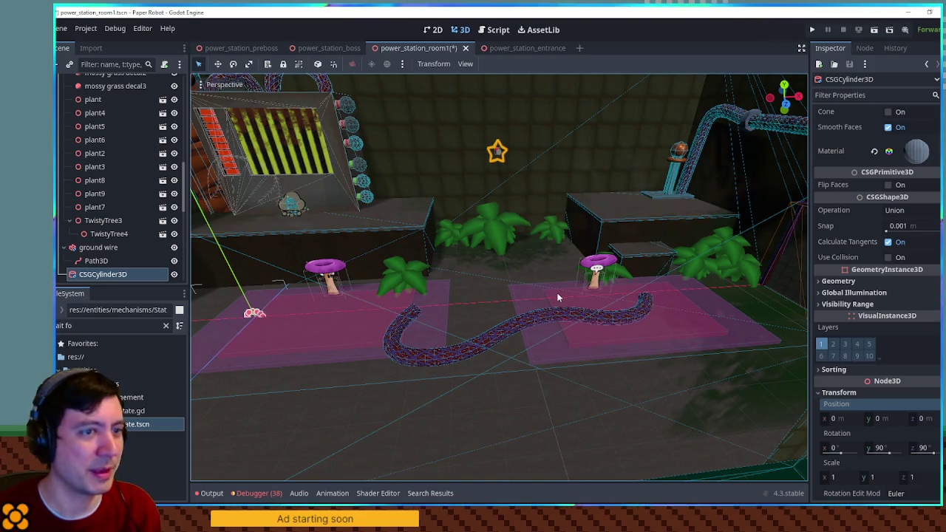
scroll(down, 3)
drag(363, 309, 501, 284)
key(f)
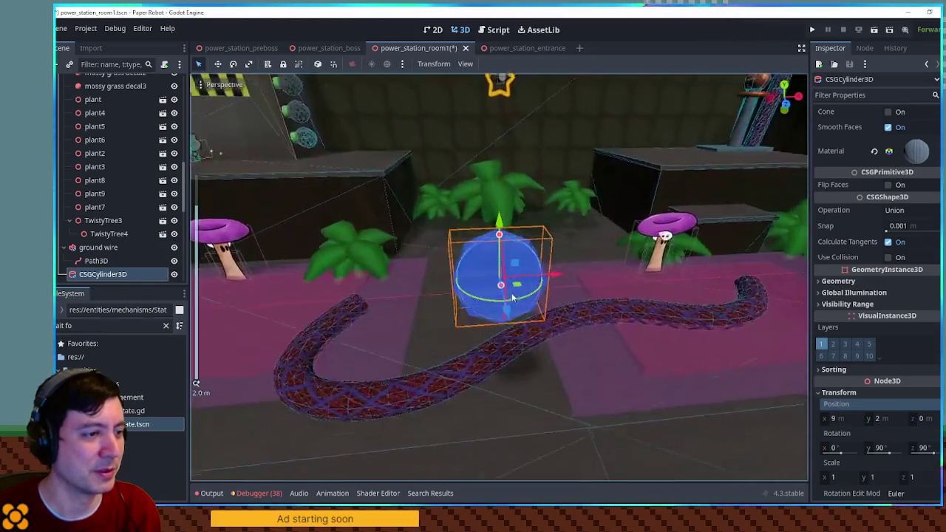
Duplicate the cylinder as its own child, shrink it, and set its Operation to Subtraction.
key(ctrl+d)
drag(106, 278, 106, 262)
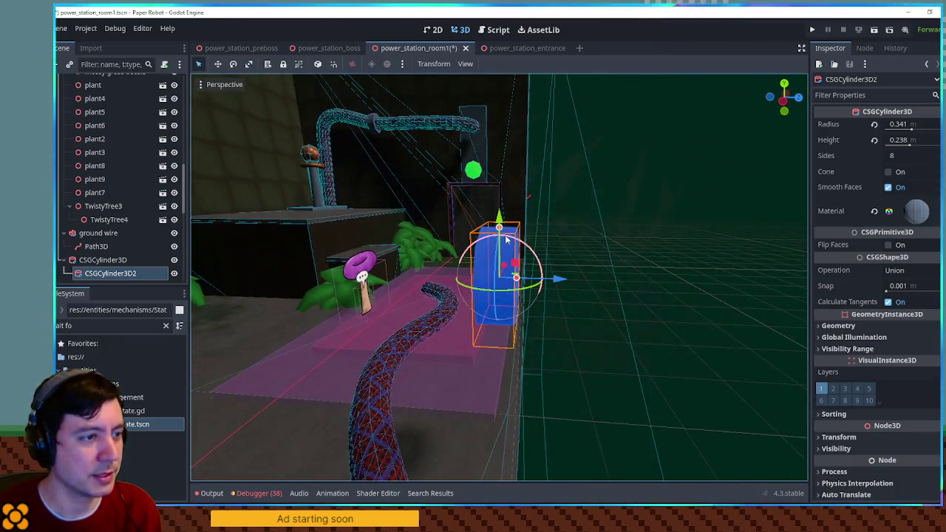
drag(513, 246, 492, 250)
drag(589, 270, 524, 281)
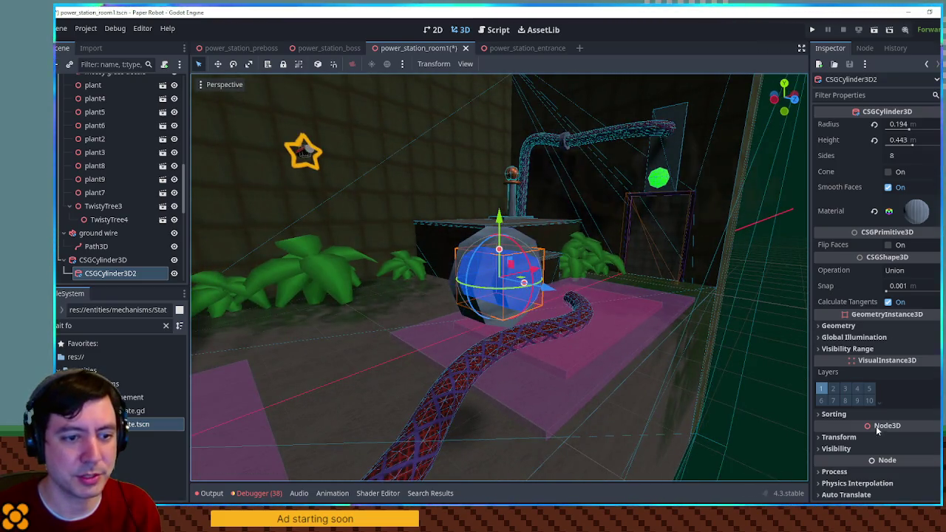
click(910, 269)
click(902, 312)
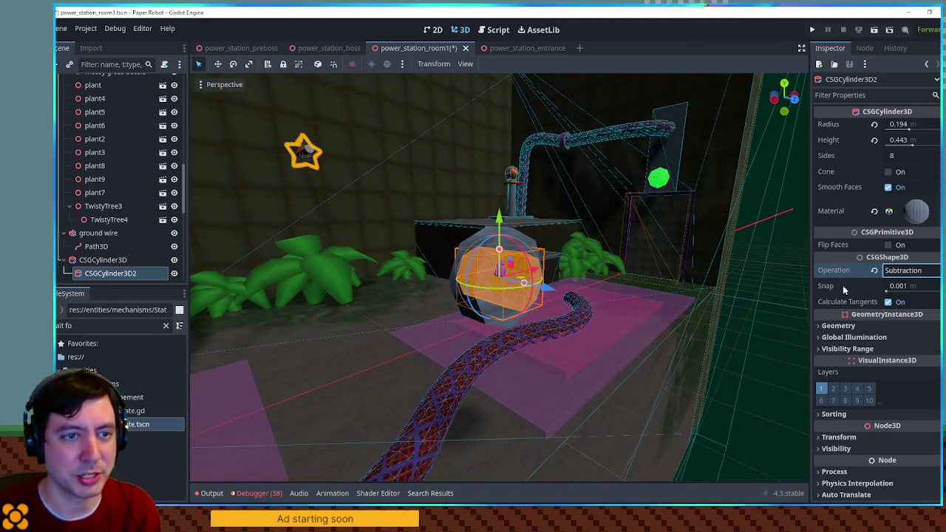
Enable Use Collision on the outer cylinder, rotate it -30 degrees and slide it left along the floor.
click(537, 304)
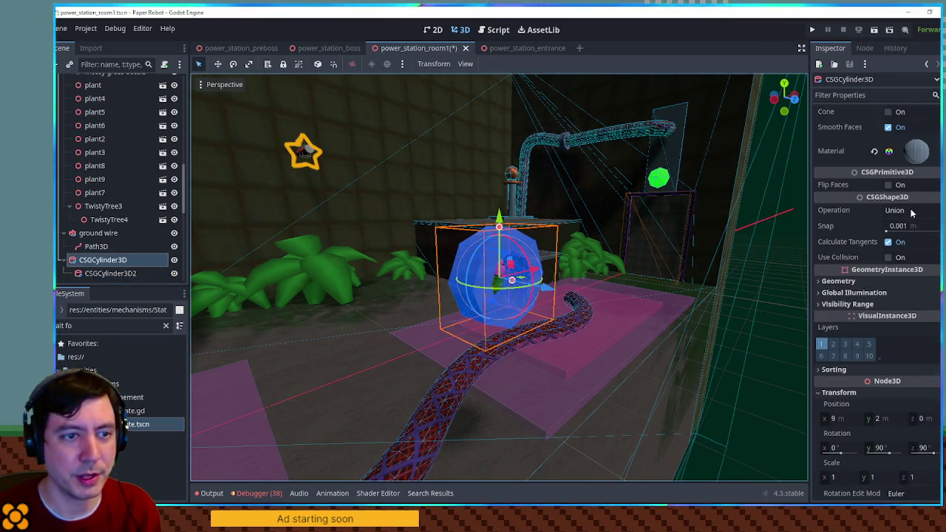
click(887, 256)
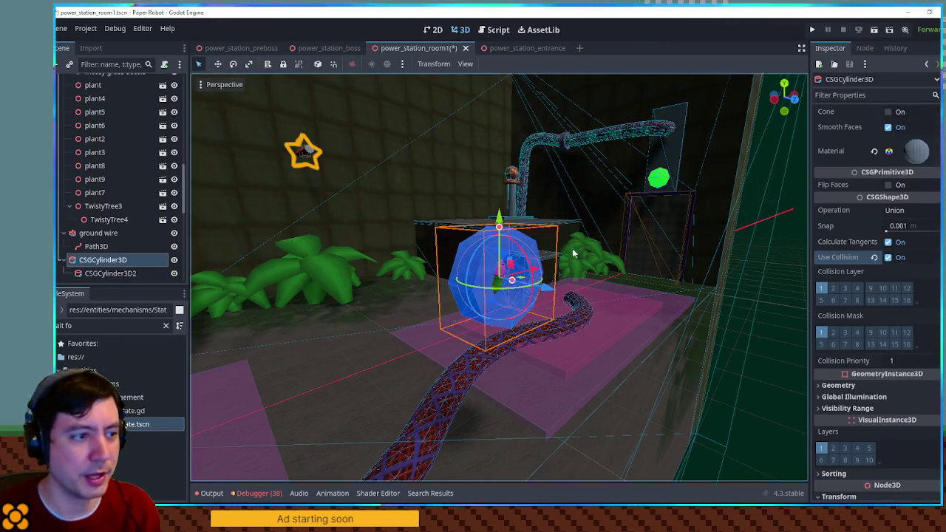
drag(518, 222, 473, 268)
scroll(up, 3)
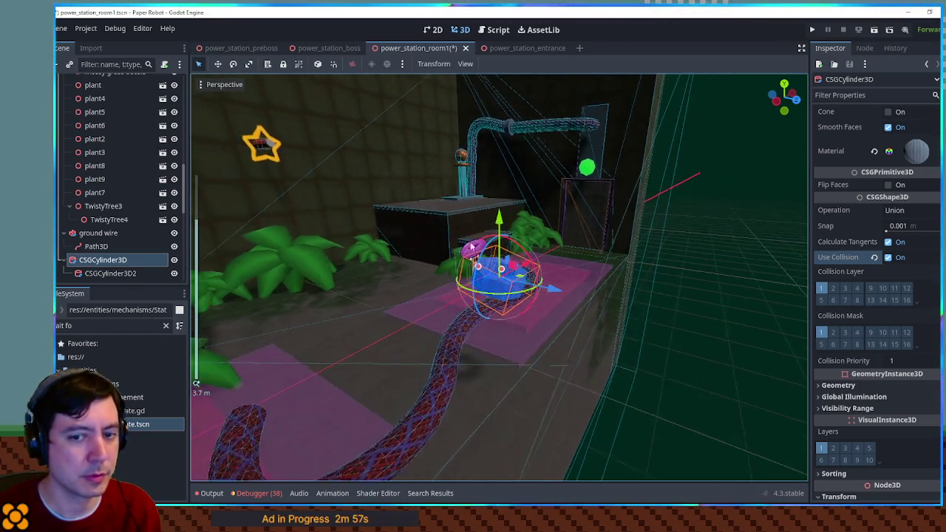
scroll(down, 3)
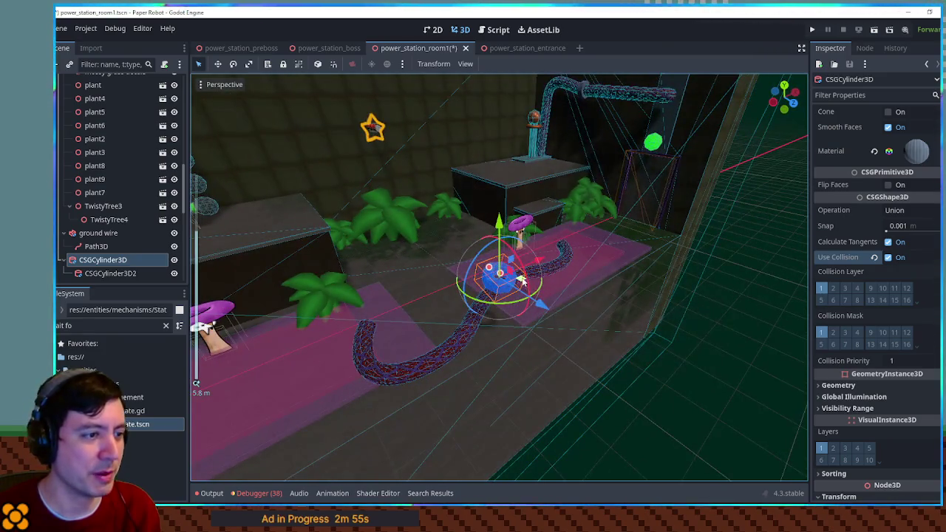
drag(521, 279, 260, 284)
key(f)
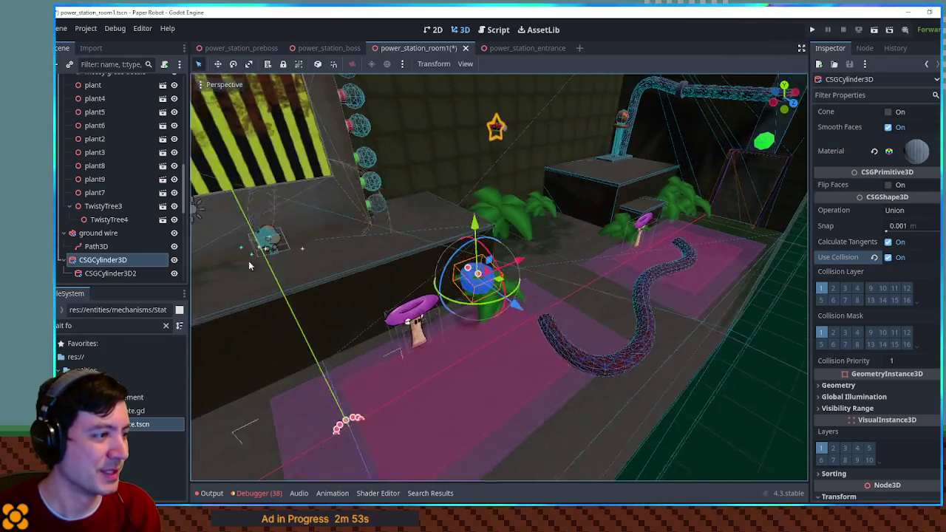
scroll(up, 3)
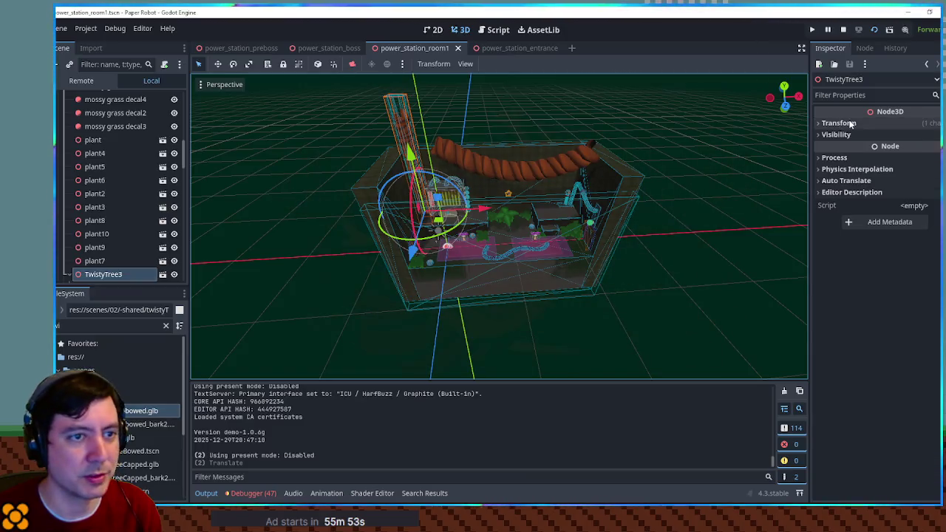
Scale TwistyTree3 up by about a third and save the room1 scene.
drag(827, 209, 853, 209)
click(717, 212)
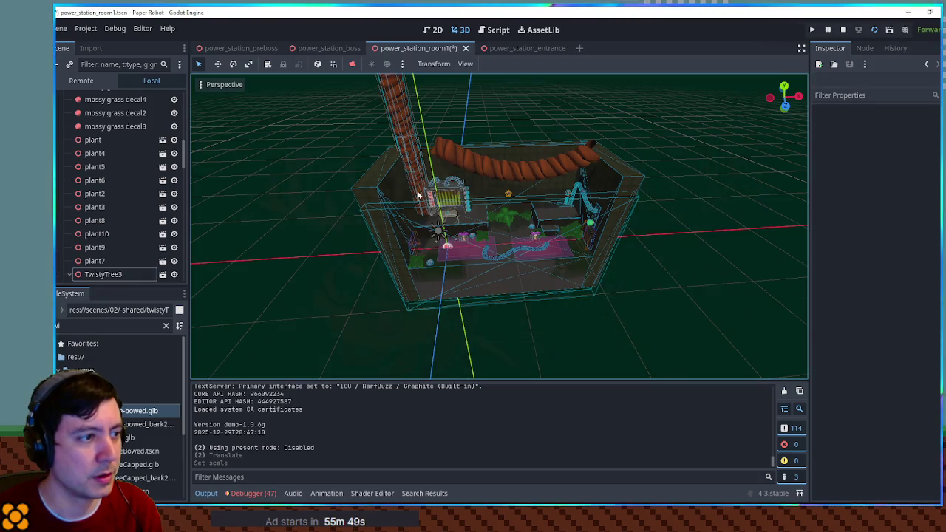
scroll(up, 3)
key(ctrl+s)
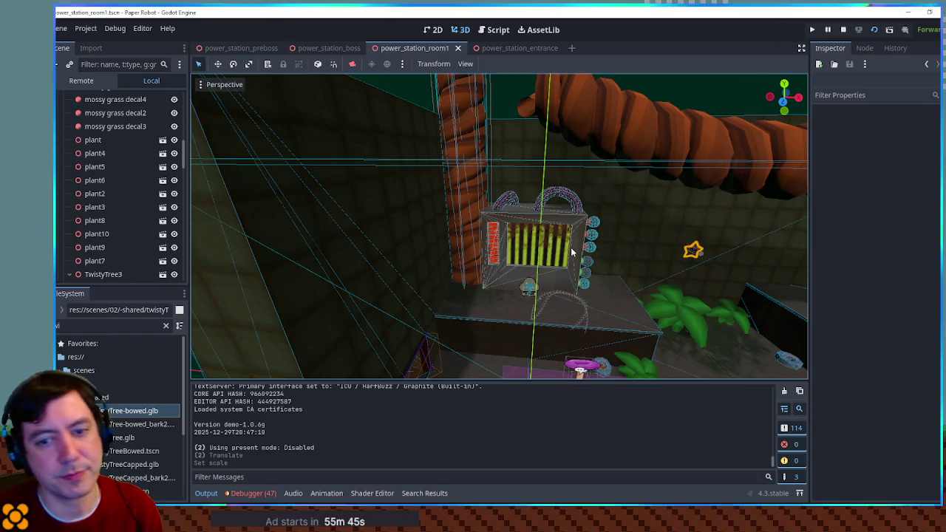
scroll(down, 3)
scroll(up, 3)
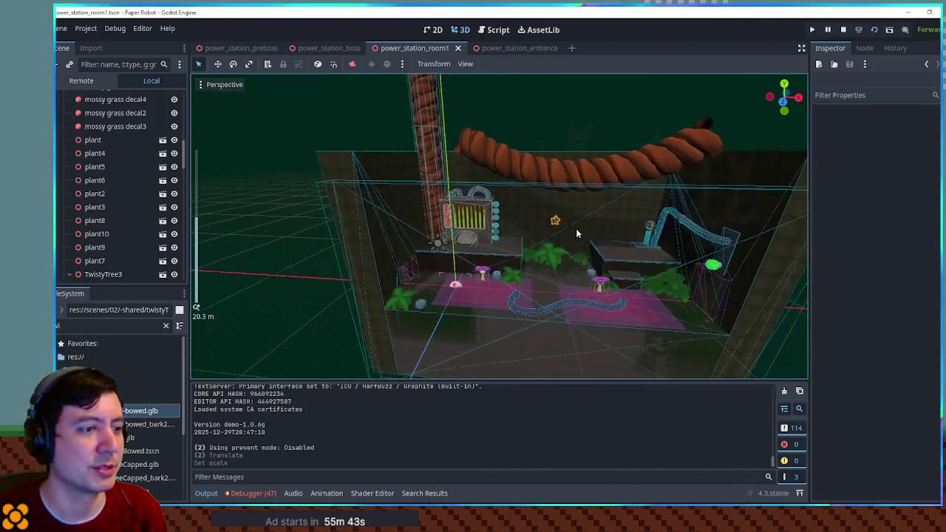
scroll(up, 3)
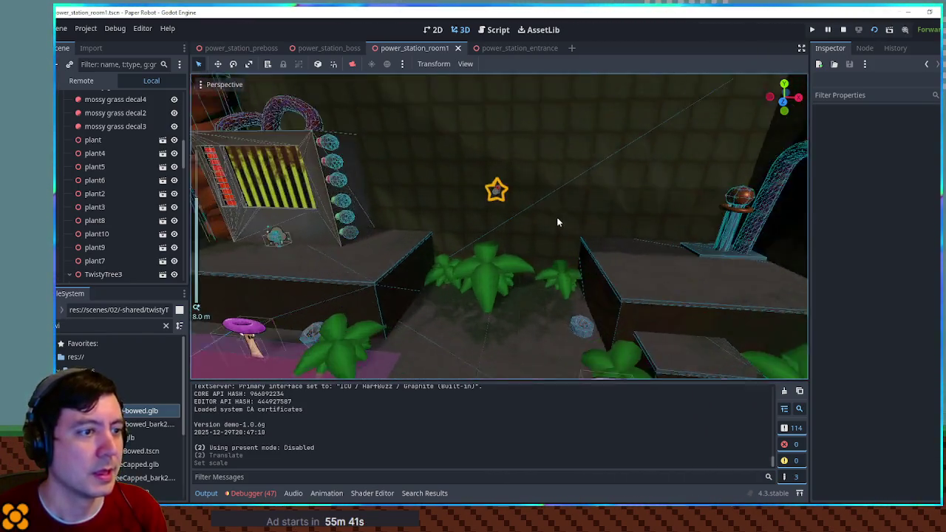
click(121, 323)
key(ctrl+a)
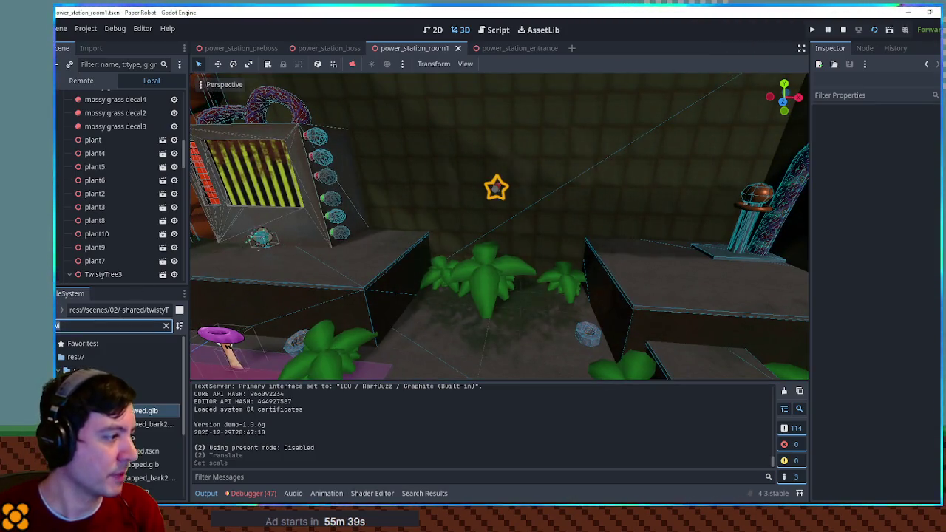
Open power_station_secret_room via the 'secret' filter and select MissingPanel and MissingPanel2.
text(secret)
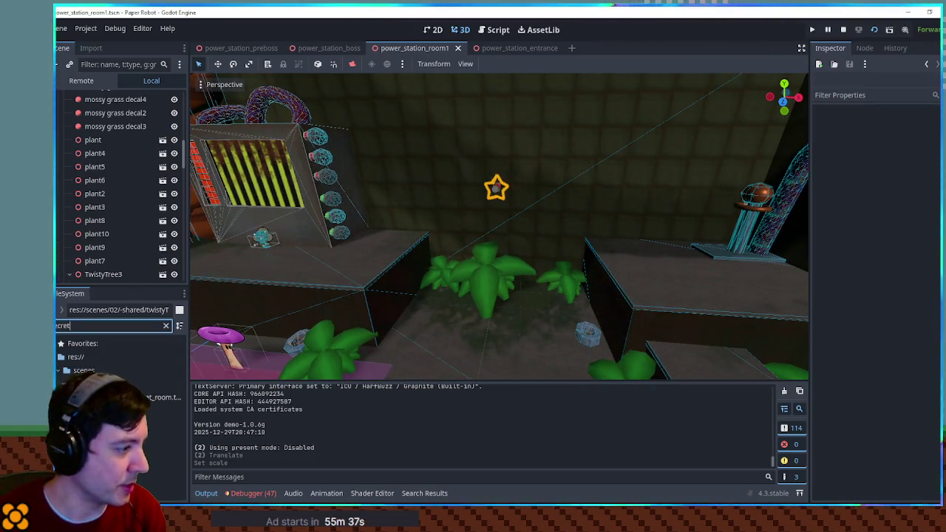
double_click(157, 397)
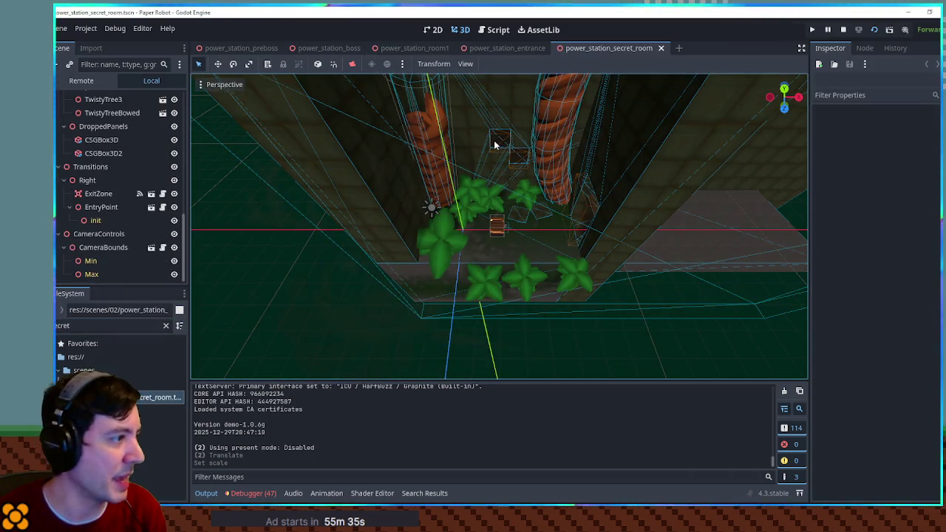
click(495, 145)
click(106, 112)
click(107, 126)
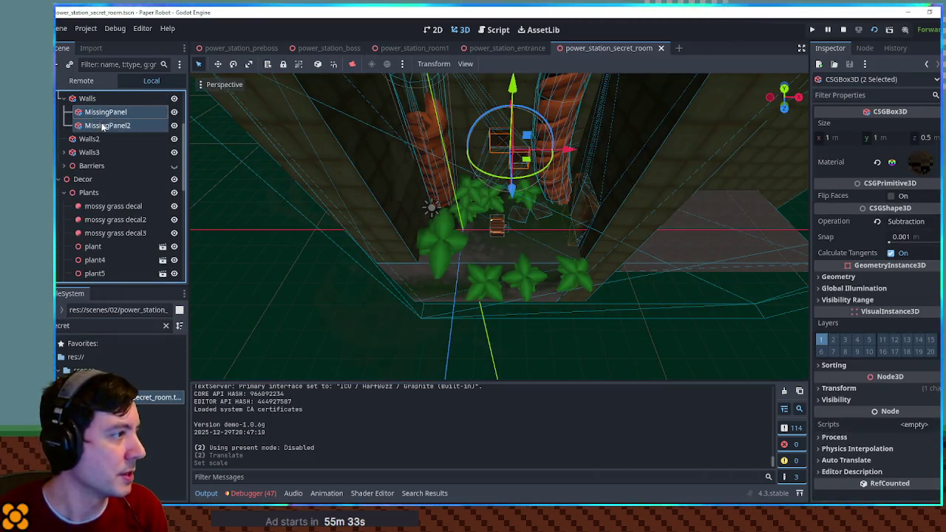
Paste both panels under room1's Walls and move them onto the back wall.
click(504, 48)
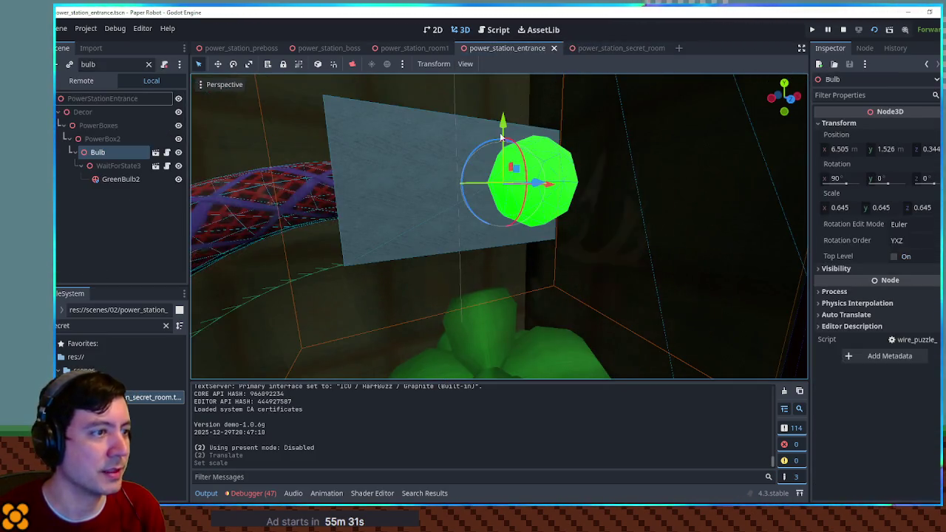
click(415, 48)
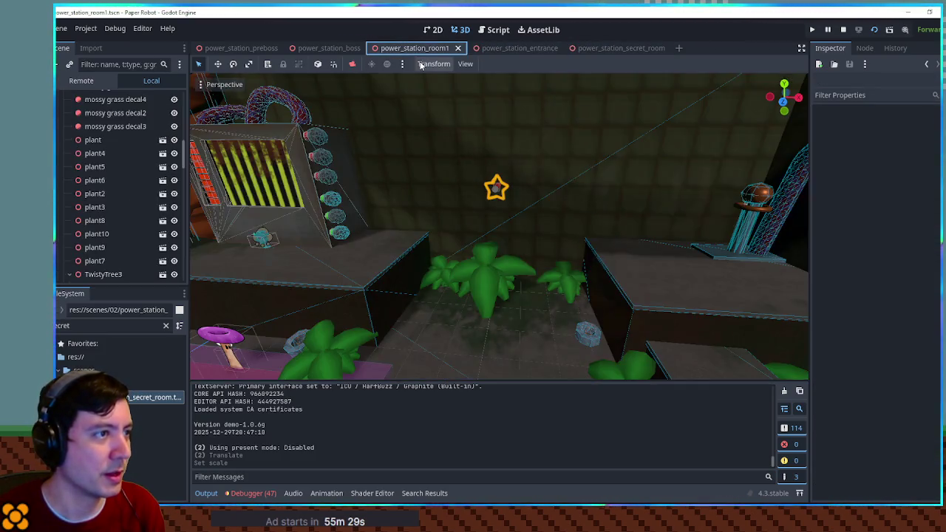
click(497, 147)
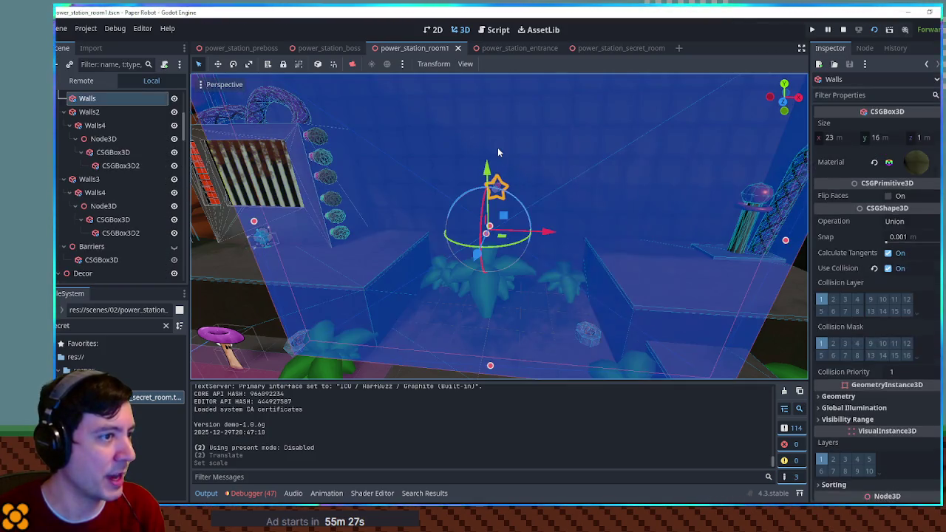
key(ctrl+v)
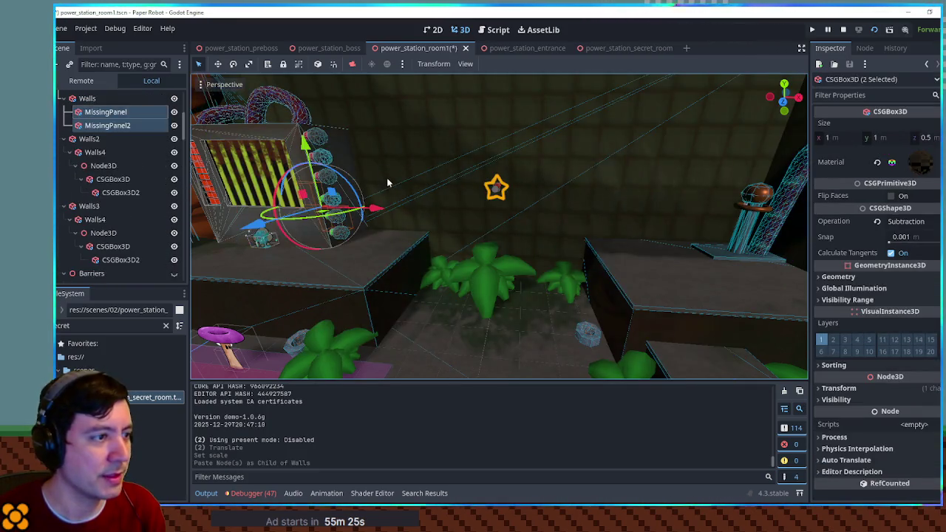
scroll(down, 3)
drag(340, 189, 490, 172)
Fine-tune MissingPanel2 and MissingPanel positions individually and save room1.
click(107, 125)
drag(429, 127, 428, 147)
scroll(up, 3)
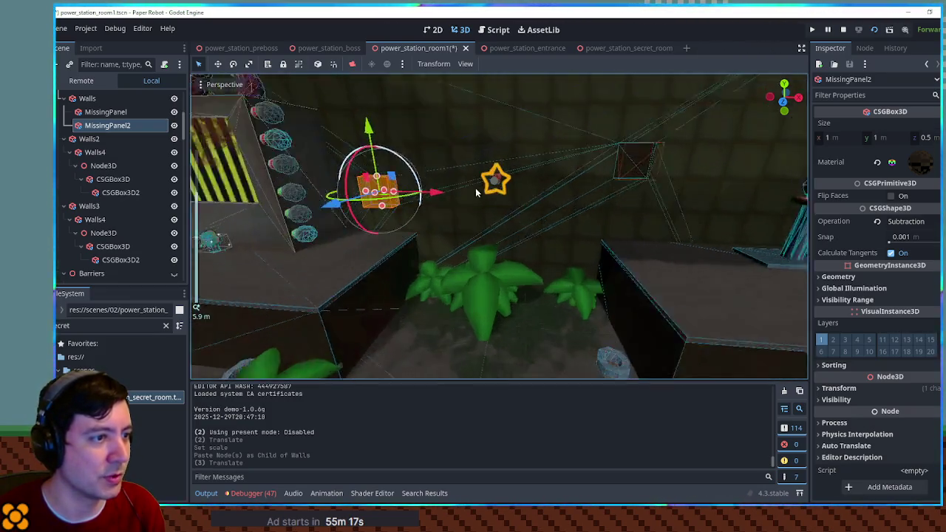
key(ctrl+s)
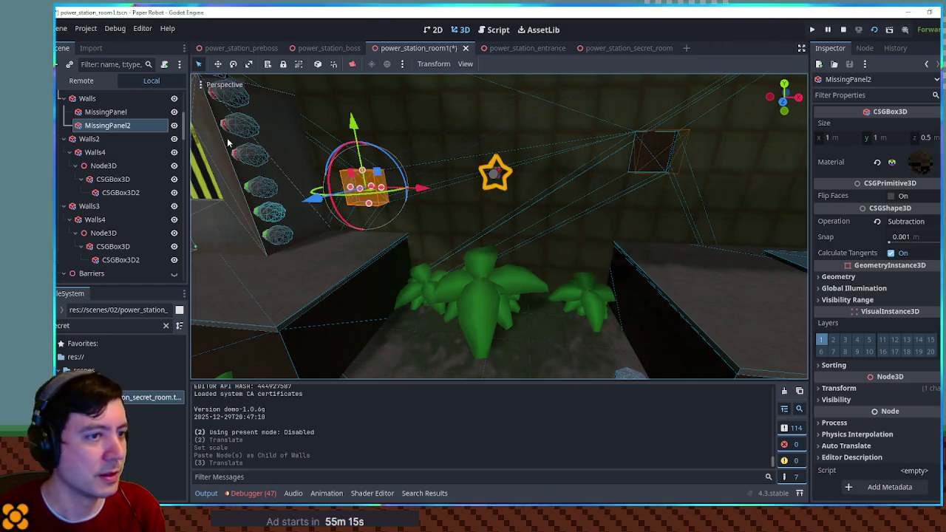
click(96, 114)
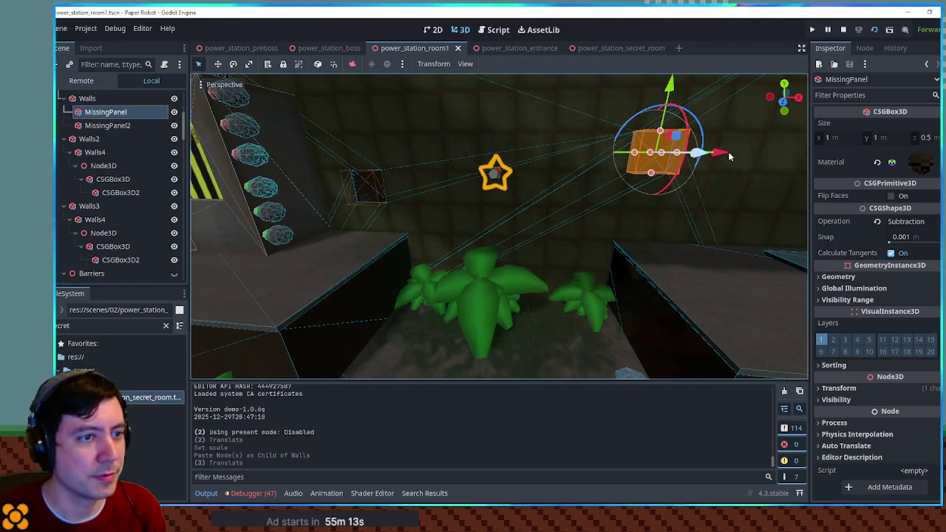
drag(714, 156, 771, 158)
key(ctrl+s)
Copy the DroppedPanels group from the secret room and paste it under room1's Decor.
click(609, 48)
click(521, 213)
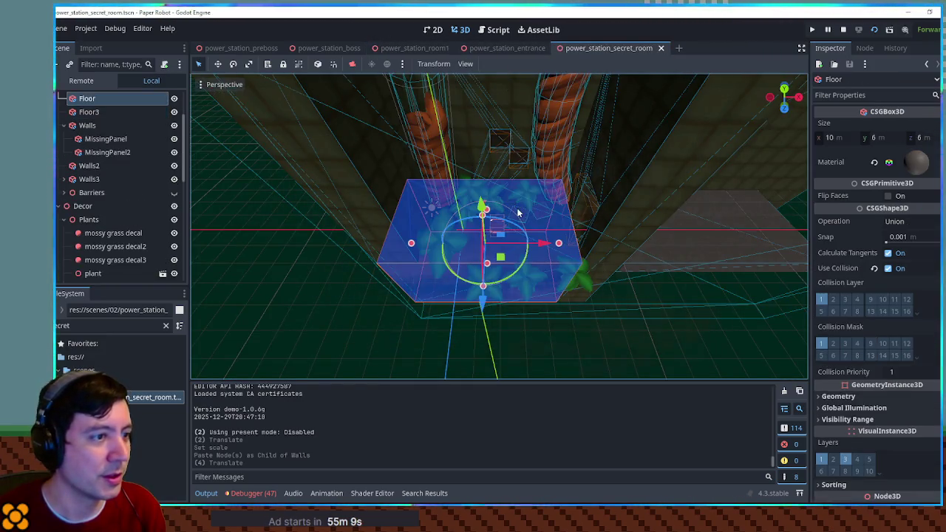
click(163, 263)
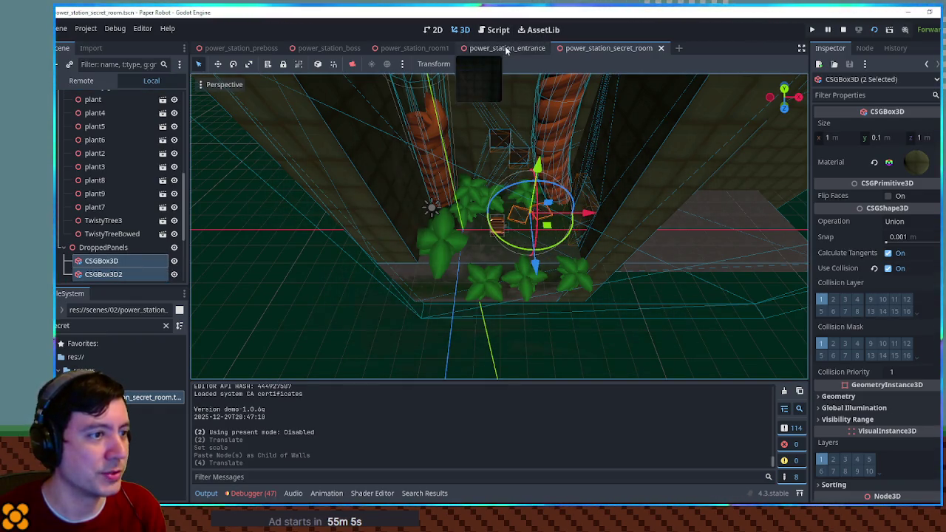
click(104, 247)
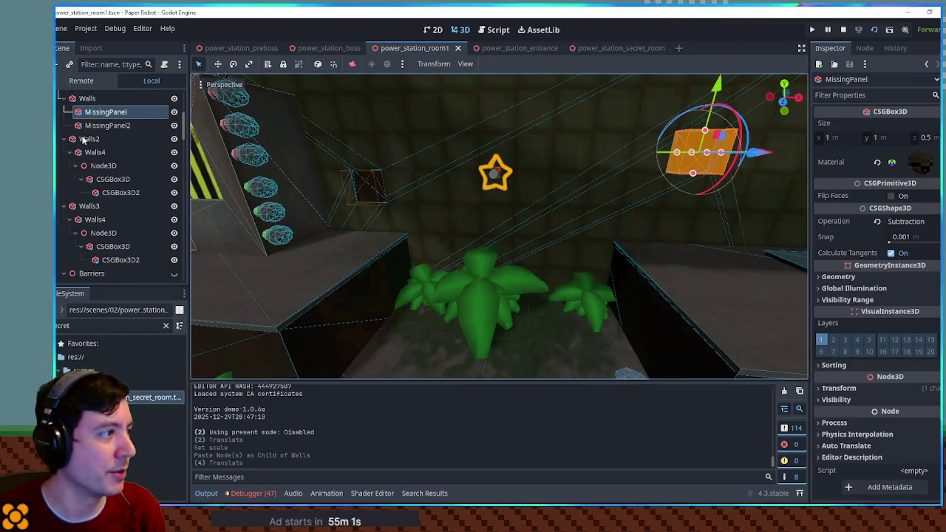
scroll(up, 3)
click(61, 139)
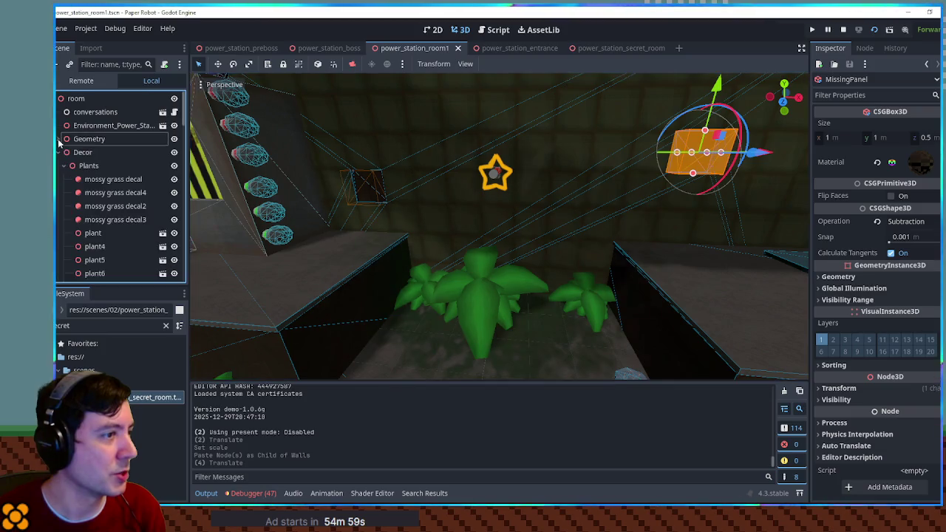
click(83, 152)
key(ctrl+v)
Move both CSGBox3D panels together across room1's floor.
scroll(down, 3)
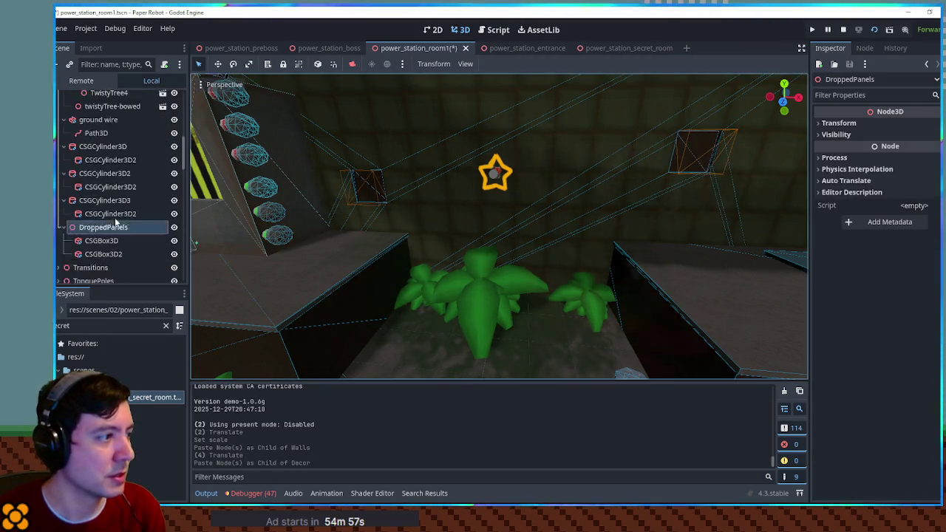
click(99, 193)
click(112, 206)
key(f)
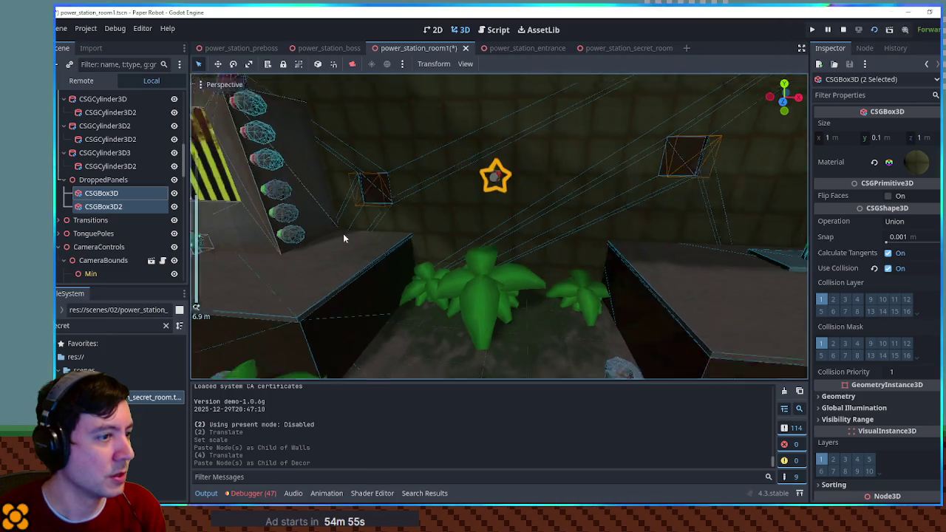
drag(340, 345, 578, 196)
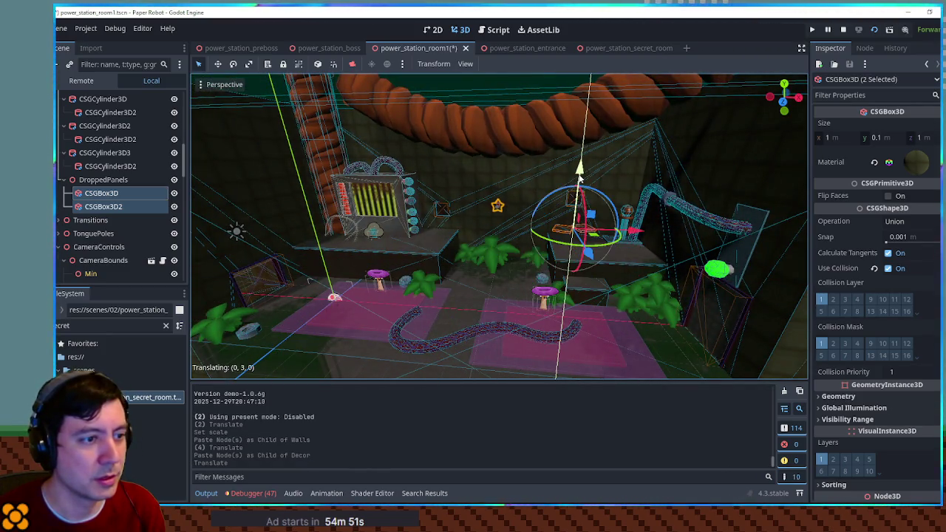
key(f)
drag(506, 226, 262, 214)
Nudge the first panel box into its final spot and check it from above.
click(115, 194)
key(f)
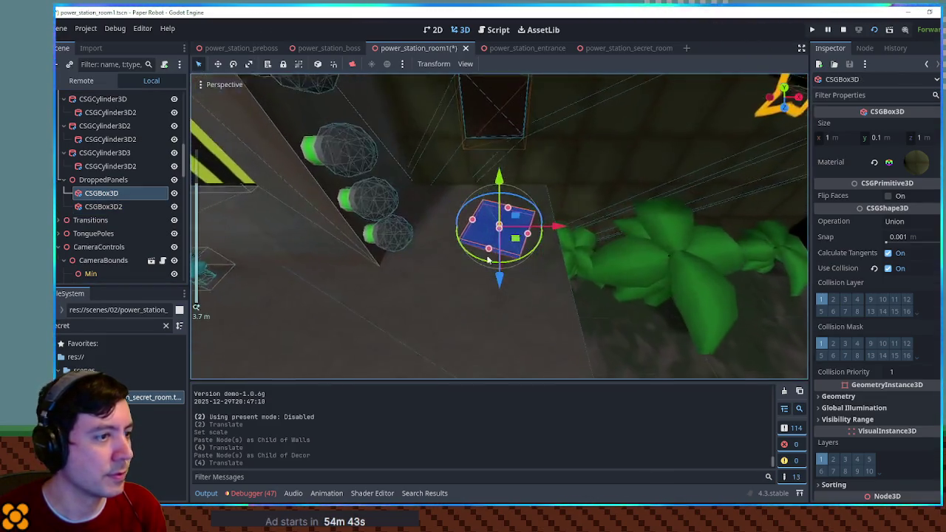
drag(517, 239, 490, 225)
scroll(down, 3)
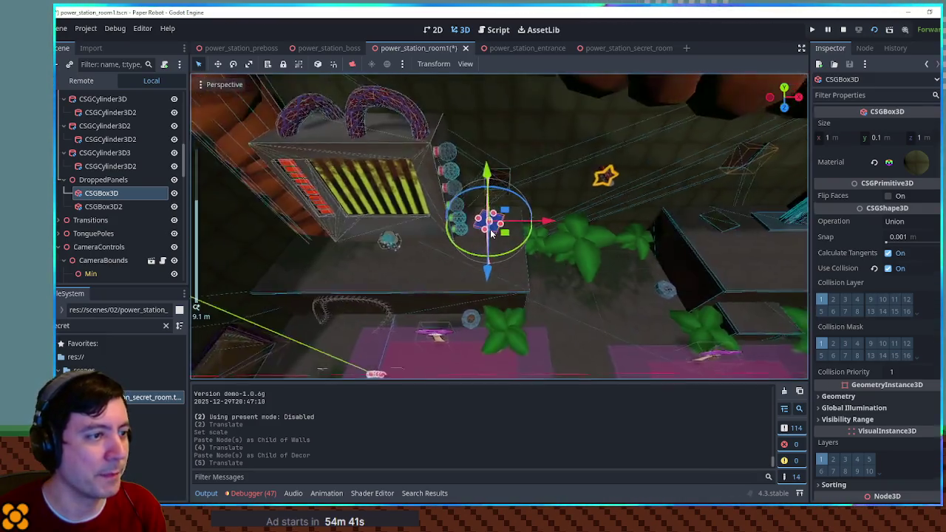
click(388, 230)
scroll(up, 3)
scroll(up, 3)
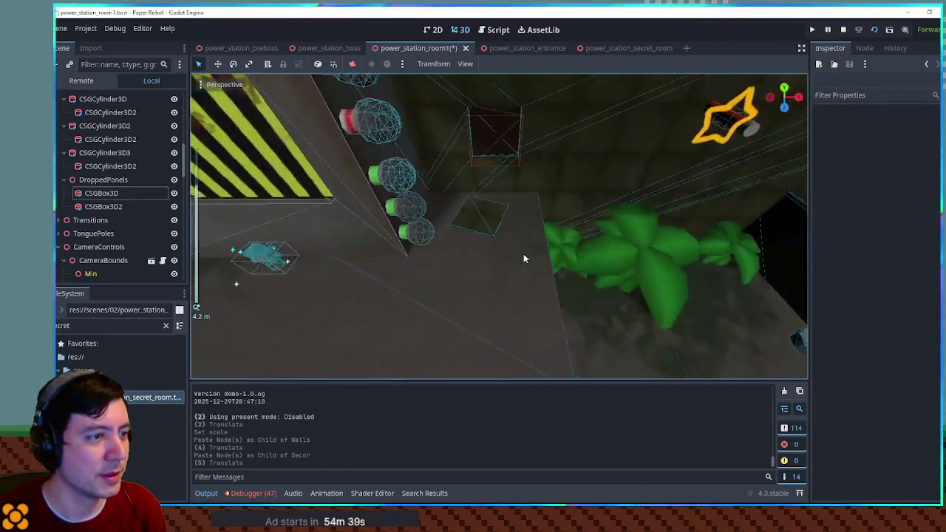
drag(441, 216, 471, 251)
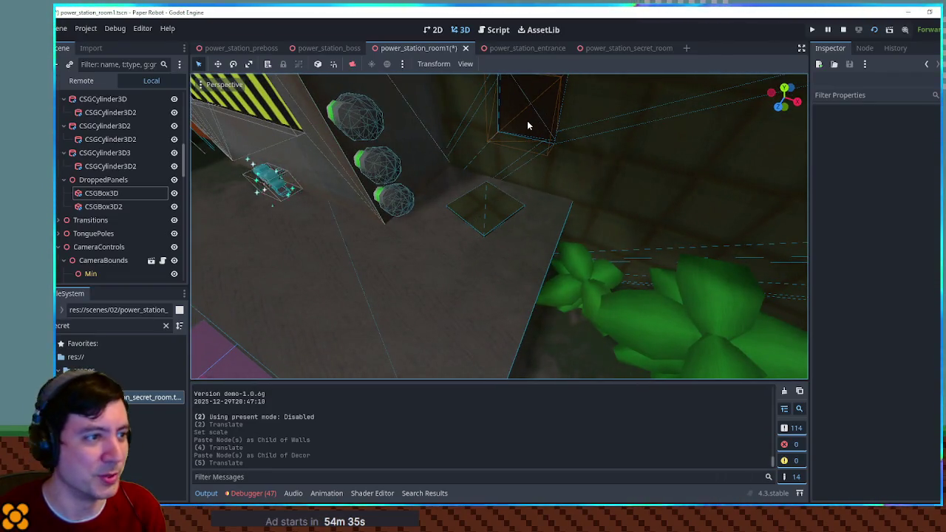
scroll(down, 3)
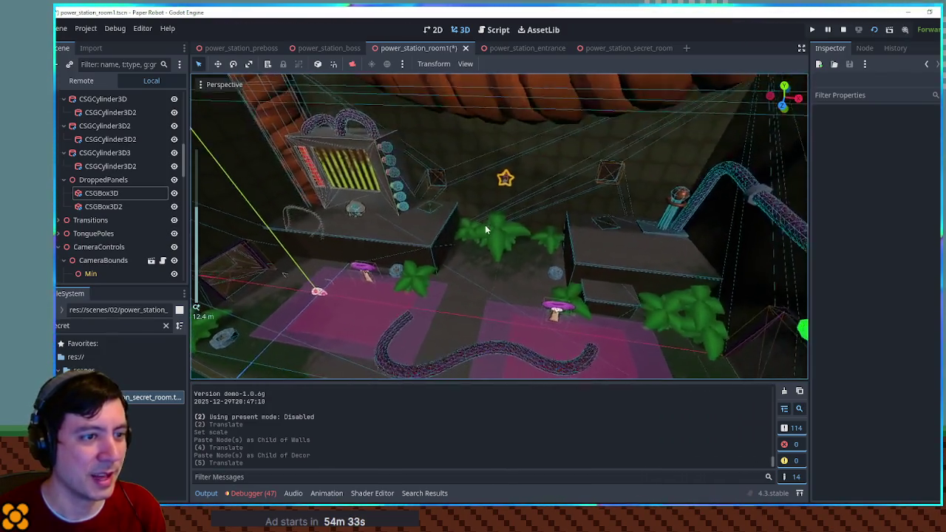
scroll(down, 3)
scroll(up, 3)
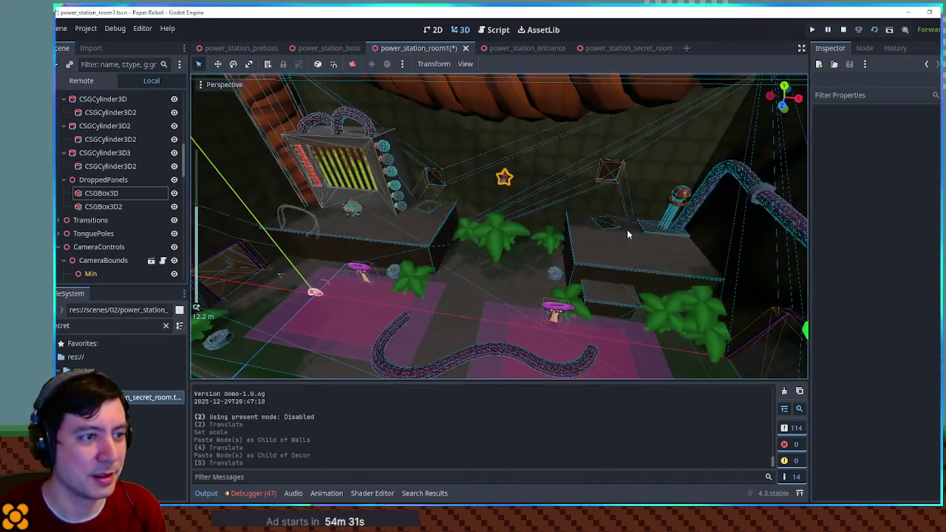
scroll(down, 3)
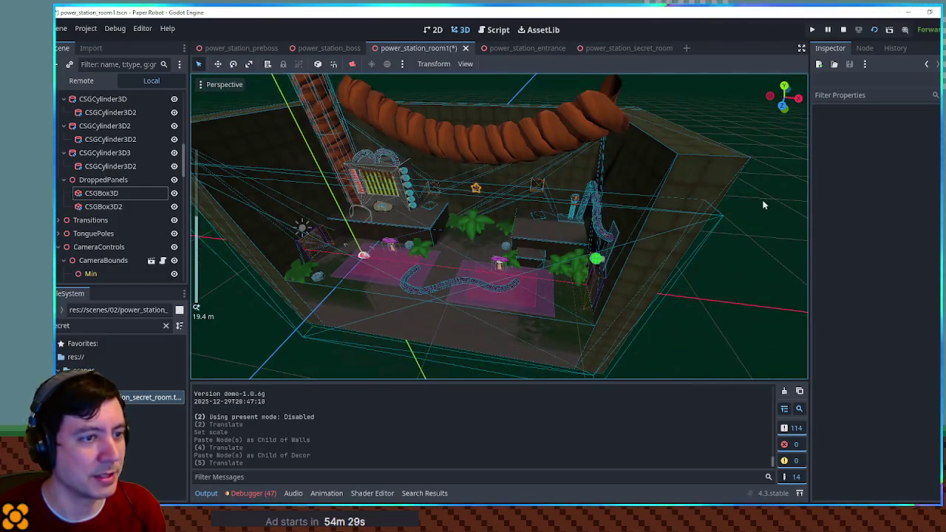
scroll(up, 3)
scroll(down, 3)
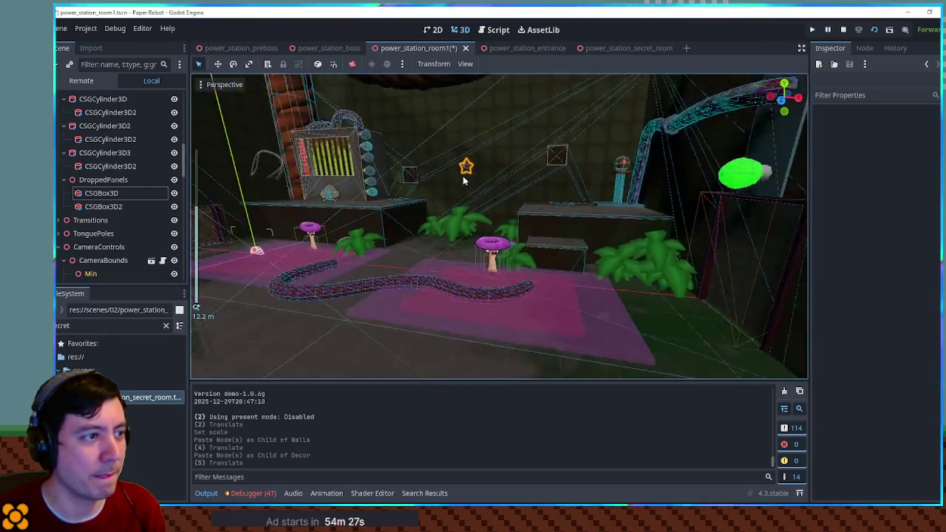
Save power_station_room1 and orbit around to review the fallen panels among the plants.
scroll(down, 3)
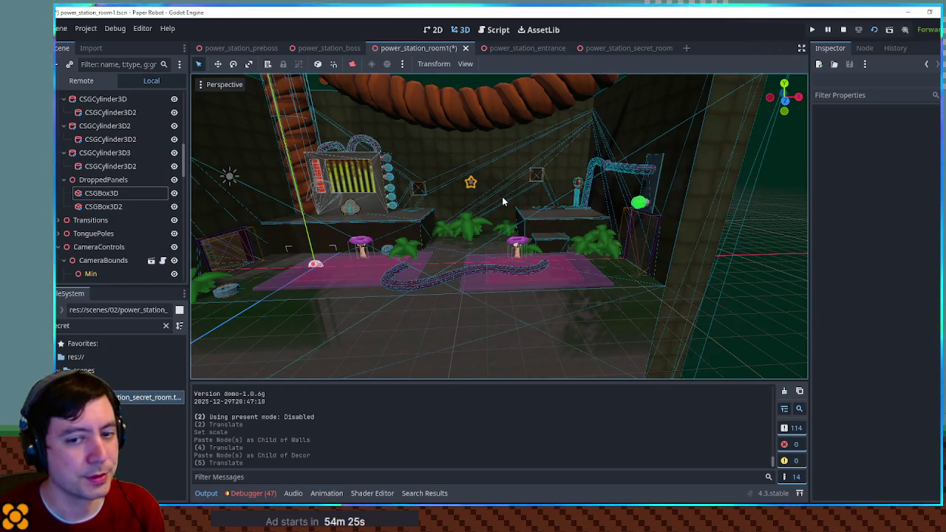
drag(436, 192, 504, 204)
key(ctrl+z)
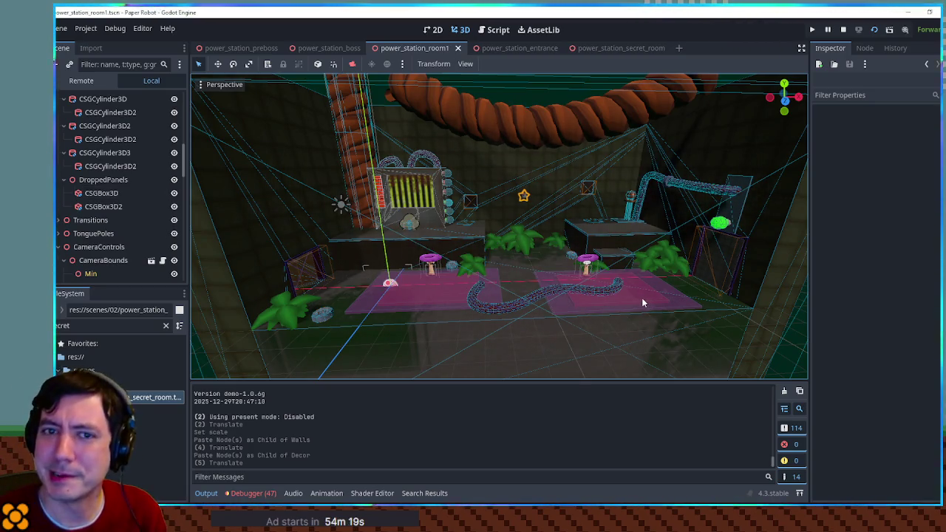
drag(617, 288, 609, 302)
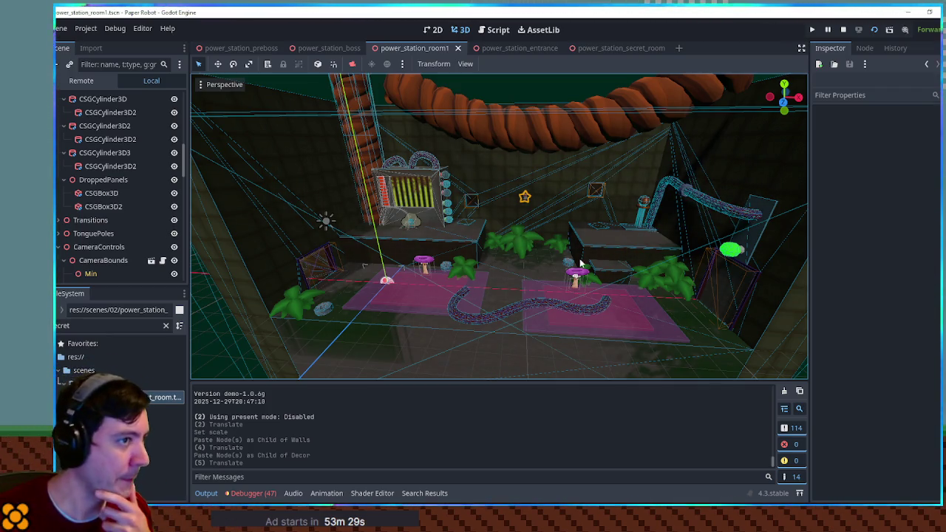
drag(462, 186, 538, 184)
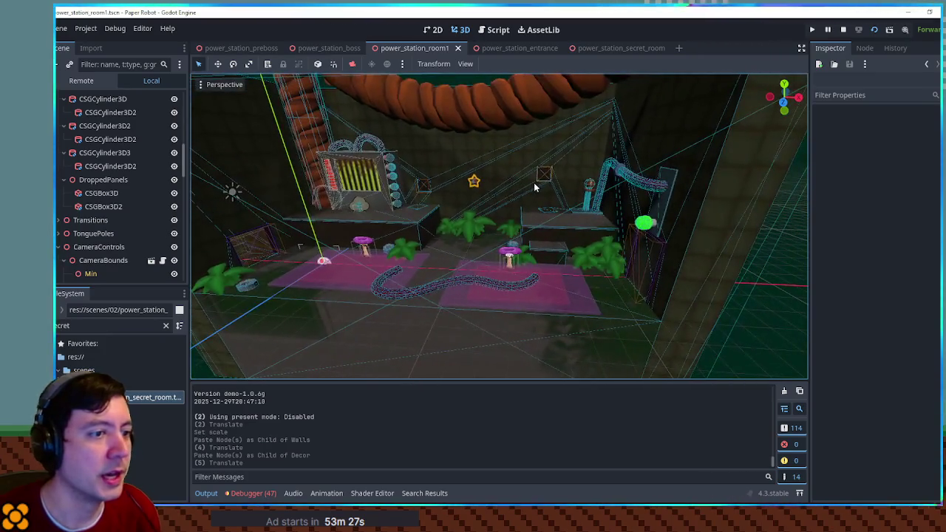
Open power_station_room2.tscn by filtering the FileSystem for 'room2'.
double_click(111, 325)
text(room)
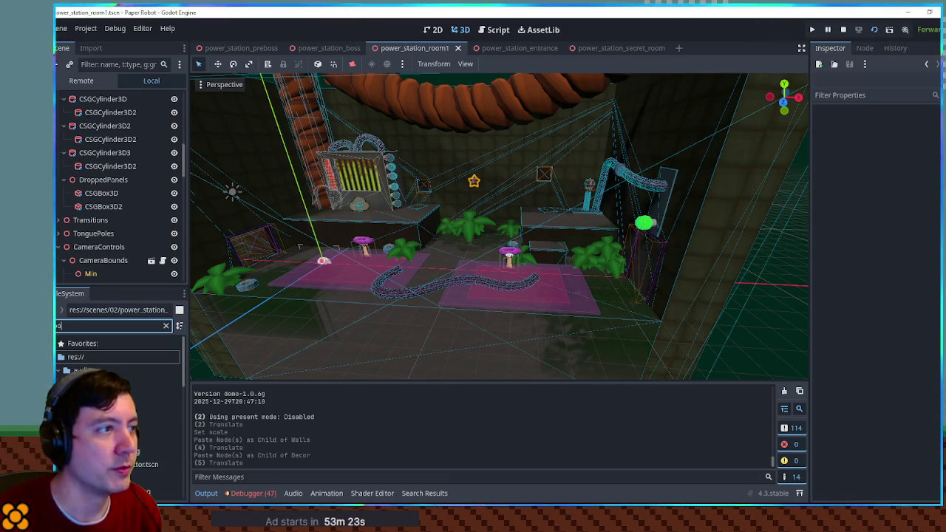
text(2)
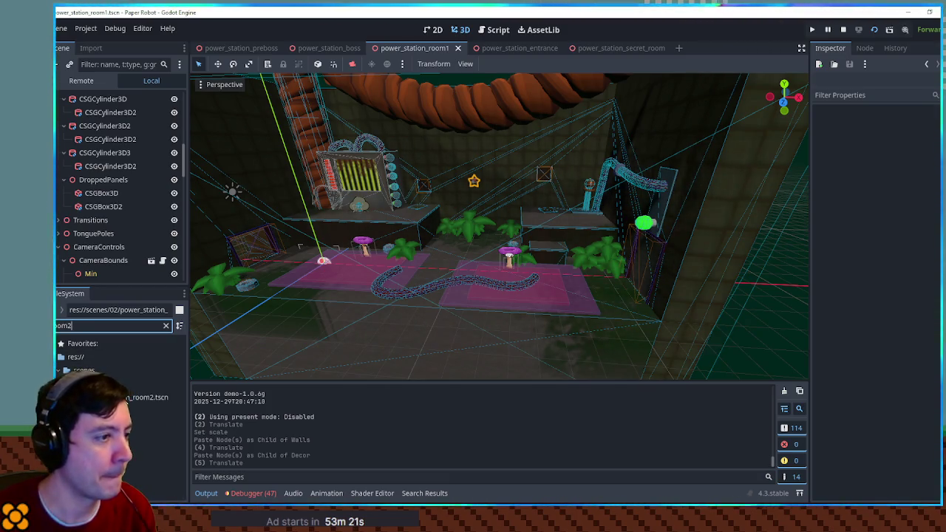
key(Down)
key(Return)
Orbit around room2 to inspect its stacked blocks, spring, star pickup and pink floor pad.
scroll(down, 3)
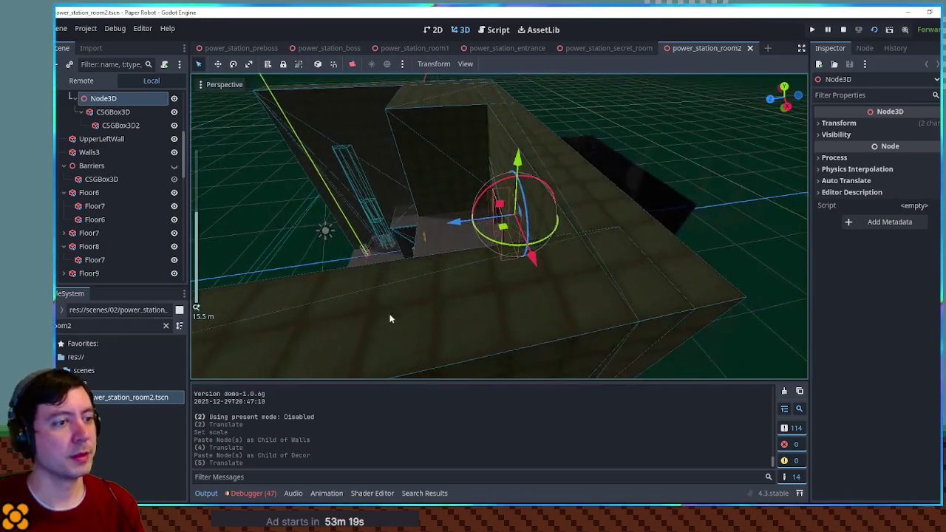
drag(537, 261, 453, 242)
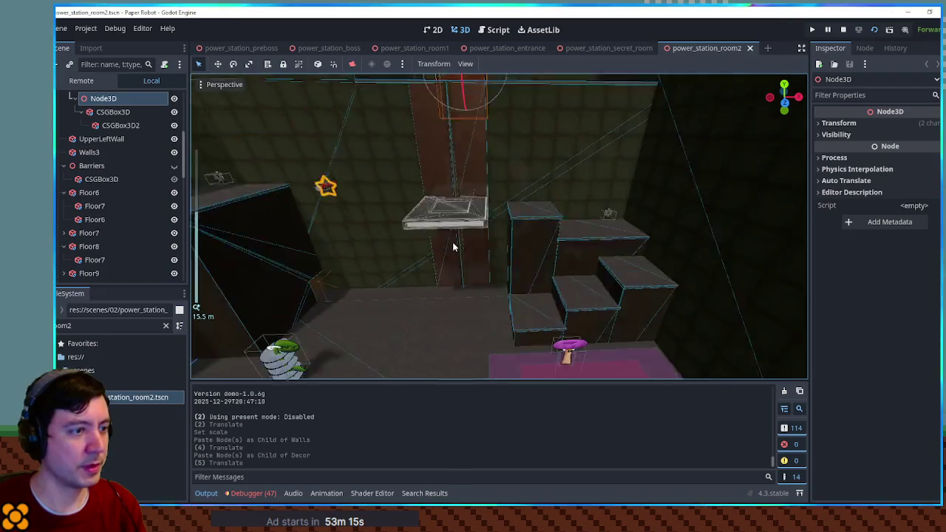
scroll(up, 3)
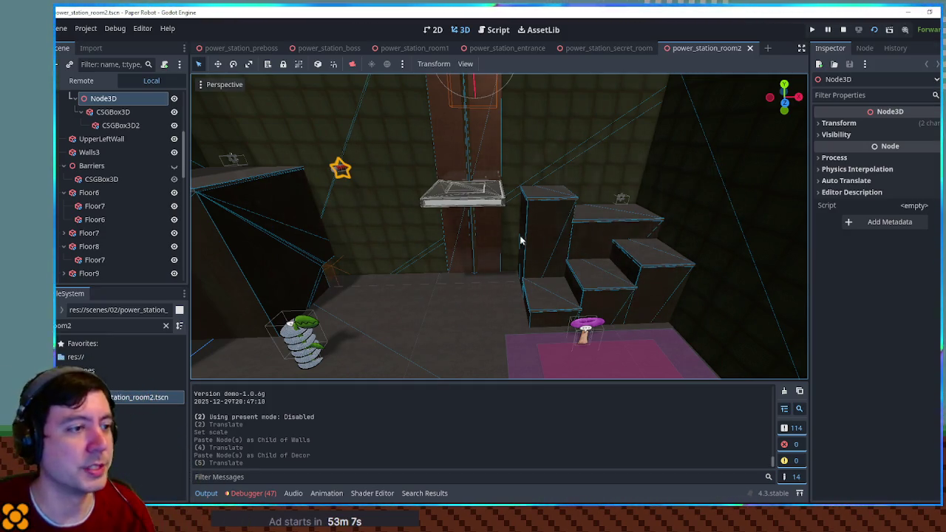
drag(387, 243, 411, 263)
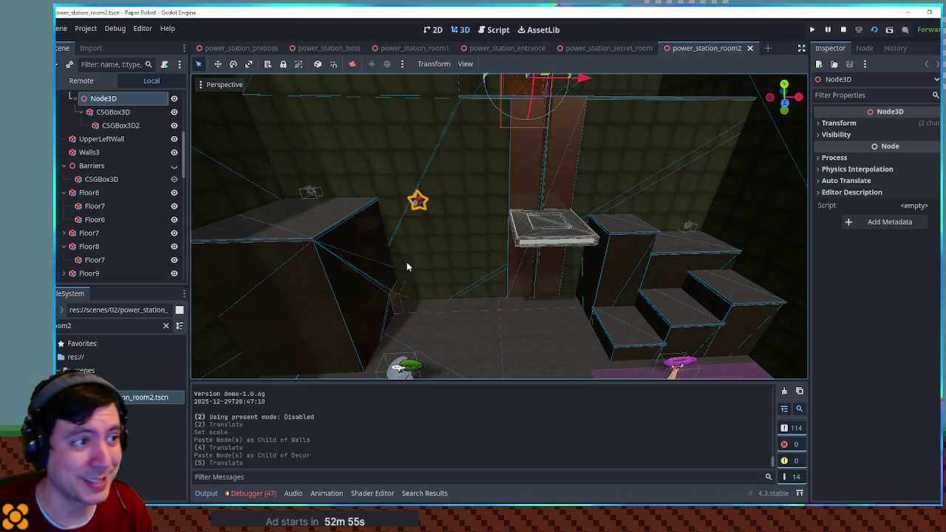
scroll(down, 3)
drag(406, 262, 392, 258)
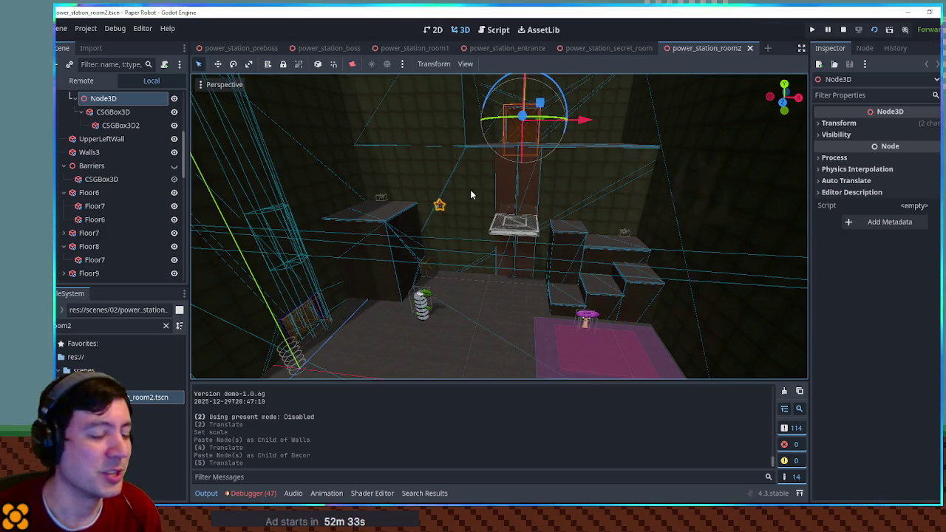
scroll(up, 3)
scroll(down, 3)
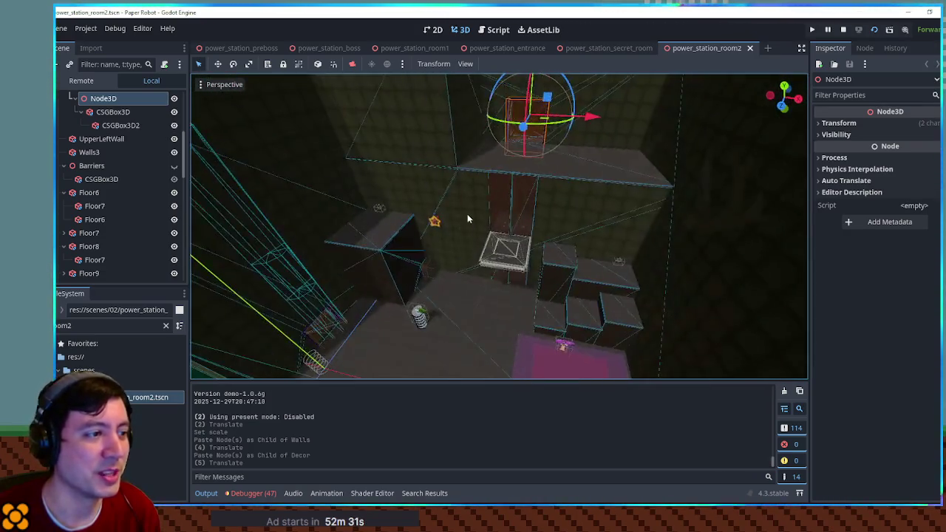
drag(476, 198, 495, 194)
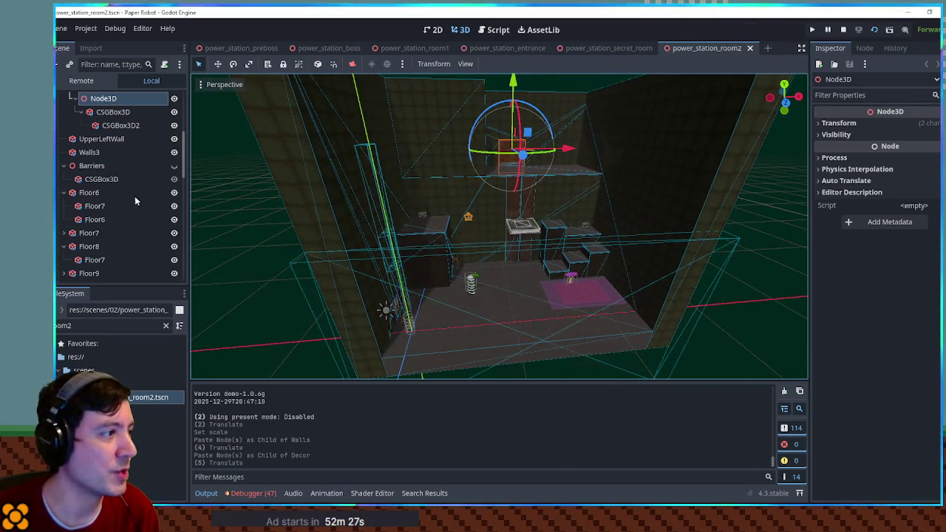
Temporarily show the Barriers group and inspect room2 and its ExitZone from a top-down view.
click(174, 166)
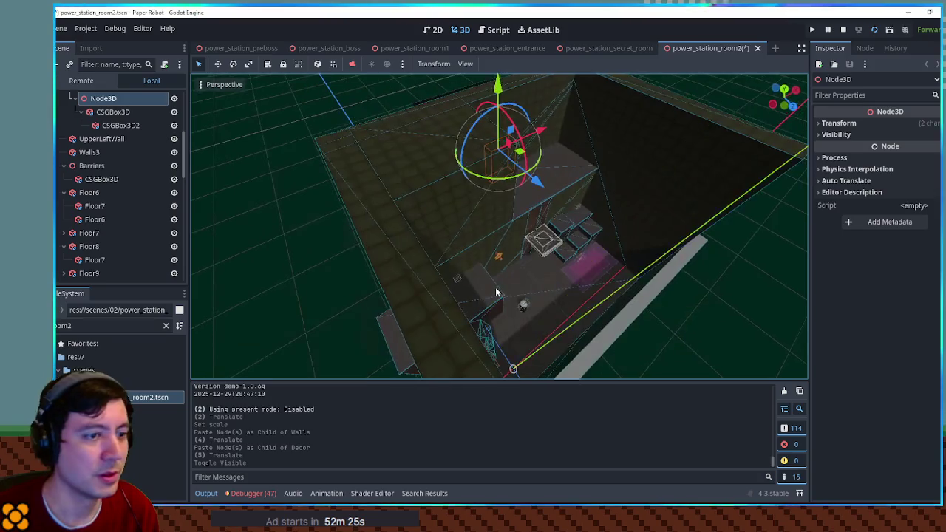
scroll(up, 3)
drag(590, 287, 276, 289)
key(KP_7)
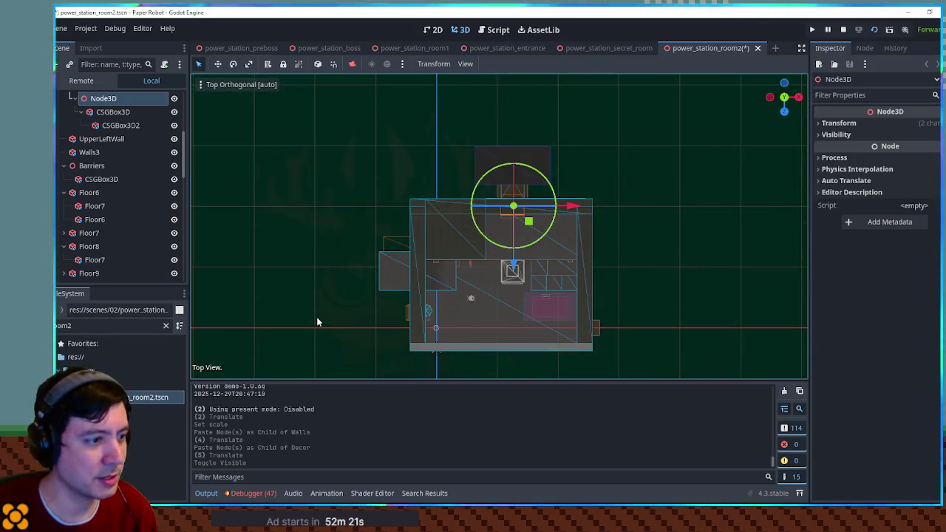
scroll(up, 3)
scroll(up, 3)
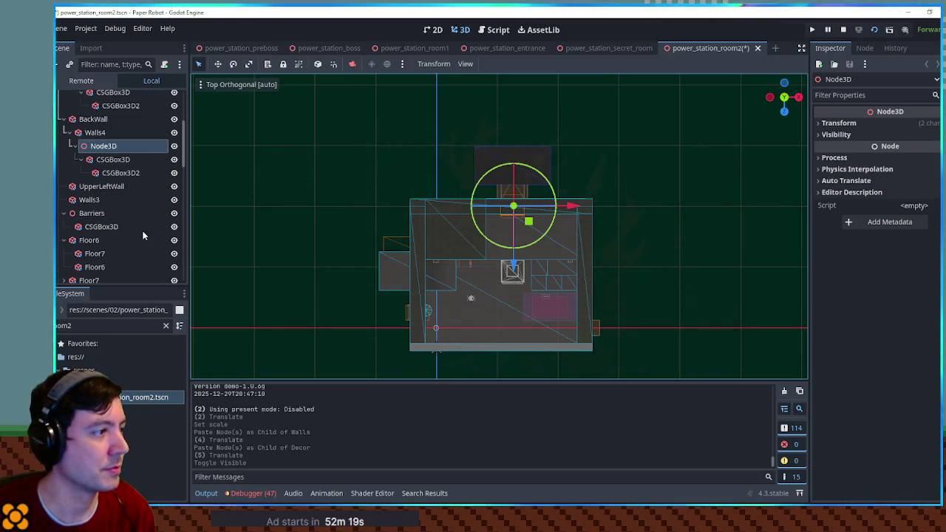
click(175, 214)
drag(507, 323, 625, 215)
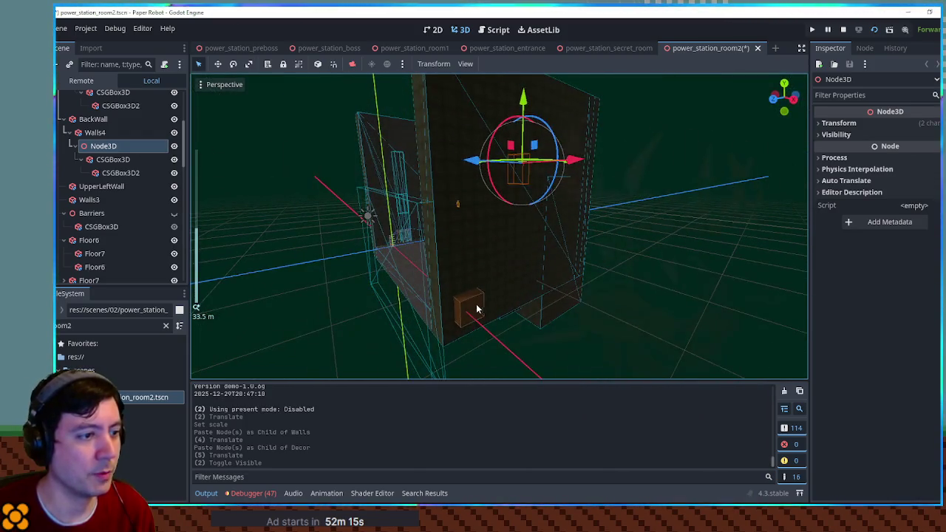
click(473, 312)
drag(473, 312, 584, 300)
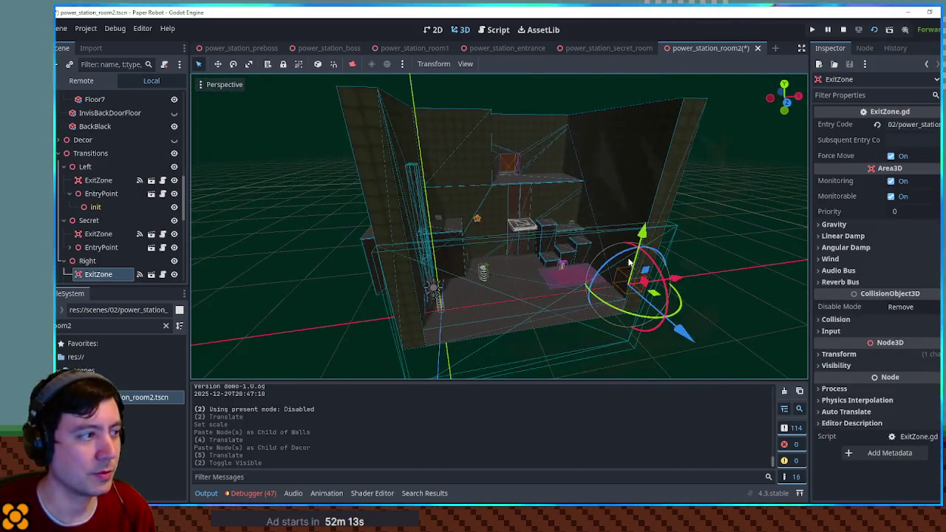
Delete the Right transition with its children and save room2.
click(107, 260)
key(Delete)
key(Escape)
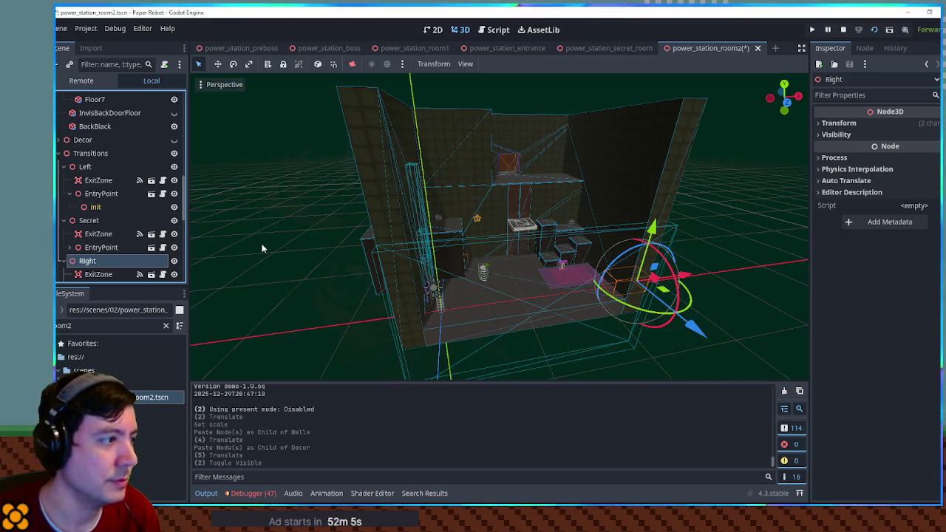
key(Delete)
key(Return)
key(ctrl+s)
Collapse the Transitions group and make the Decor group visible.
scroll(up, 3)
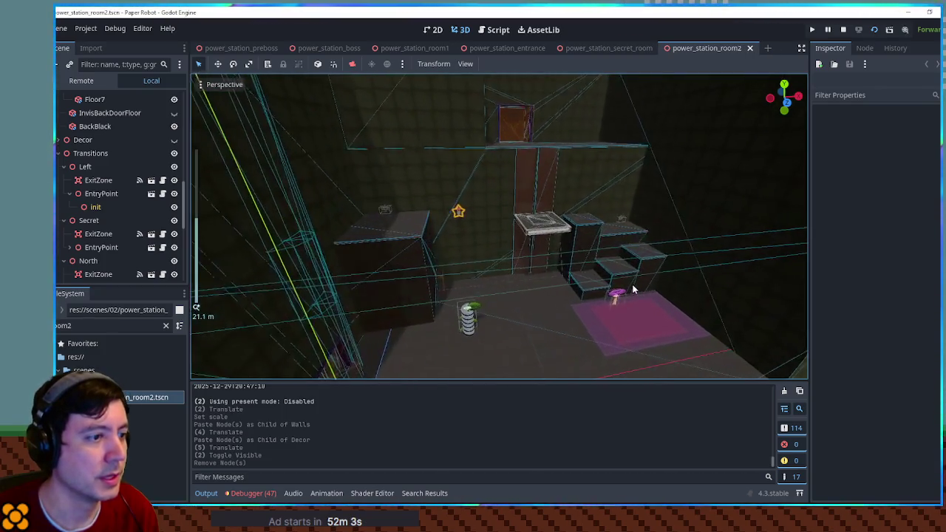
scroll(up, 3)
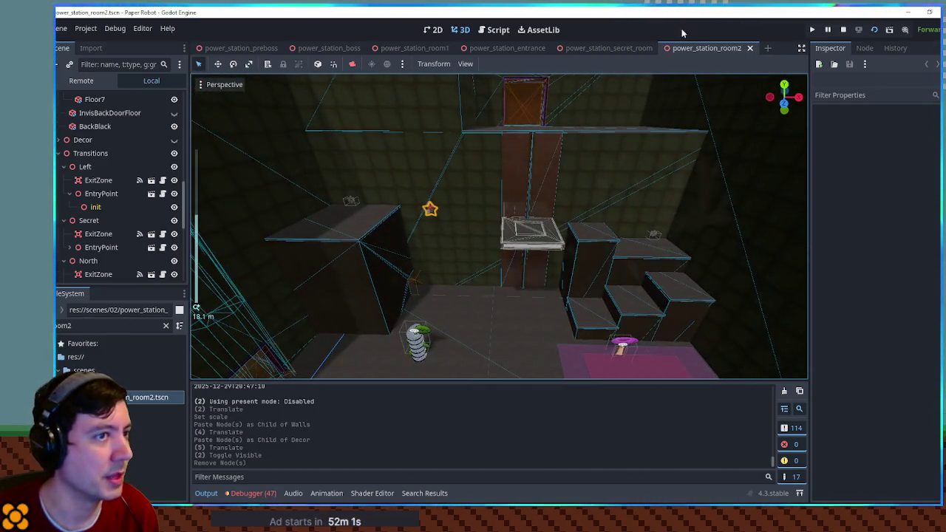
click(59, 153)
click(173, 140)
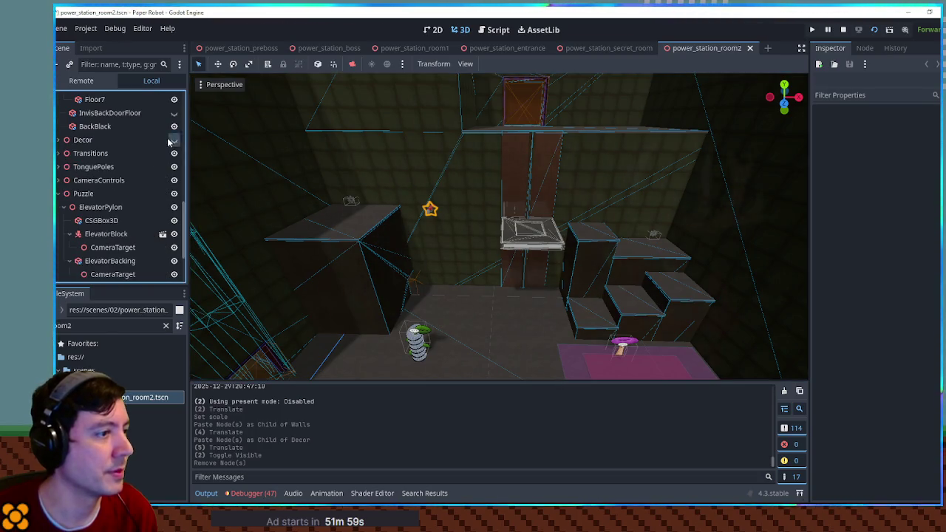
scroll(down, 3)
Nest TwistyTree4 under TwistyTree3 in the Scene dock.
click(377, 318)
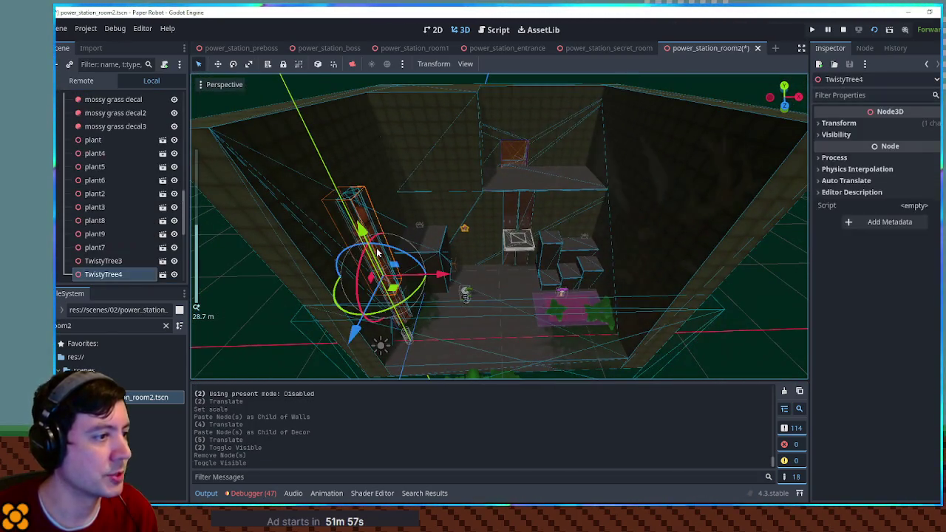
drag(377, 318, 581, 274)
key(ctrl+z)
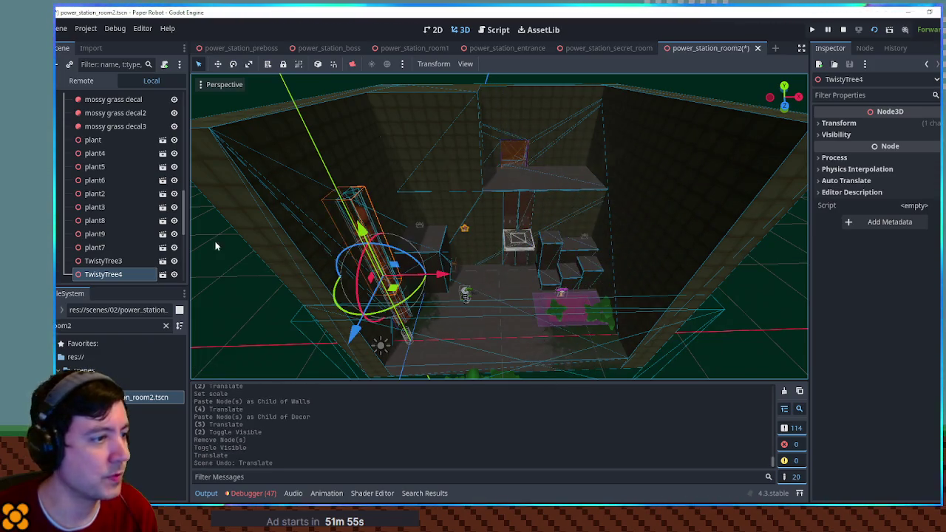
drag(108, 274, 102, 262)
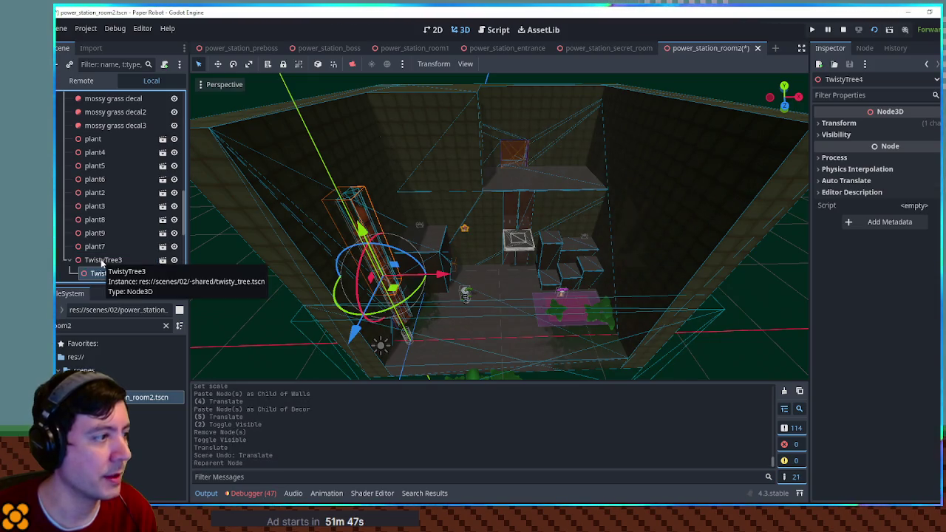
Move TwistyTree3 toward the room centre and raise it about 12 units.
drag(415, 332, 583, 251)
drag(589, 167, 614, 128)
scroll(up, 3)
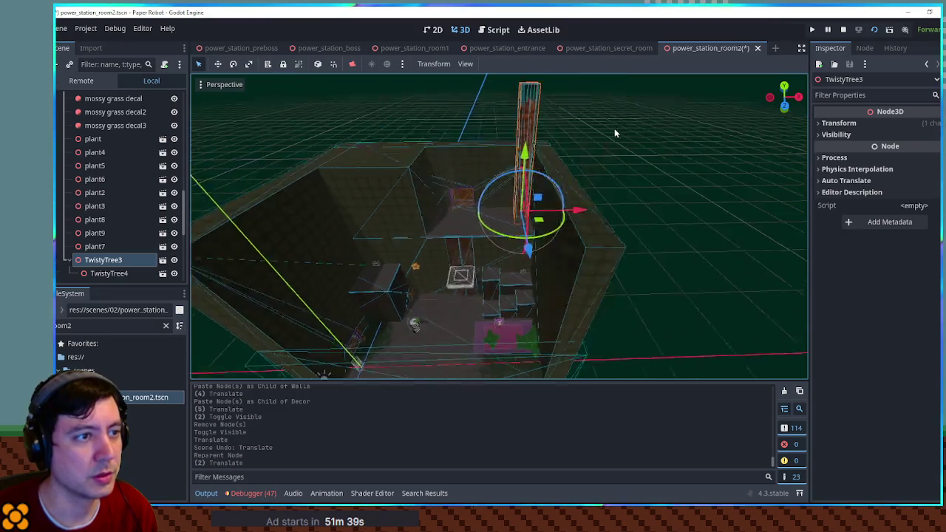
drag(496, 168, 499, 137)
scroll(down, 3)
click(630, 235)
drag(630, 235, 513, 266)
Set TwistyTree3's scale to 1.47 on all axes, then start deleting TwistyTree4.
click(502, 219)
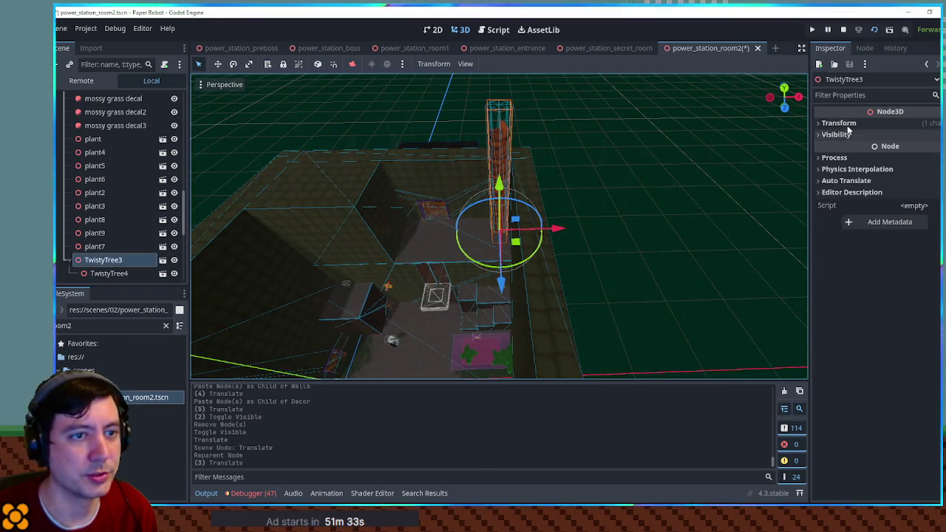
click(839, 123)
click(838, 208)
text(1.09)
key(Return)
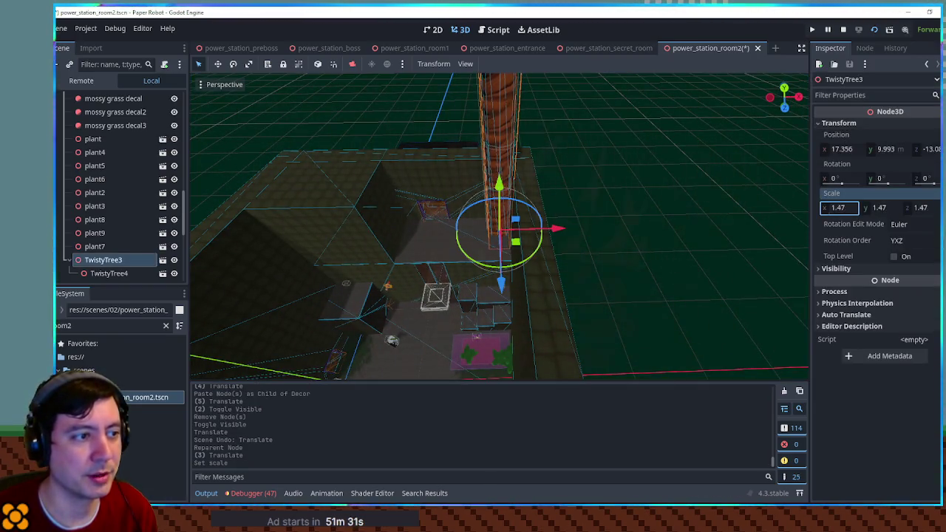
click(626, 197)
click(98, 275)
key(Delete)
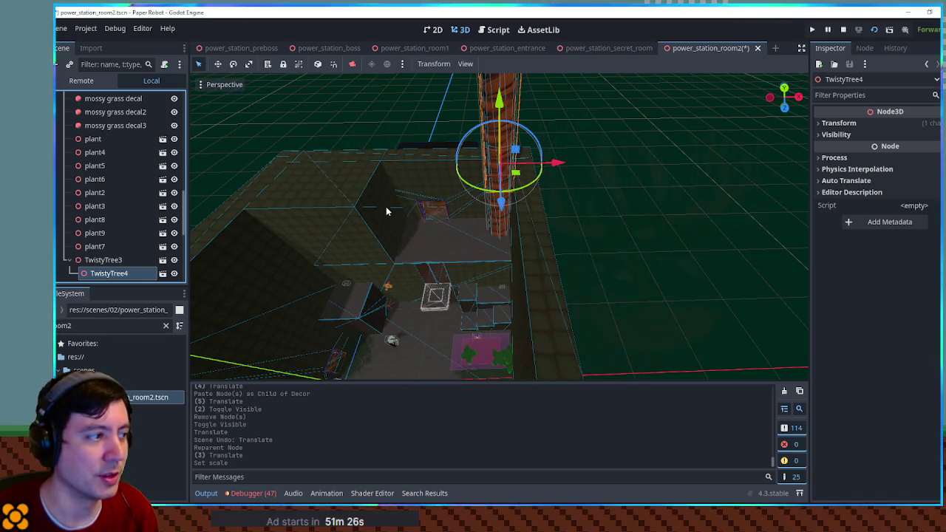
Delete TwistyTree4 from room2 and orbit the view toward the plants.
key(Return)
drag(467, 272, 521, 145)
scroll(up, 3)
drag(492, 298, 532, 338)
Box-select plant3, plant7, plant8 and plant9, raise them, and rotate them about 20 degrees.
drag(443, 317, 458, 177)
drag(431, 112, 418, 50)
key(f)
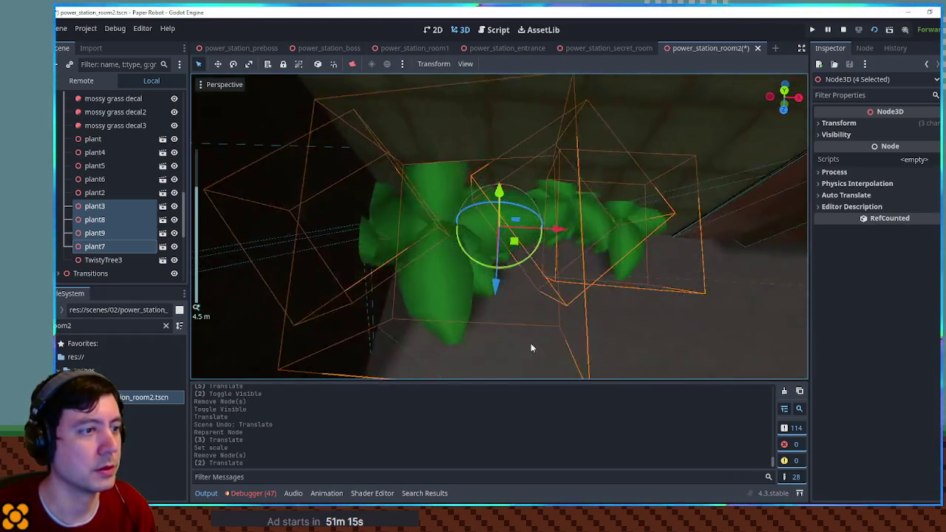
drag(499, 166, 505, 221)
drag(520, 273, 532, 325)
scroll(down, 3)
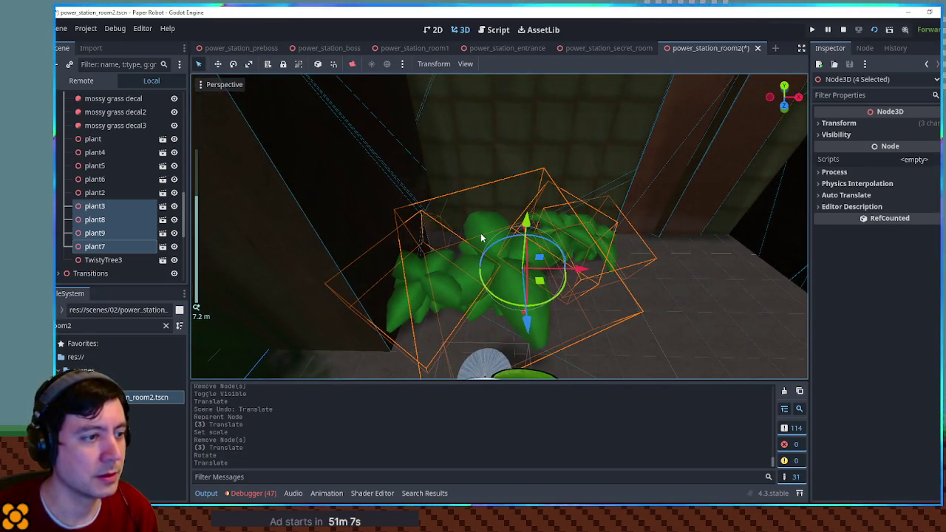
Spread plant3, plant7 and plant8 apart along the back wall.
click(94, 206)
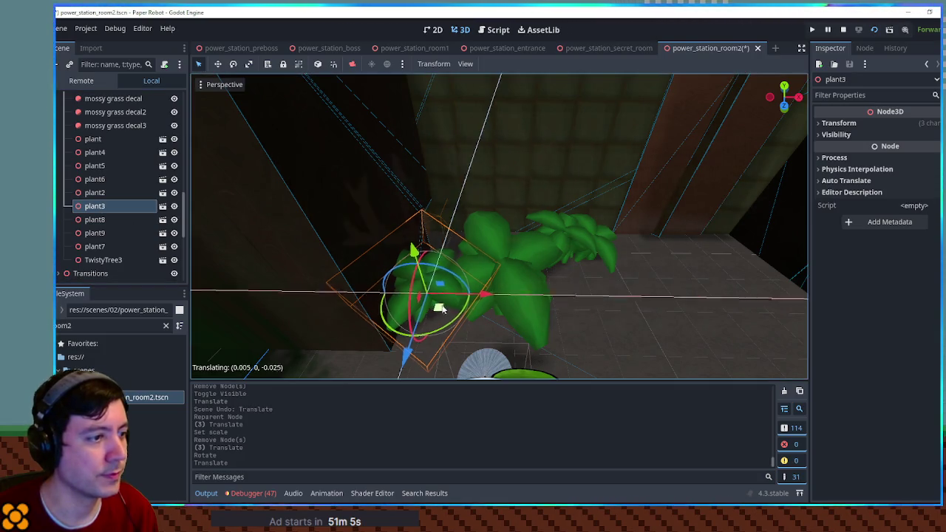
drag(441, 309, 452, 296)
click(95, 221)
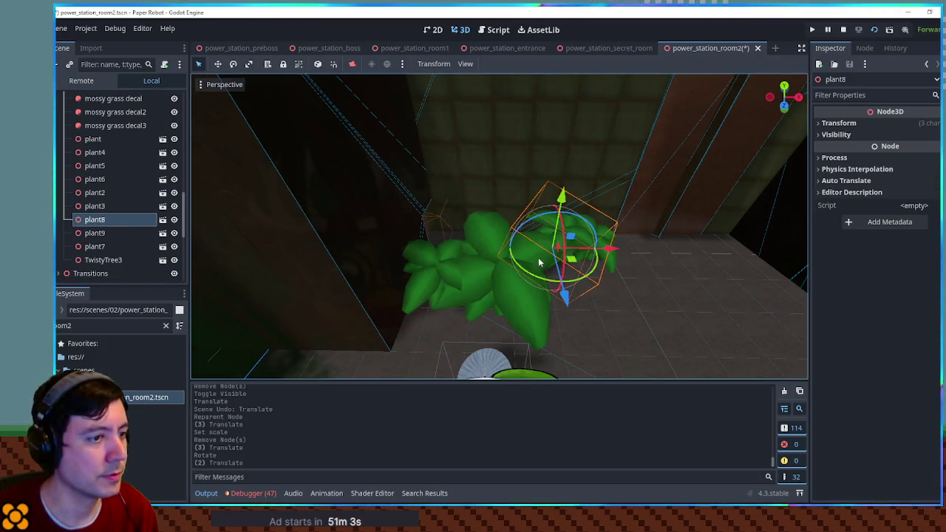
click(97, 233)
click(96, 246)
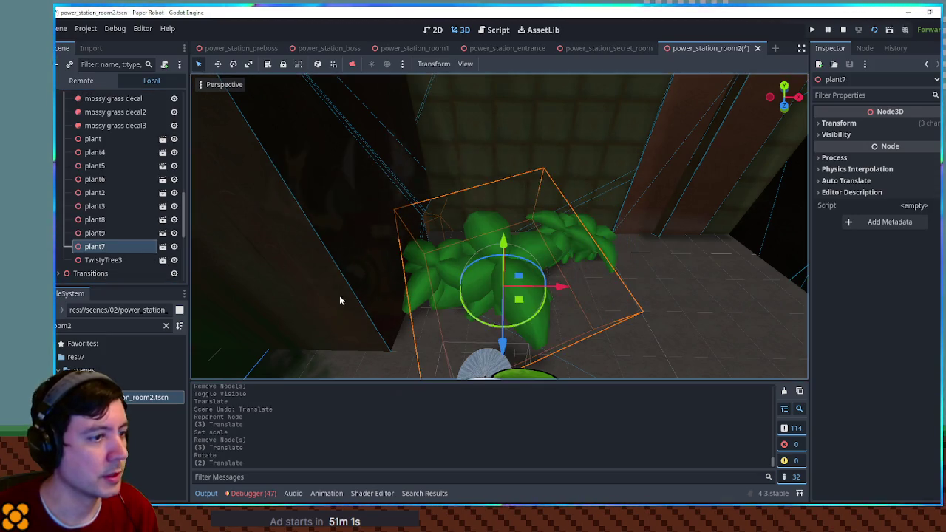
drag(522, 308, 485, 271)
click(569, 252)
drag(569, 262, 522, 264)
click(606, 251)
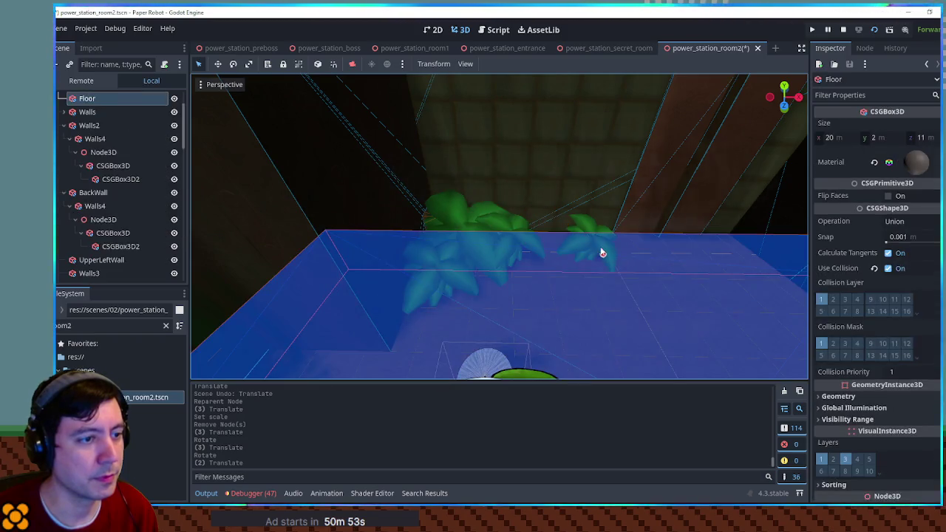
Shift plant9 toward the lower left beside the cluster.
click(586, 231)
drag(603, 269, 344, 411)
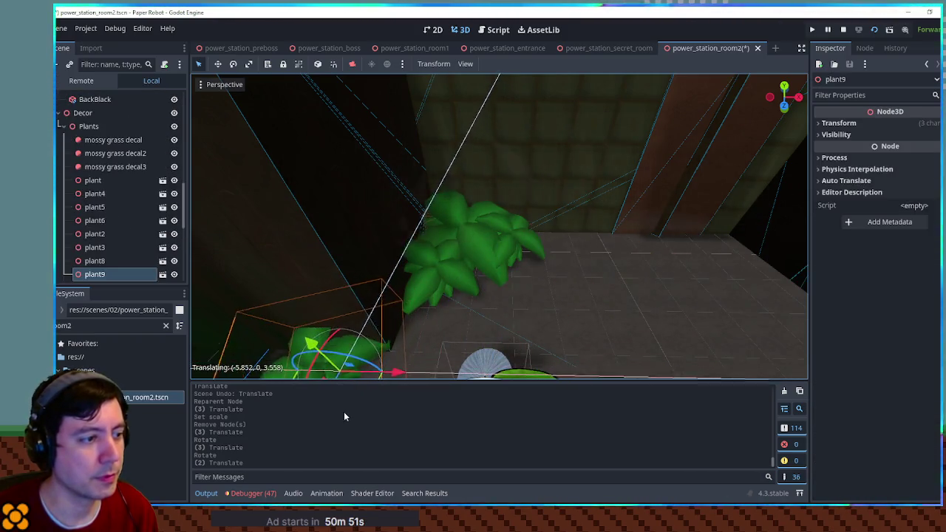
key(f)
drag(520, 301, 427, 293)
scroll(down, 3)
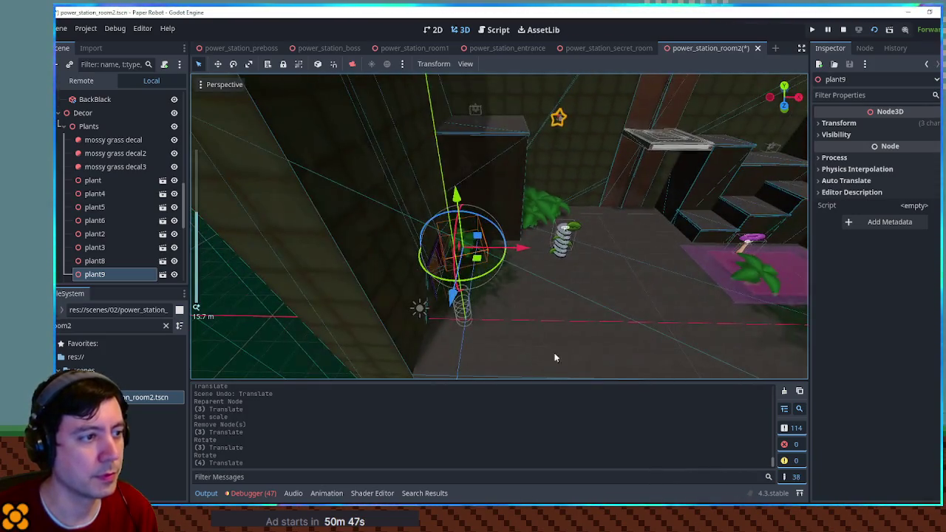
Move the first mossy grass decal across the floor, rotate it about 17 degrees, and scale it to 1.74.
click(112, 140)
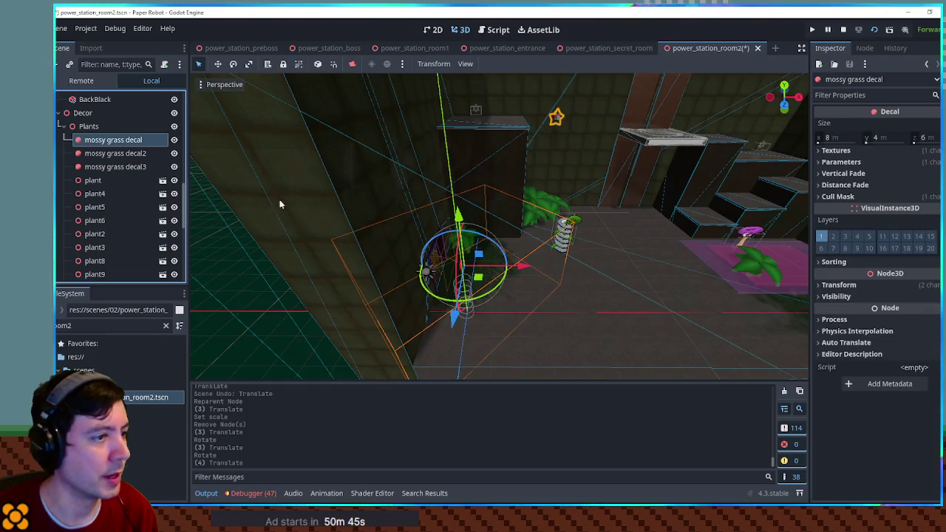
drag(478, 278, 473, 347)
drag(484, 314, 494, 325)
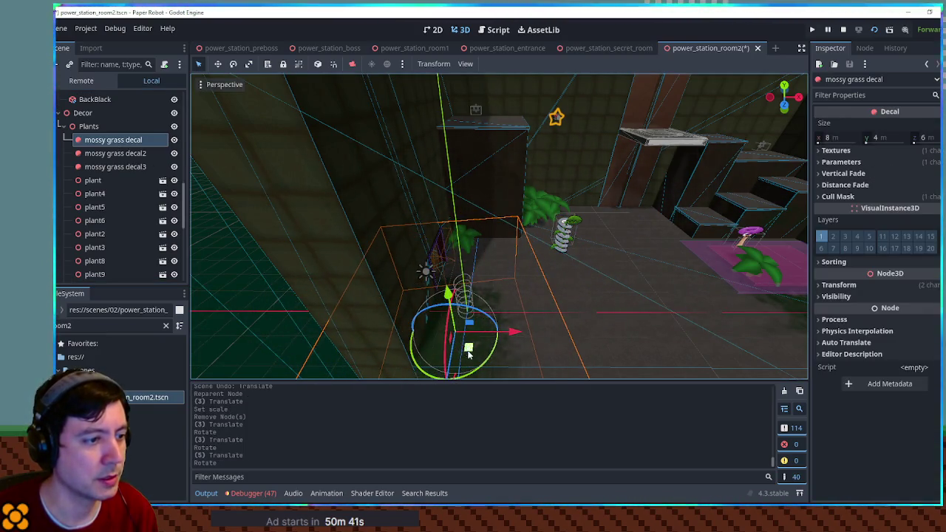
drag(469, 354, 485, 336)
click(839, 284)
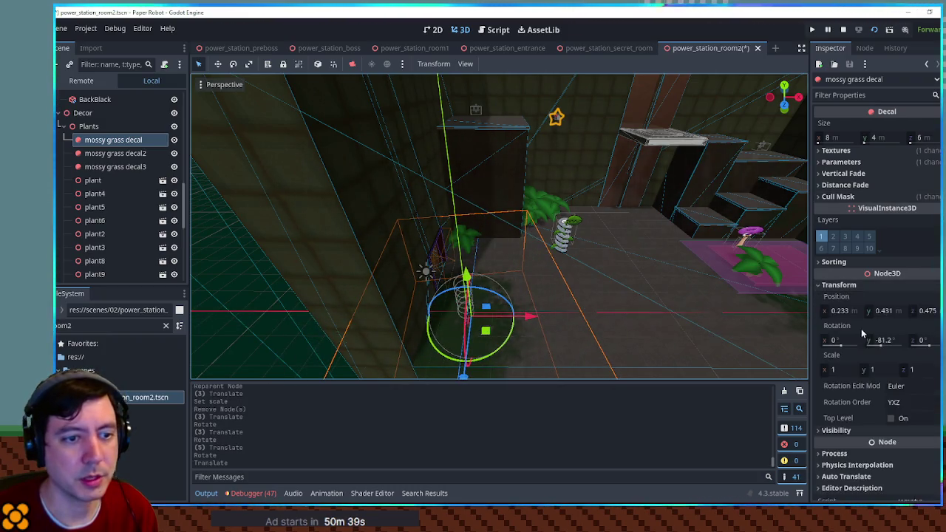
drag(824, 370, 725, 353)
drag(493, 326, 523, 349)
drag(500, 318, 304, 242)
drag(339, 272, 378, 255)
scroll(up, 3)
scroll(down, 3)
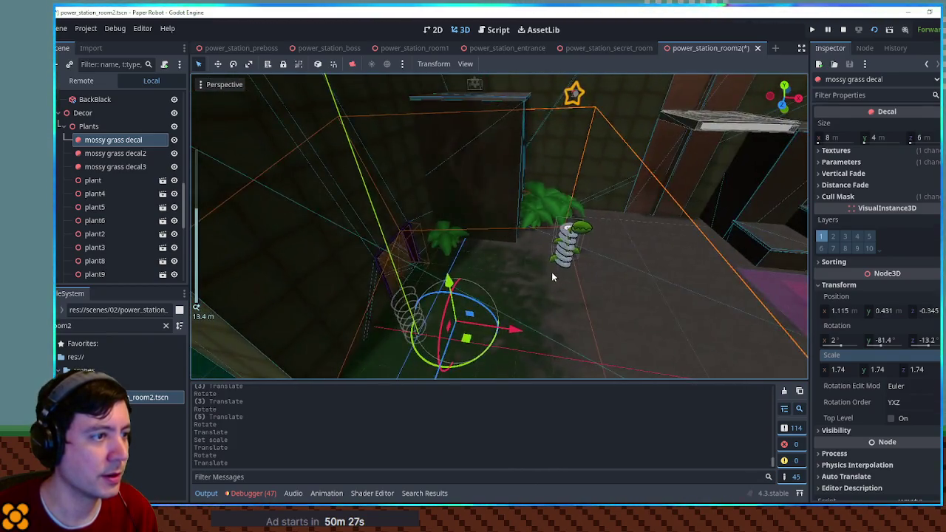
scroll(down, 3)
scroll(down, 3)
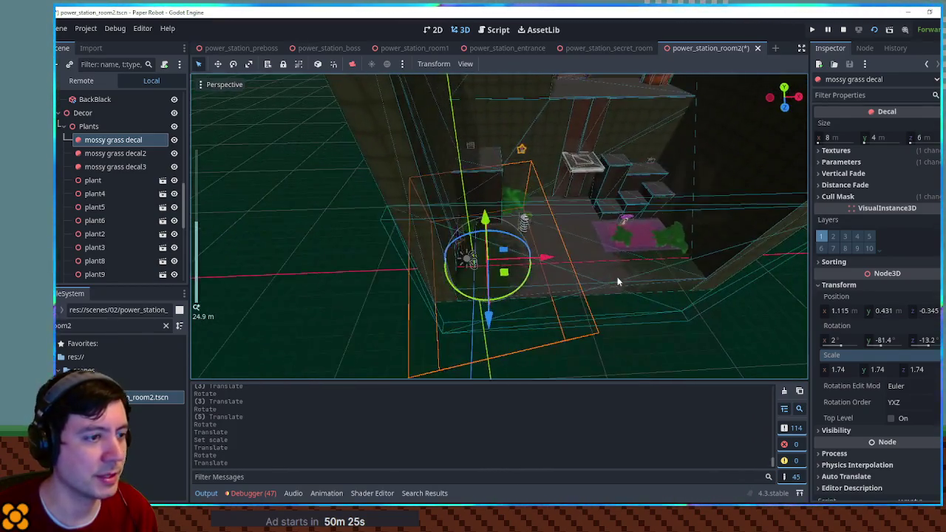
Move mossy grass decal2, roughly double its scale, and rotate it into place.
click(591, 277)
drag(573, 272, 576, 303)
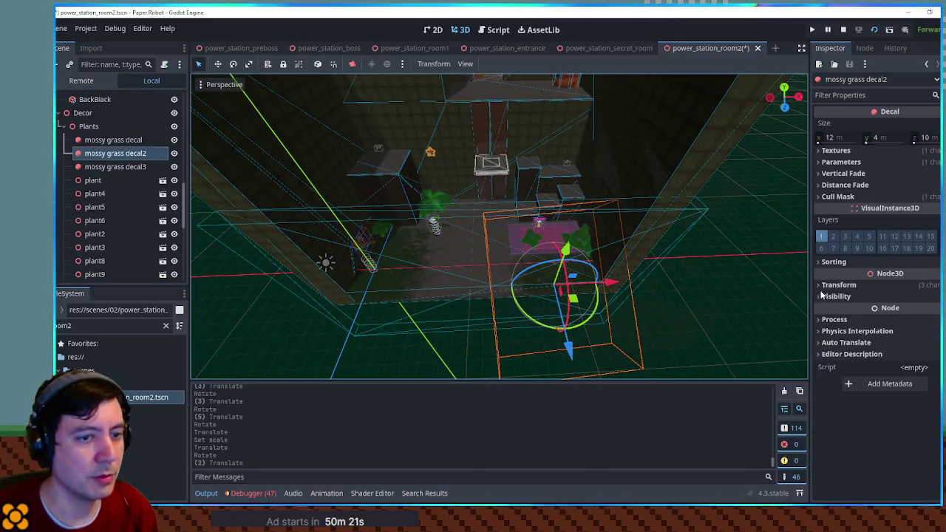
click(842, 285)
drag(823, 364, 828, 369)
drag(601, 307, 582, 282)
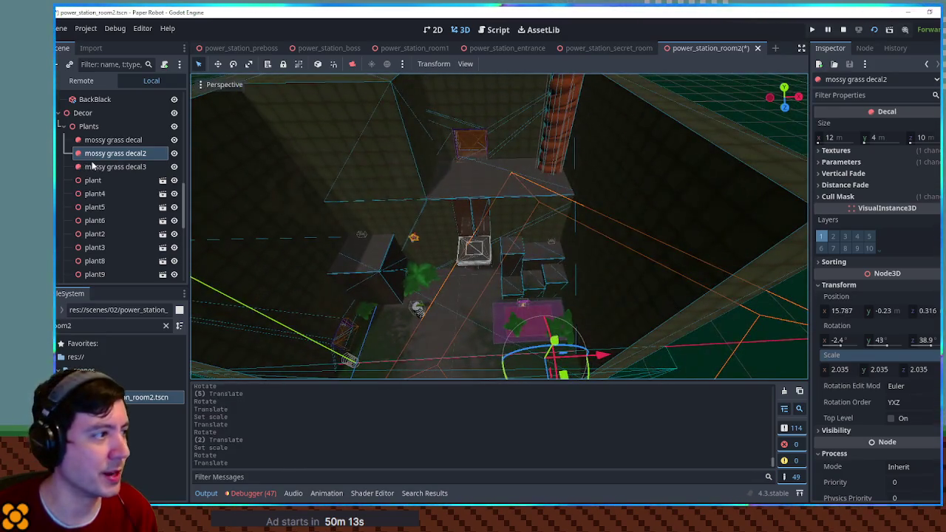
Reset decal3's rotation and raise it onto the upper ledge at 12.62, 11.682, -11.505.
click(473, 327)
scroll(down, 3)
drag(488, 324, 515, 241)
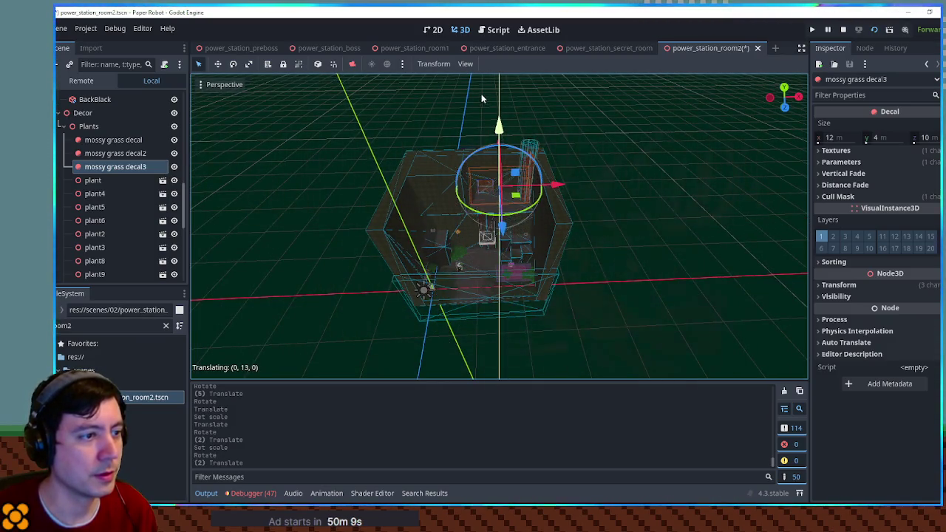
drag(481, 98, 481, 99)
scroll(up, 3)
drag(440, 239, 391, 236)
scroll(up, 3)
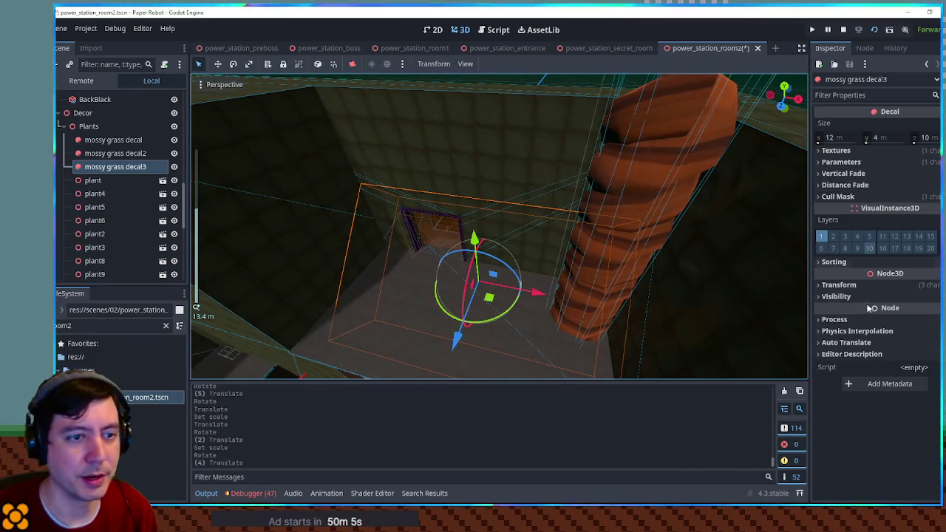
click(868, 287)
click(922, 337)
drag(474, 243, 473, 273)
scroll(down, 3)
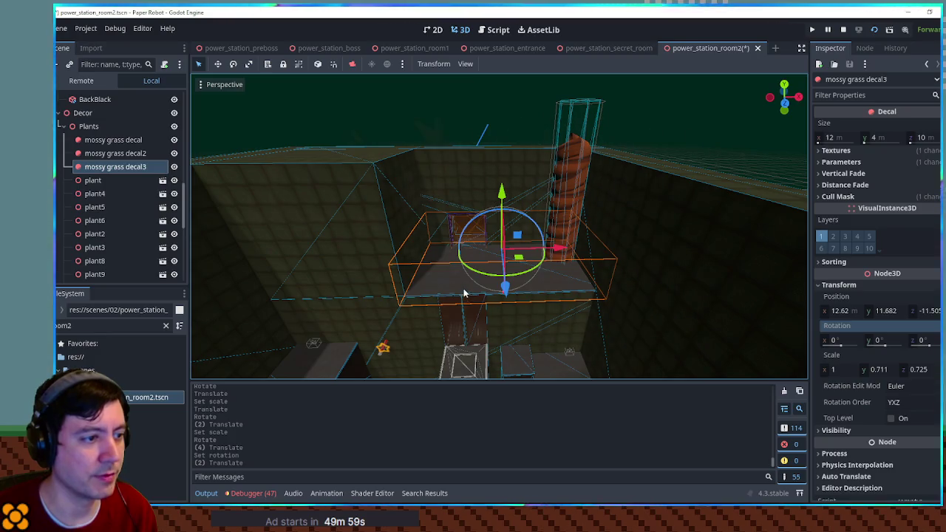
click(465, 294)
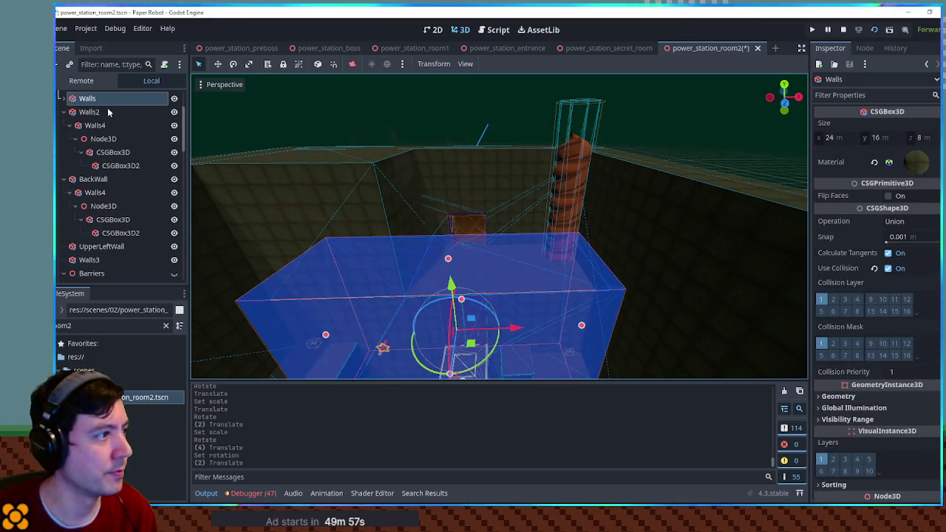
Compare Floor7's settings, then change the Walls box's collision layer and enable render layer 3.
click(64, 99)
click(94, 111)
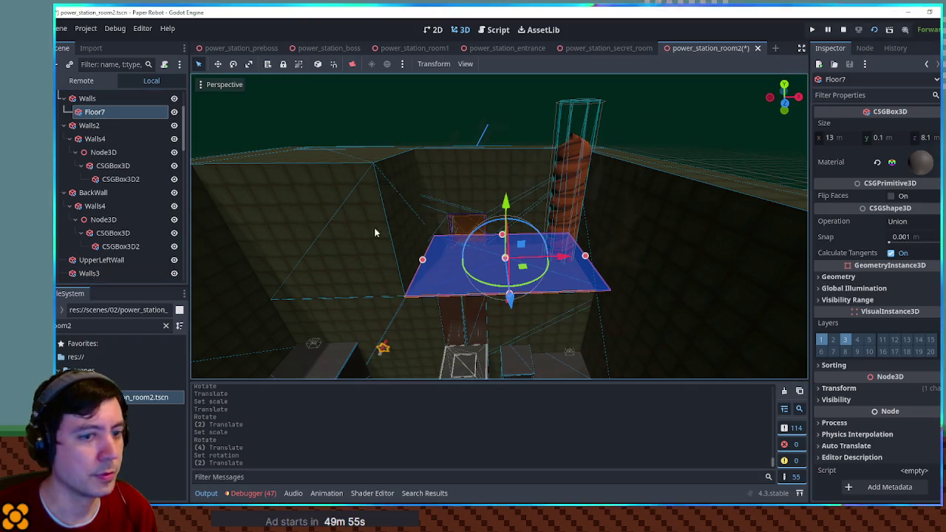
scroll(up, 3)
drag(433, 248, 212, 250)
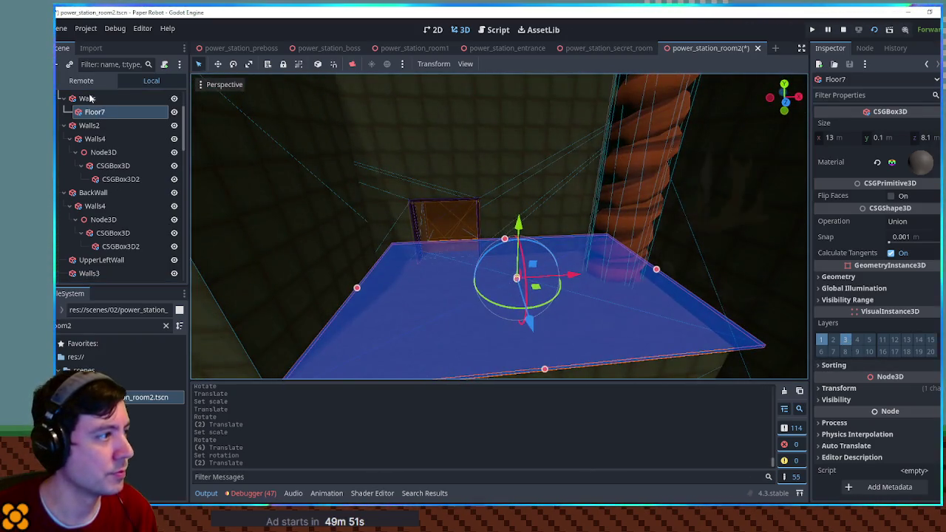
click(87, 98)
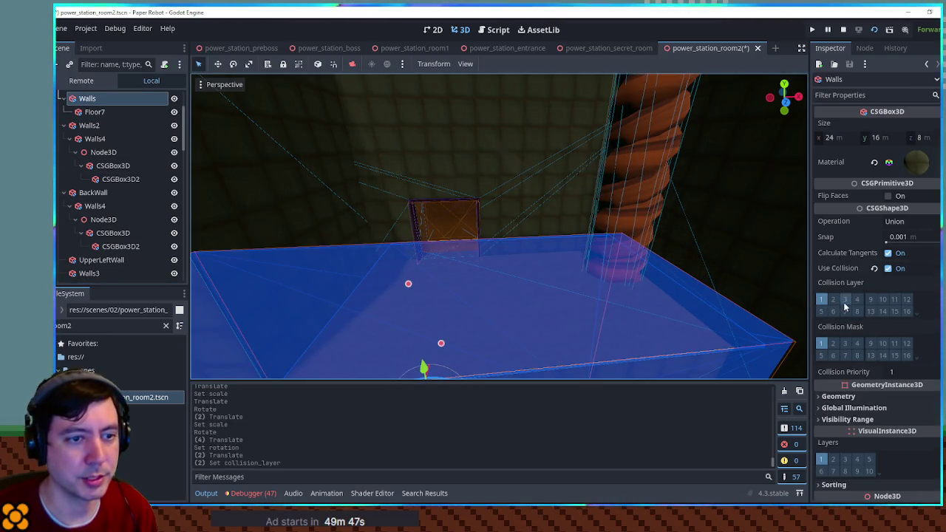
scroll(down, 3)
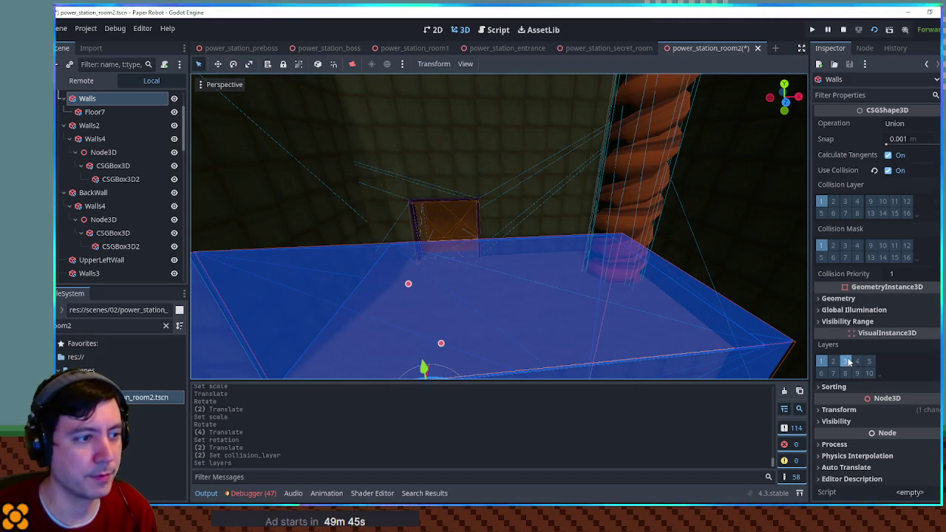
scroll(down, 3)
click(697, 264)
scroll(up, 3)
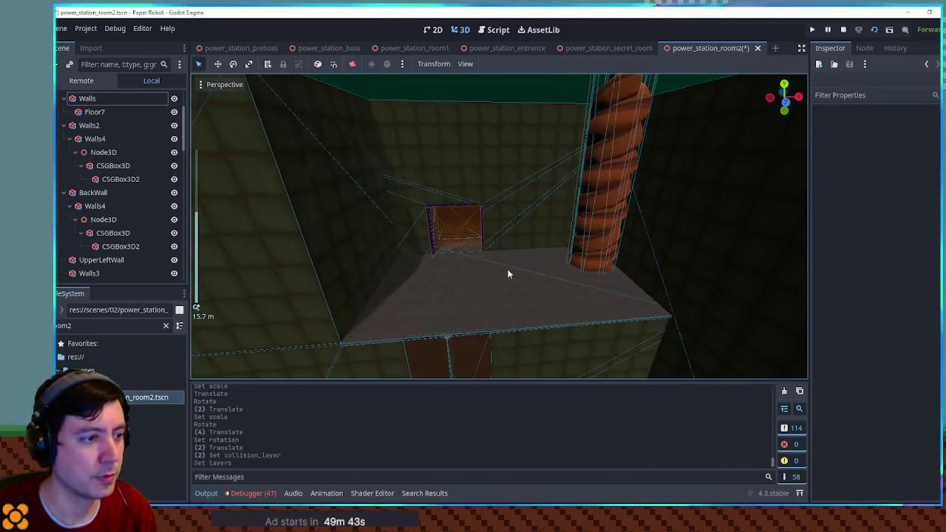
scroll(down, 3)
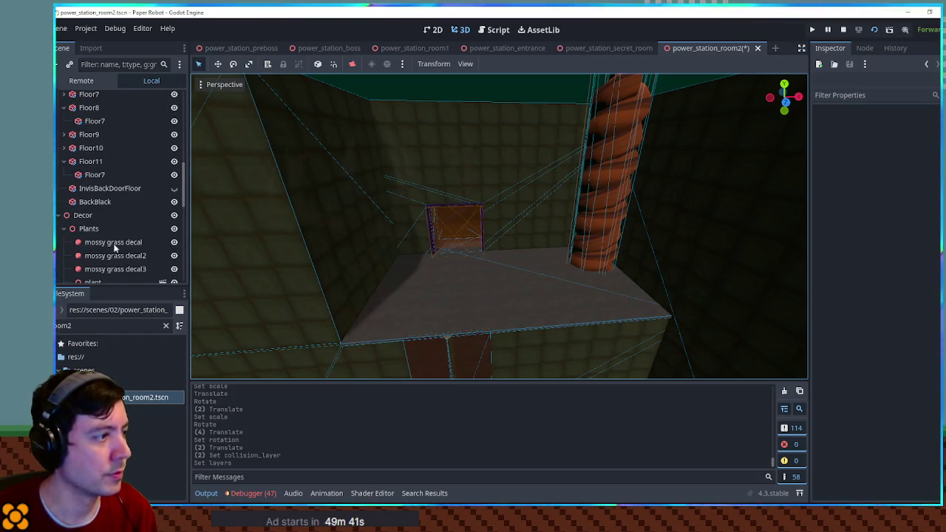
Lower mossy grass decal3 onto the raised floor.
double_click(115, 268)
scroll(up, 3)
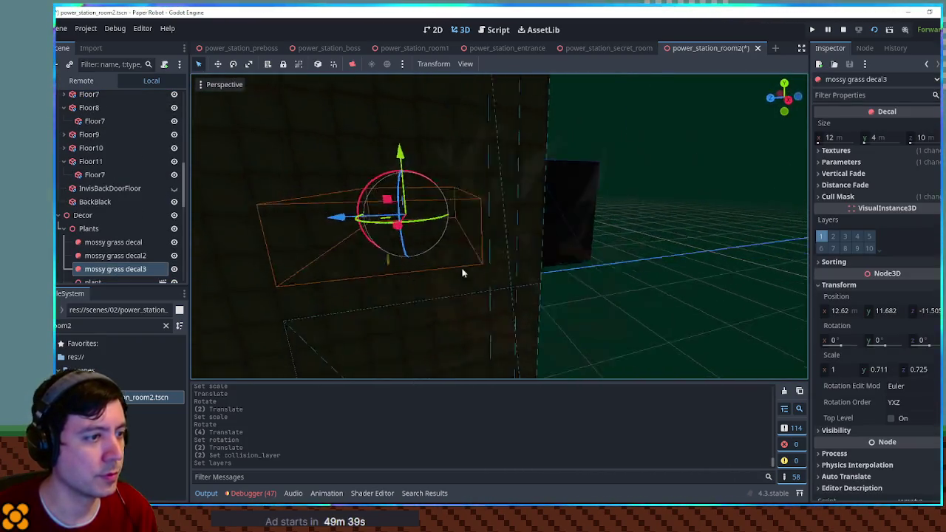
drag(507, 184, 507, 198)
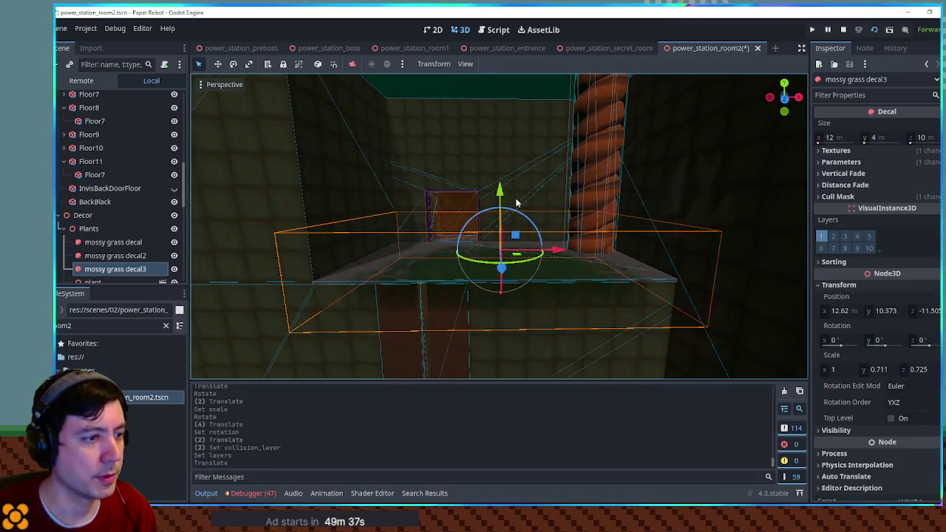
click(520, 308)
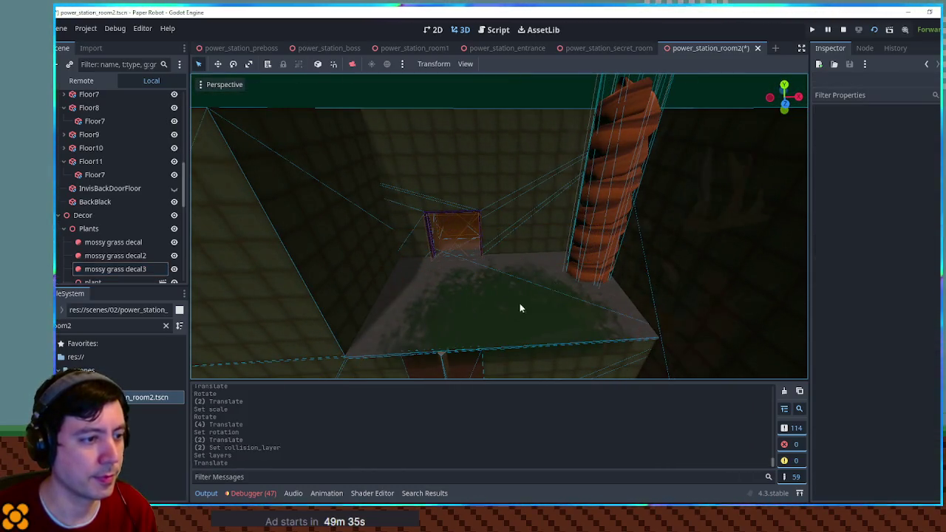
click(93, 271)
Turn decal3 to 177.5° Y and slide it to 12.909, 10.373, -13.399.
drag(541, 320, 473, 251)
drag(520, 301, 532, 268)
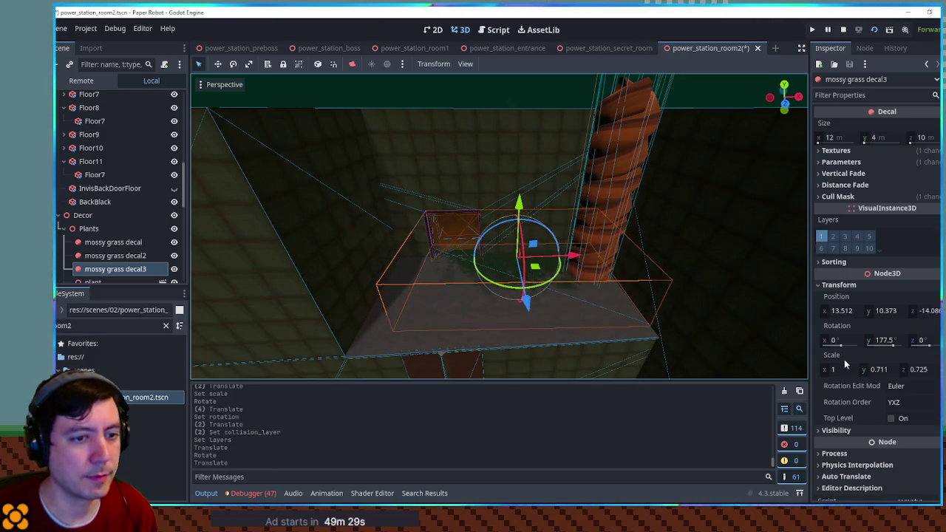
drag(822, 371, 887, 371)
drag(528, 273, 514, 303)
Scale decal3 up to 1.721, 1.237, 0.957 so moss covers the platform.
key(r)
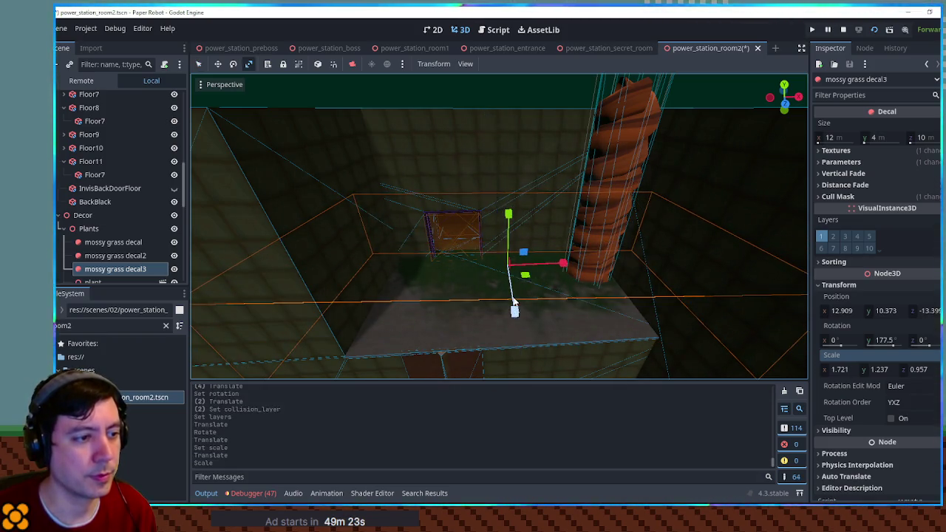
scroll(down, 3)
scroll(up, 3)
scroll(up, 3)
scroll(up, 3)
drag(504, 301, 629, 226)
scroll(down, 3)
click(629, 226)
click(716, 227)
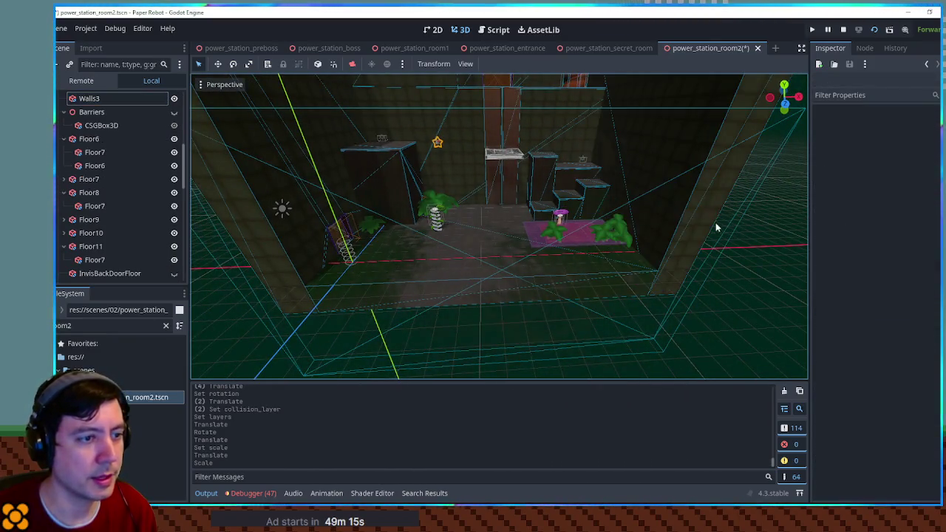
Move three plants by the pink pad back along Z behind the mushroom.
drag(545, 262, 556, 259)
scroll(up, 3)
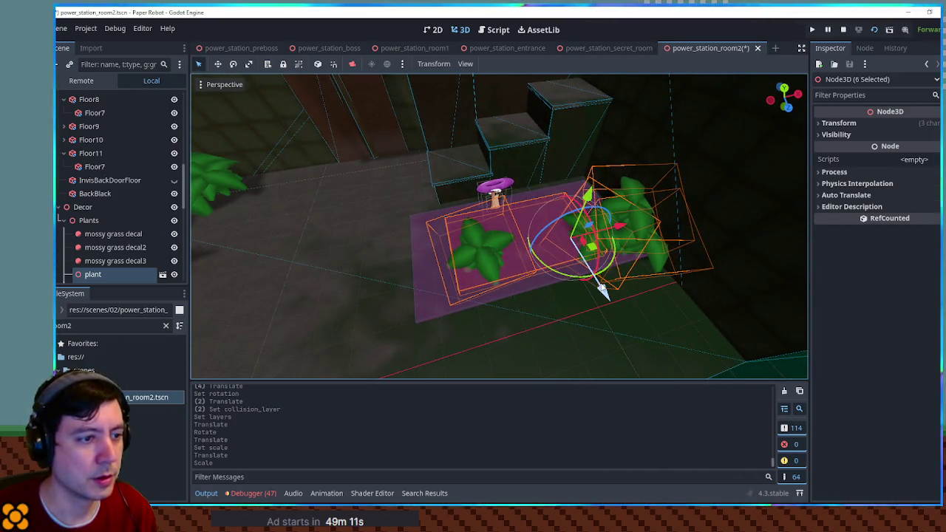
scroll(down, 3)
click(688, 222)
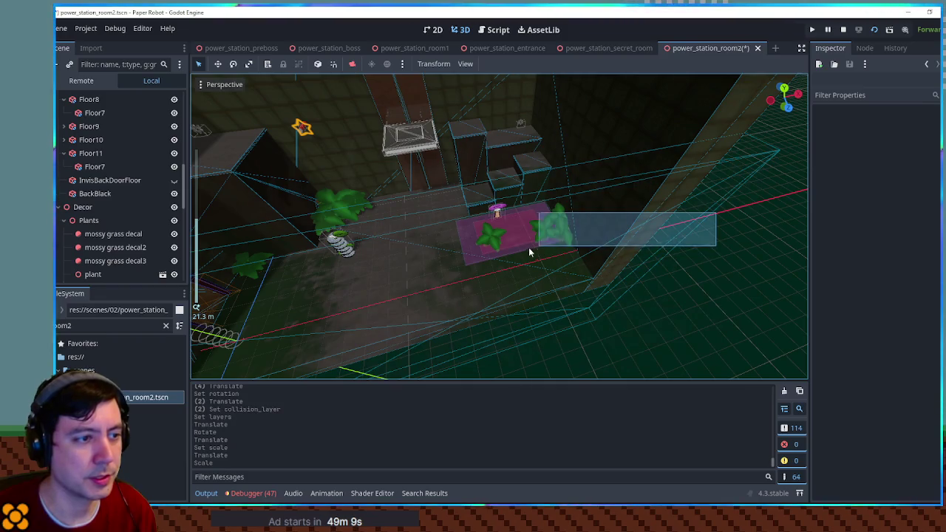
drag(529, 247, 527, 248)
scroll(up, 3)
drag(689, 256, 612, 207)
Move the front plant beside the pink mushroom so plants flank it on both sides.
click(496, 263)
drag(475, 262, 487, 233)
scroll(down, 3)
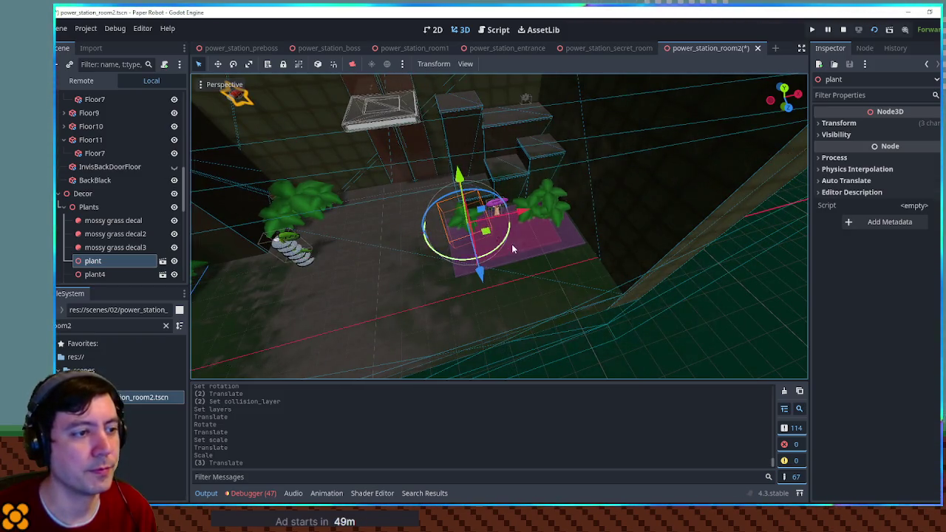
click(719, 321)
scroll(up, 3)
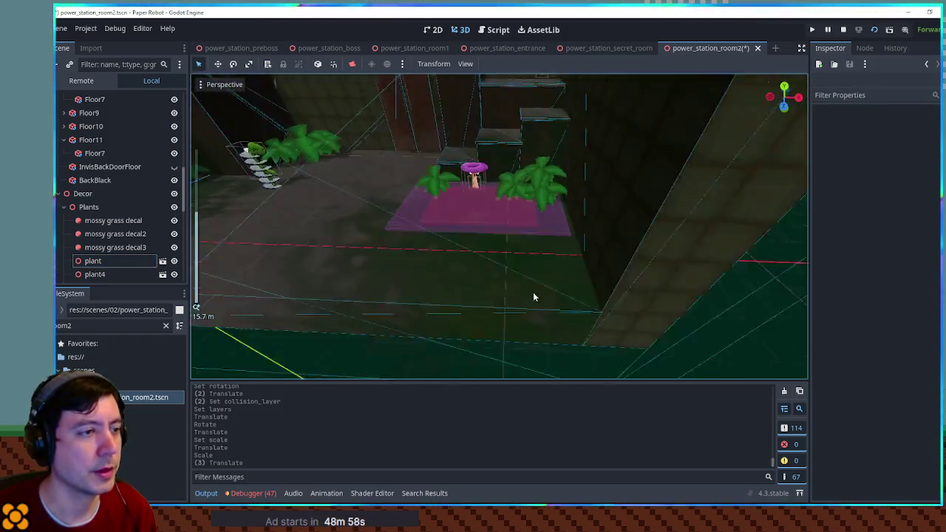
scroll(down, 3)
scroll(up, 3)
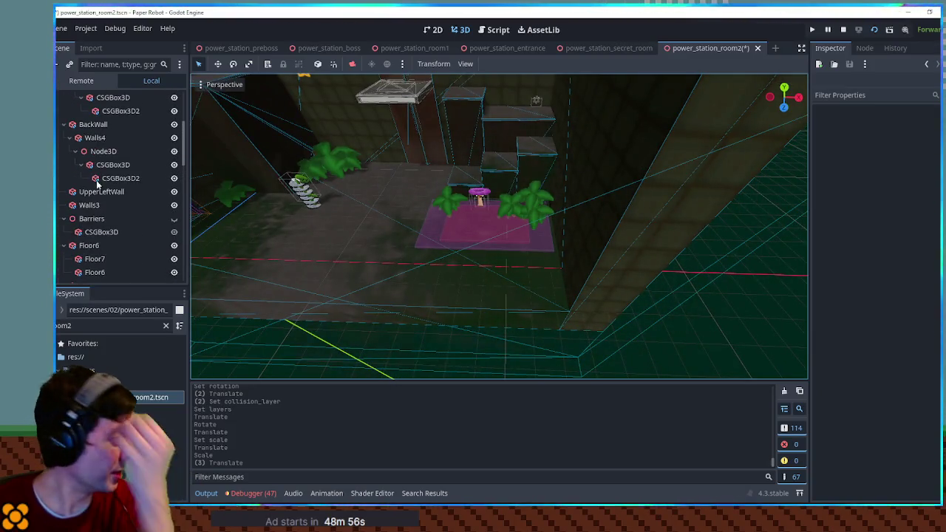
click(58, 139)
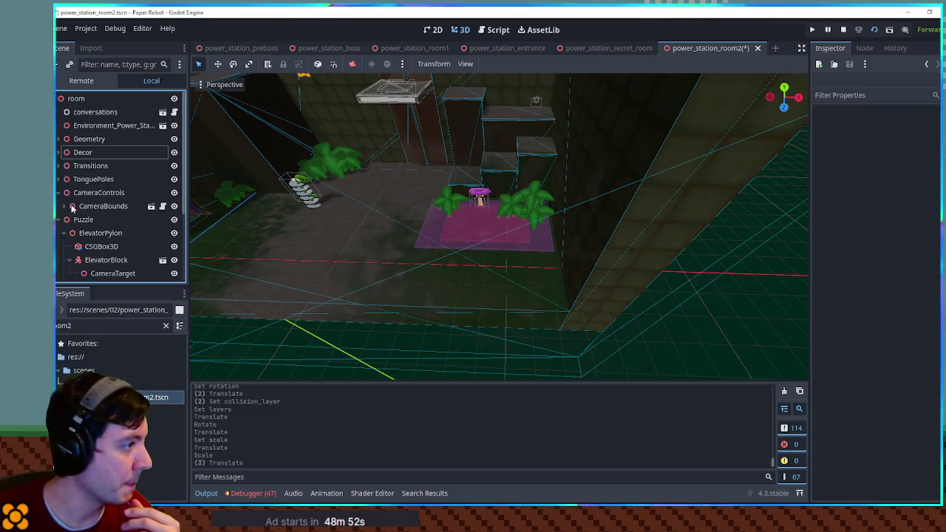
click(82, 207)
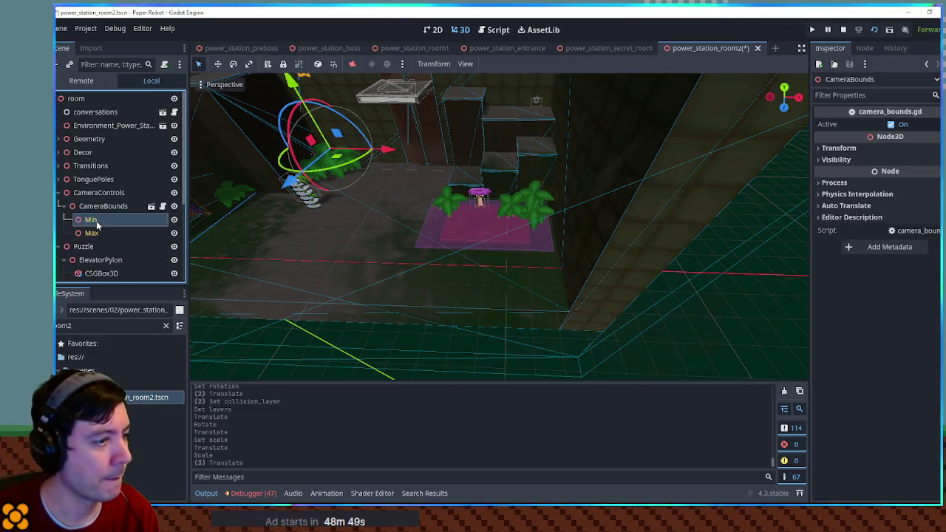
click(90, 220)
click(730, 316)
key(KP_7)
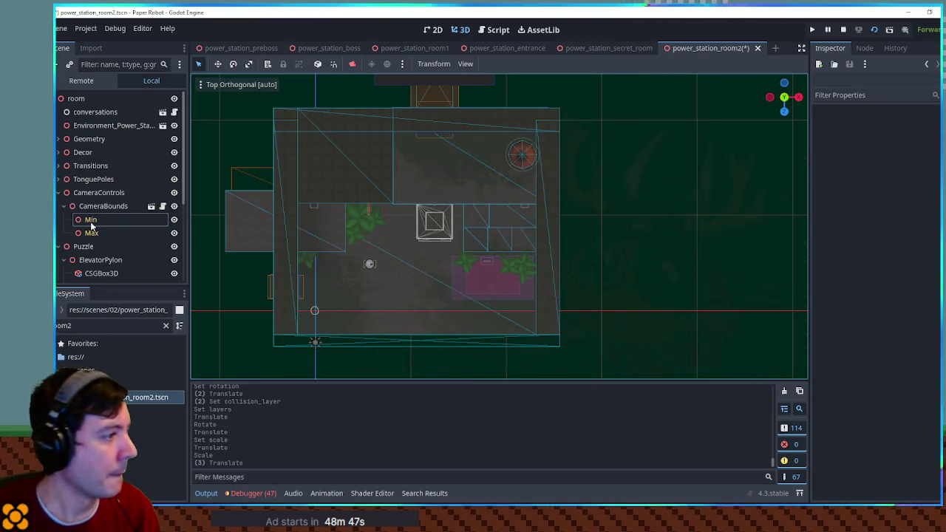
click(90, 222)
click(93, 231)
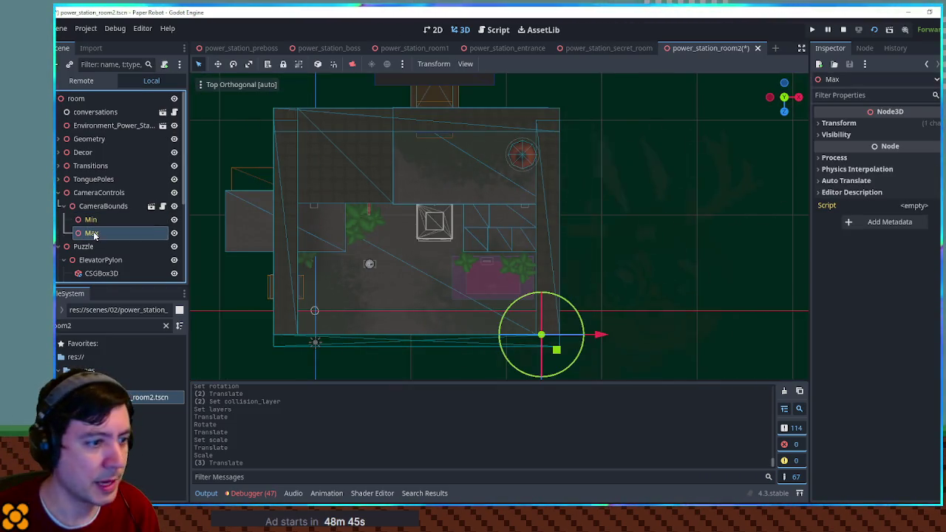
drag(385, 269, 638, 185)
click(616, 224)
scroll(up, 3)
scroll(up, 3)
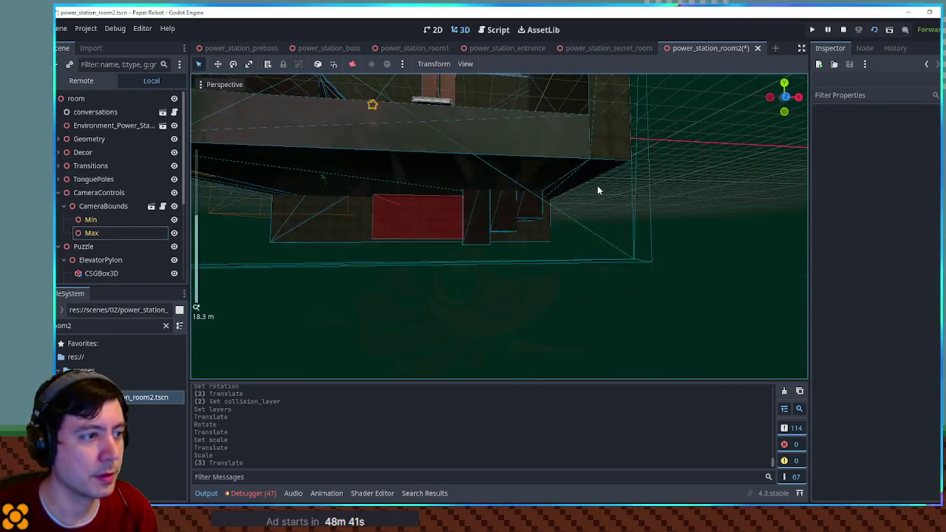
scroll(down, 3)
scroll(up, 3)
click(418, 230)
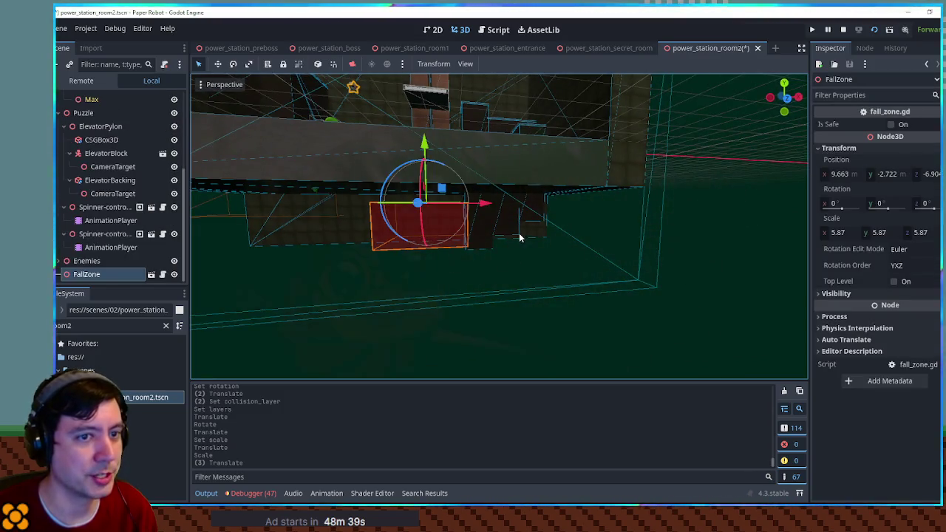
scroll(down, 3)
click(539, 211)
drag(539, 211, 537, 242)
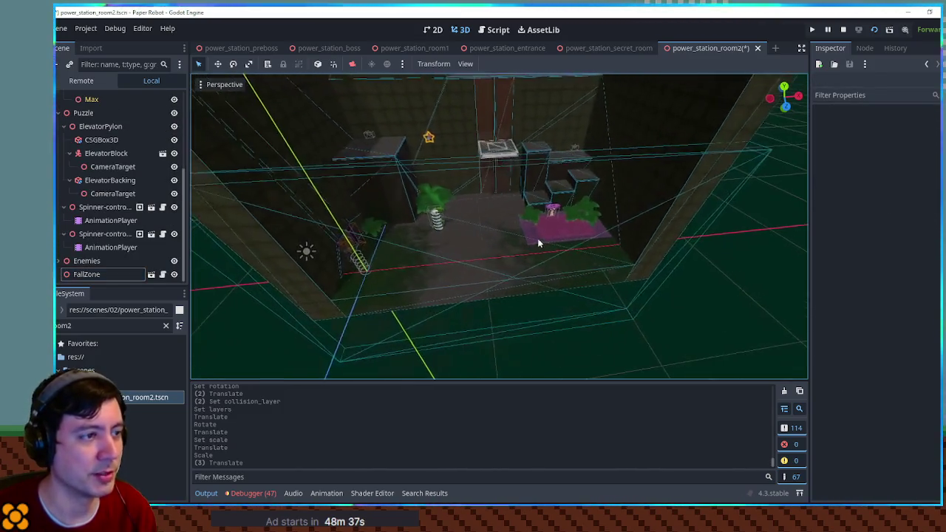
scroll(up, 3)
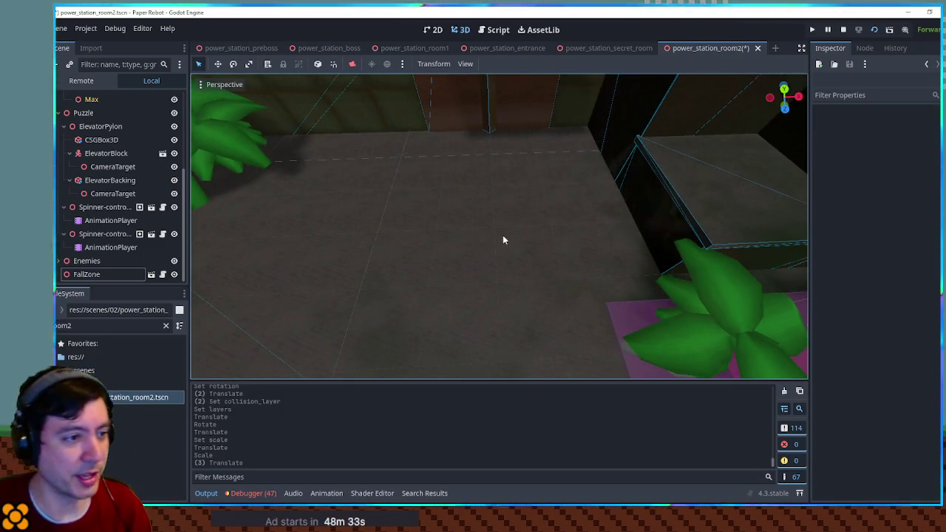
scroll(down, 3)
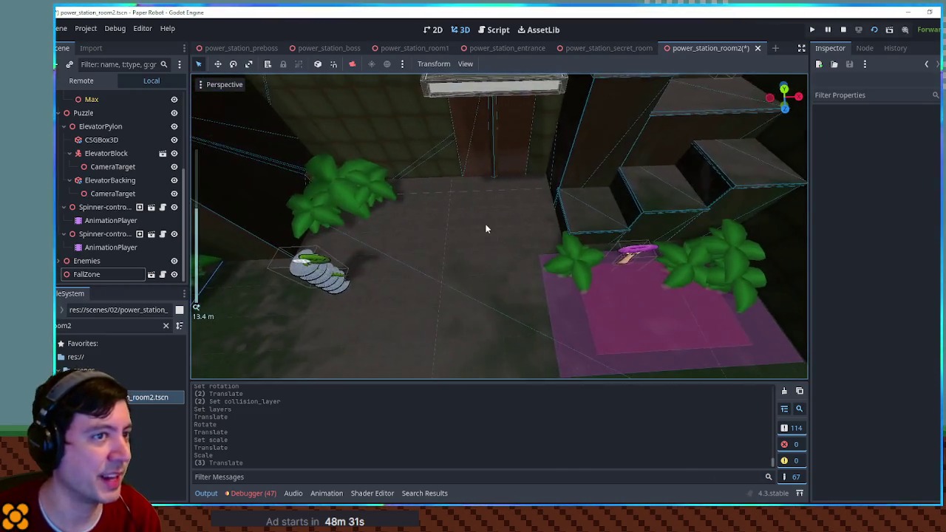
key(F8)
Launch the game with F5 and walk the cat through the decorated power station room.
key(F5)
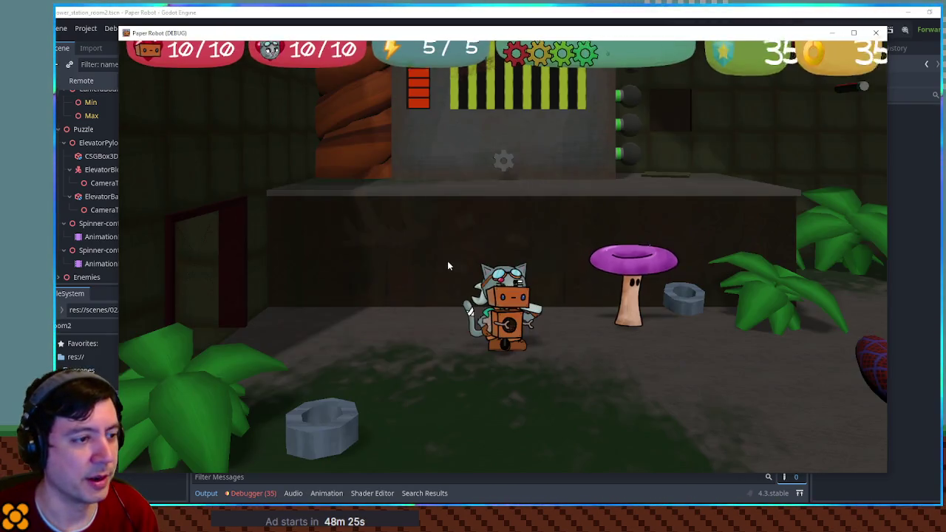
key(d)
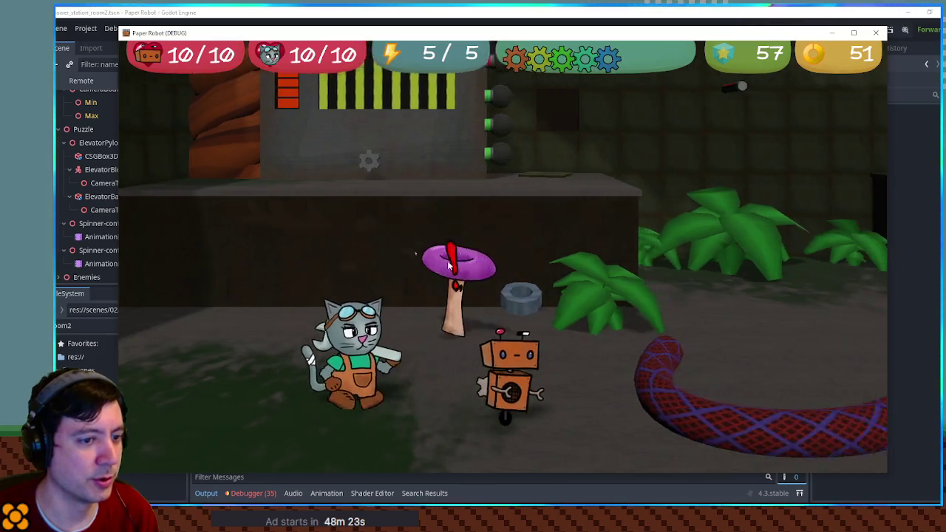
key(d)
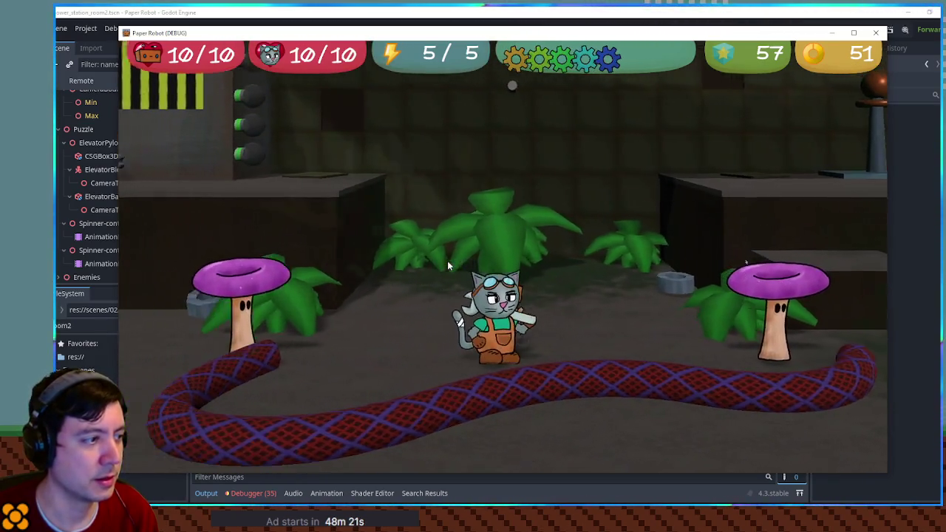
key(d)
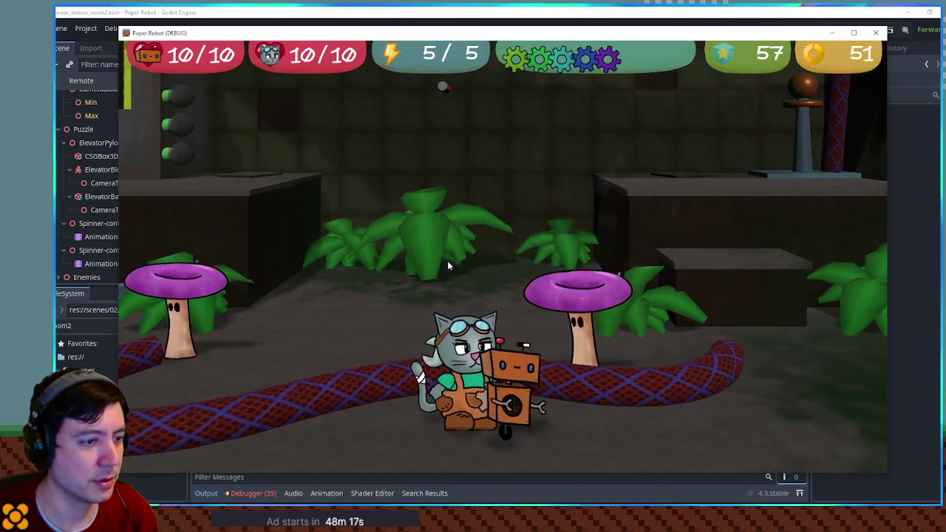
key(d)
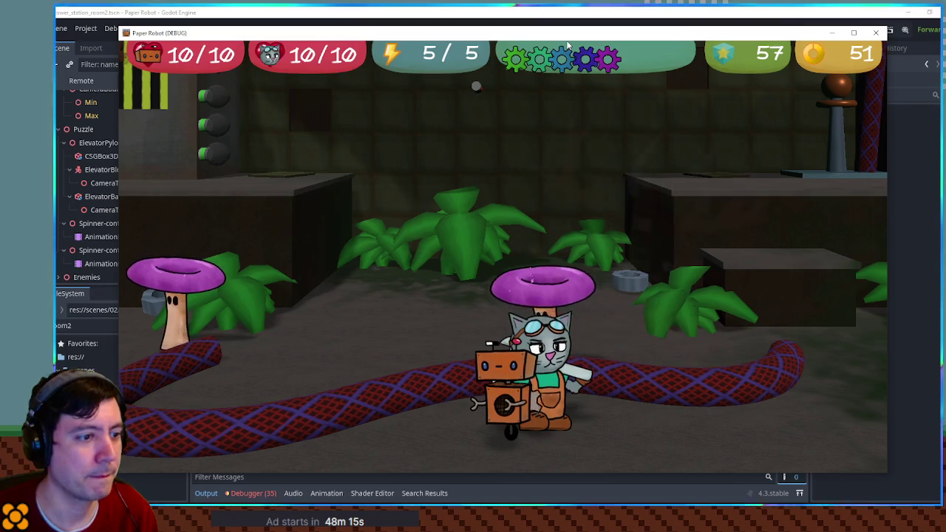
double_click(636, 12)
key(alt+Tab)
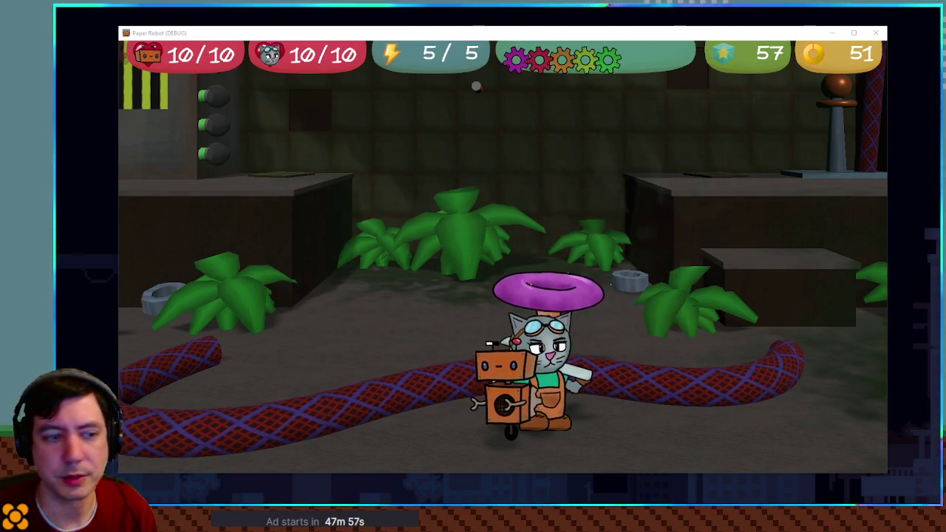
key(a)
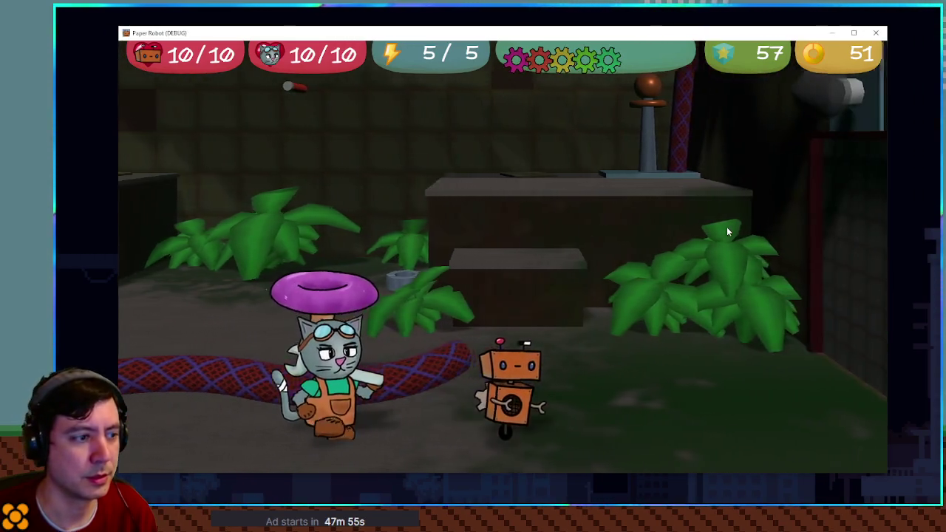
key(w)
key(space)
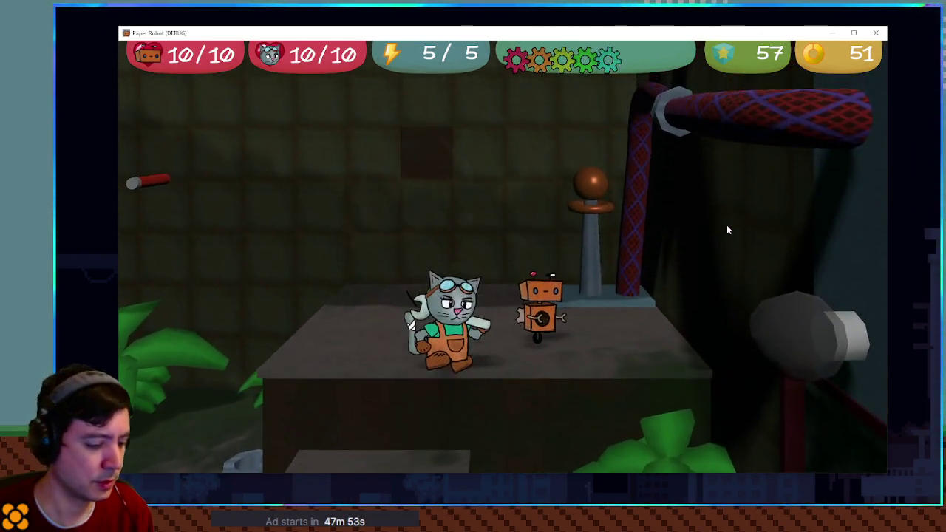
Turn on Block field battles in the debug Set Values overlay, then keep walking.
key(F1)
click(303, 71)
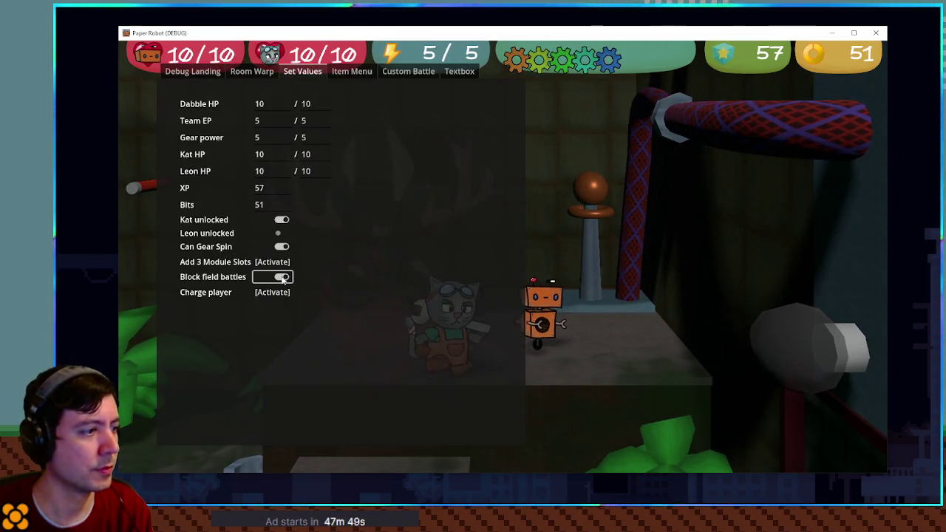
click(281, 278)
key(F1)
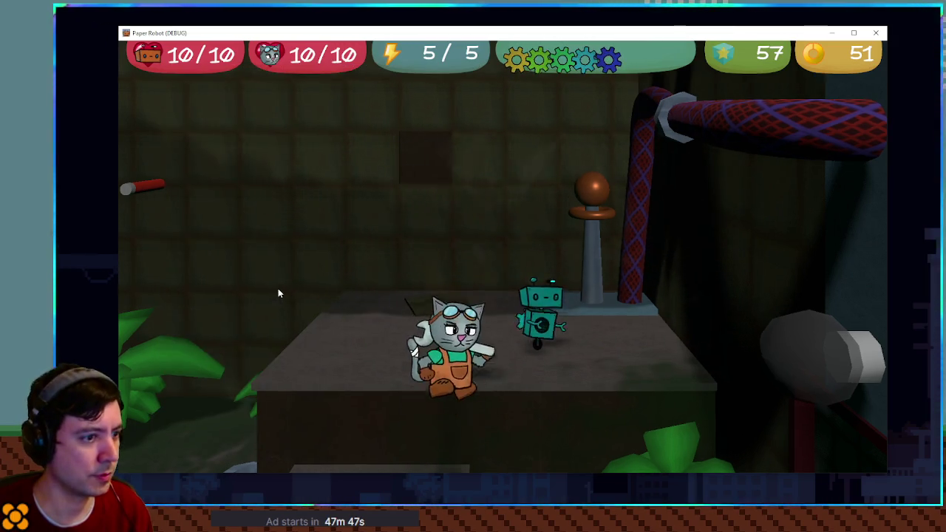
key(Right)
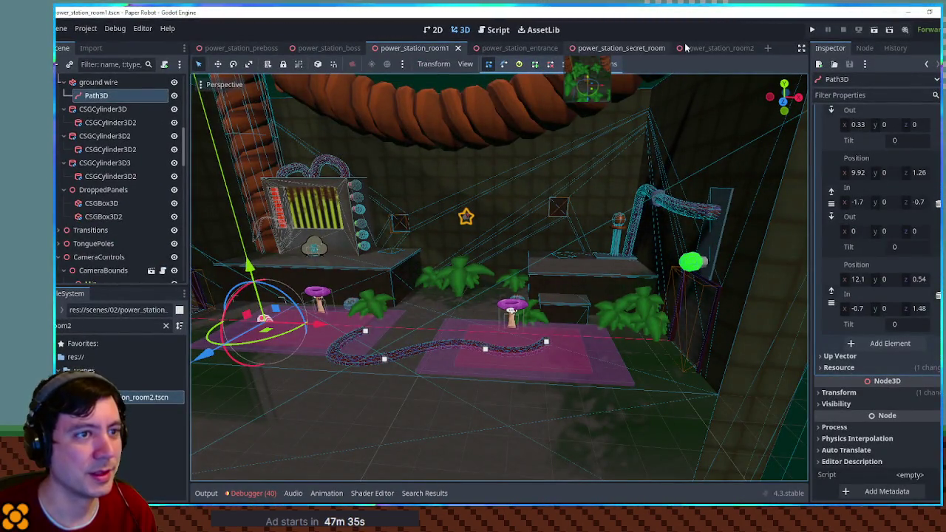
Compare room2's ExitZone Entry Code with the power_station_secret_room's ExitZone Entry Code.
click(685, 47)
key(f)
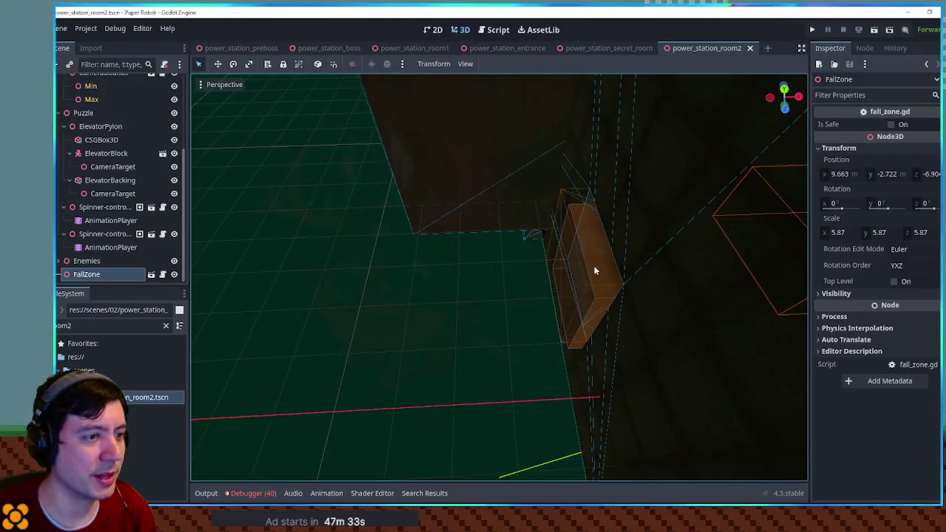
click(594, 271)
scroll(up, 3)
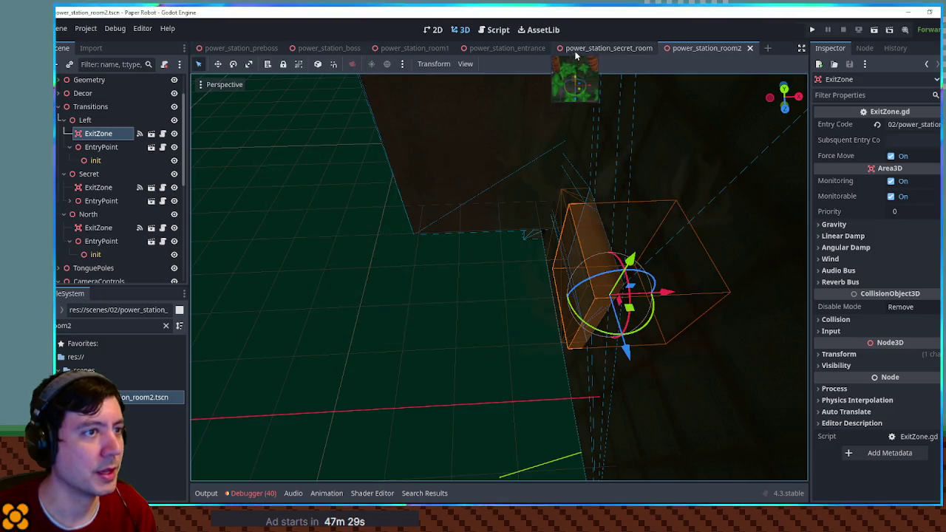
click(579, 48)
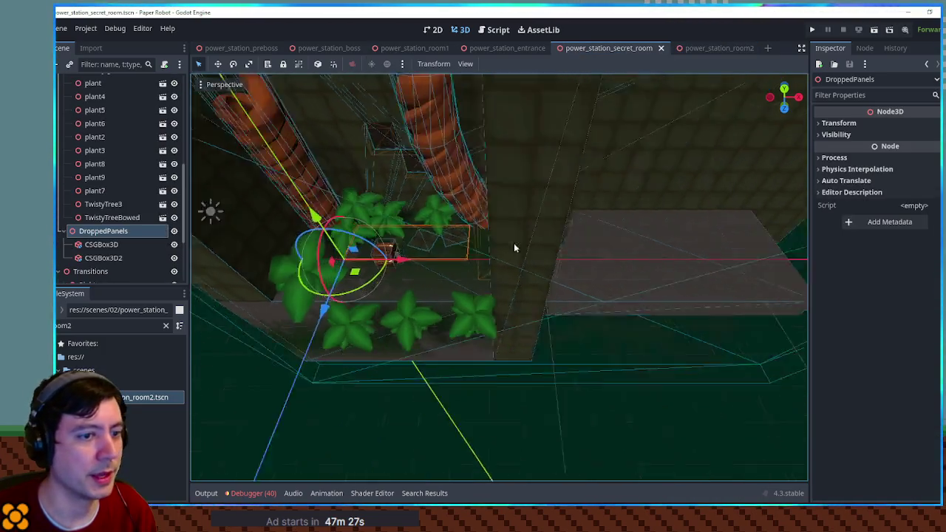
click(468, 233)
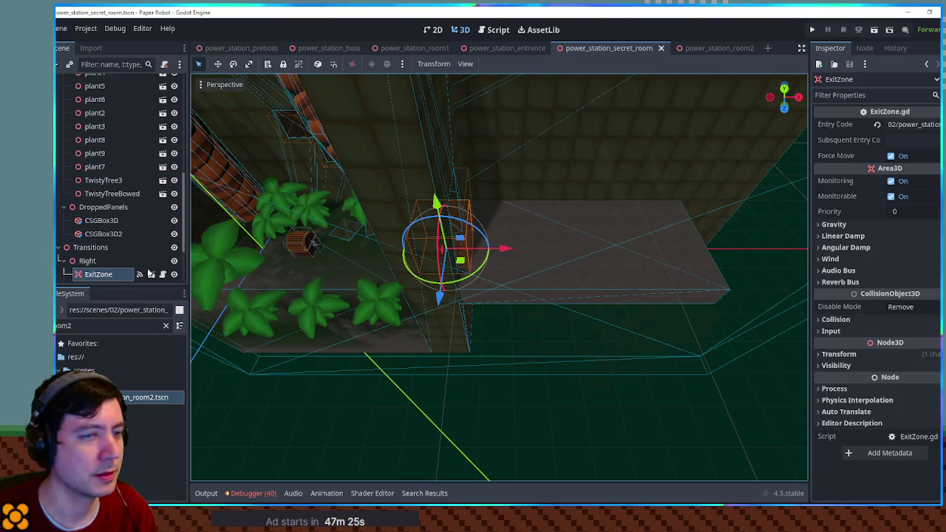
click(937, 126)
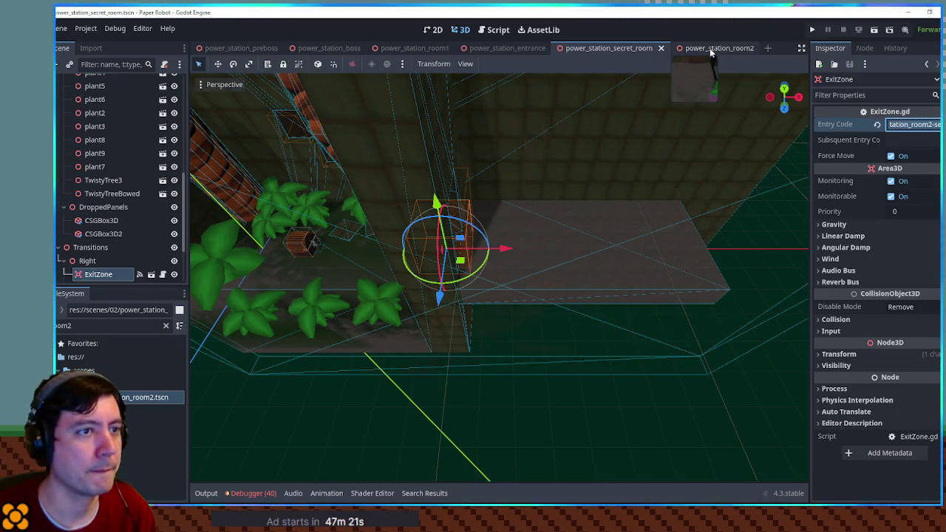
click(710, 48)
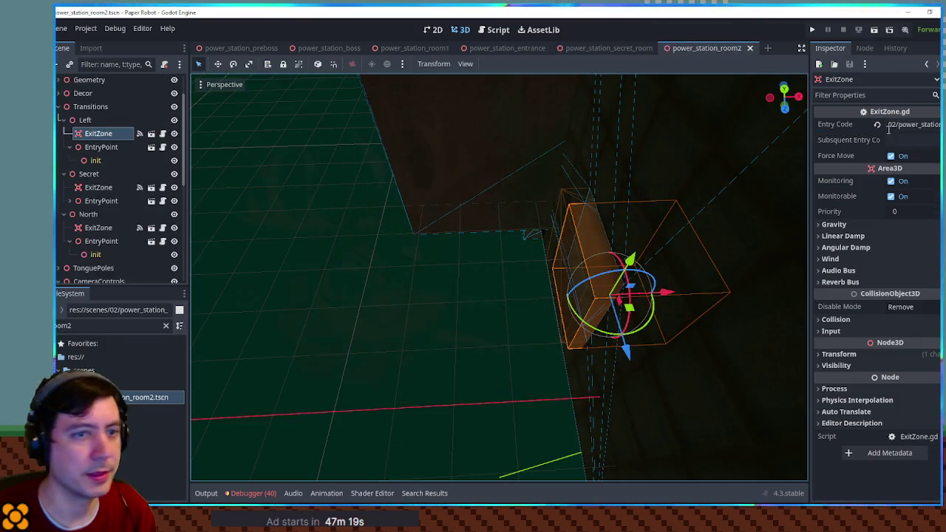
Check and correct the entry codes of the Left, Secret and North ExitZones and EntryPoints.
click(905, 124)
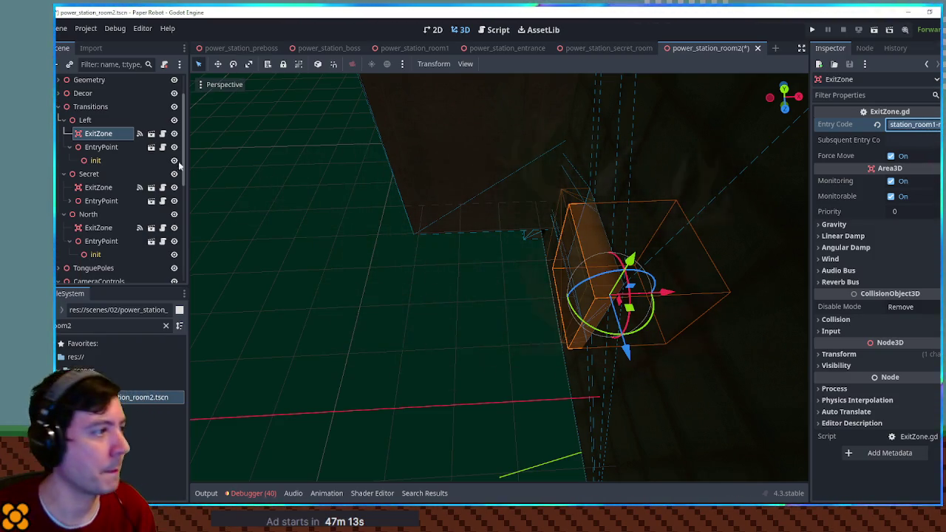
click(102, 147)
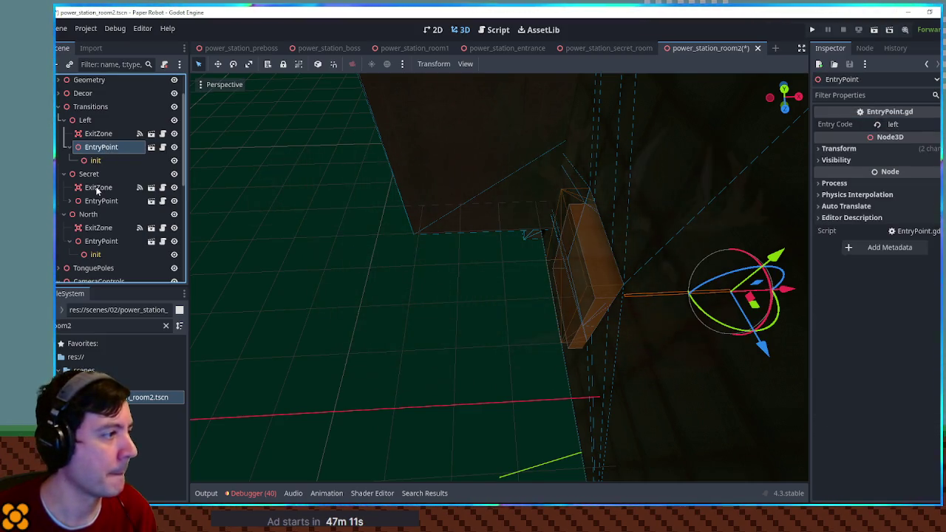
click(97, 189)
click(928, 125)
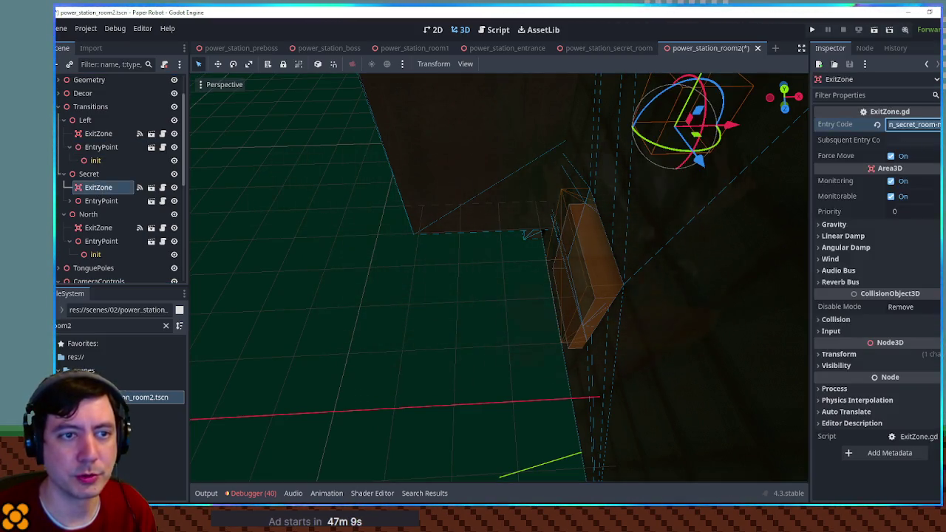
click(85, 201)
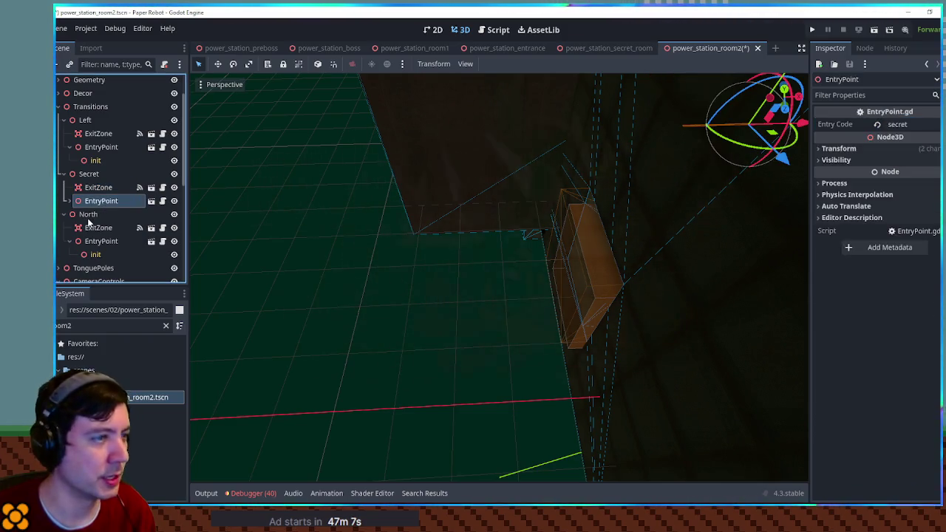
click(96, 228)
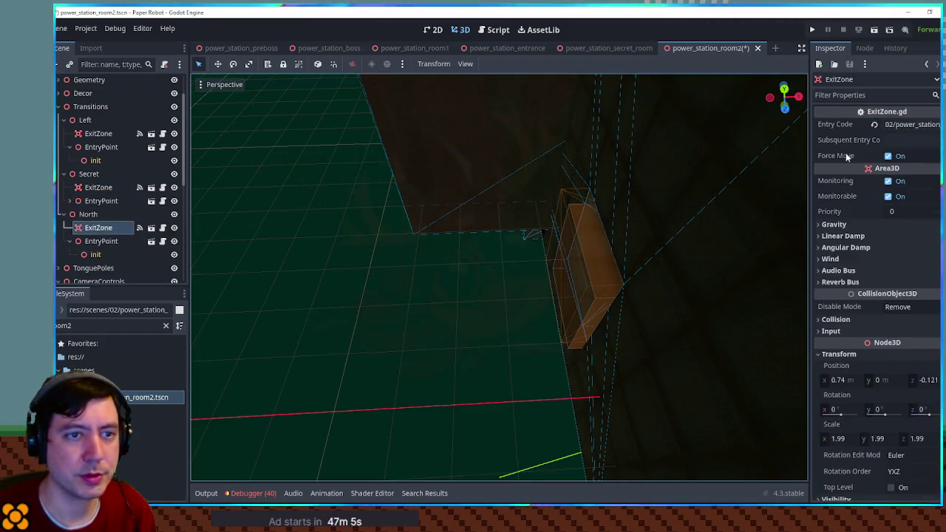
click(99, 241)
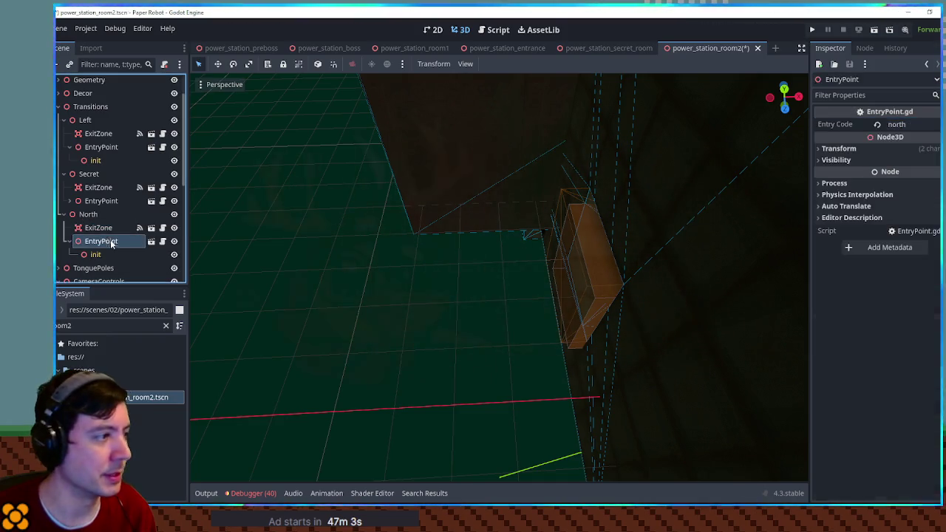
Save power_station_room2 and launch a test run in that room with F6.
click(326, 242)
key(ctrl+s)
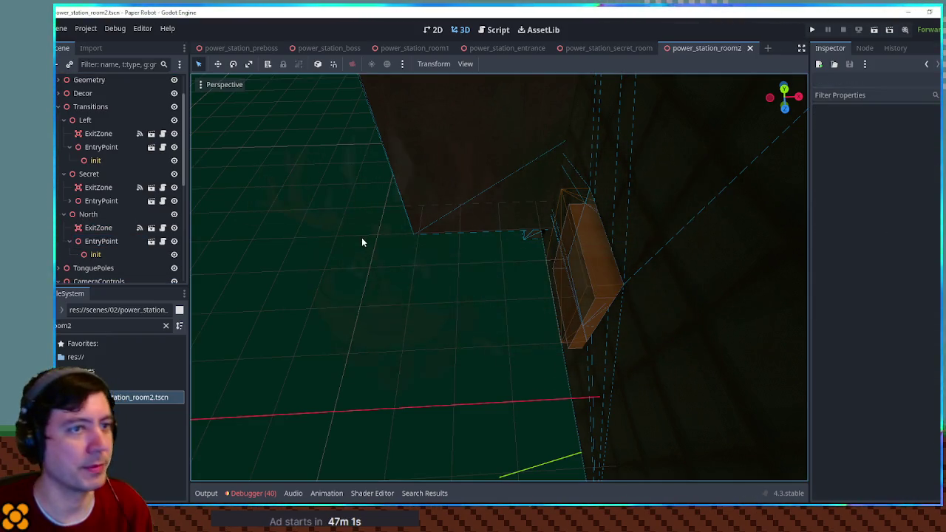
key(F6)
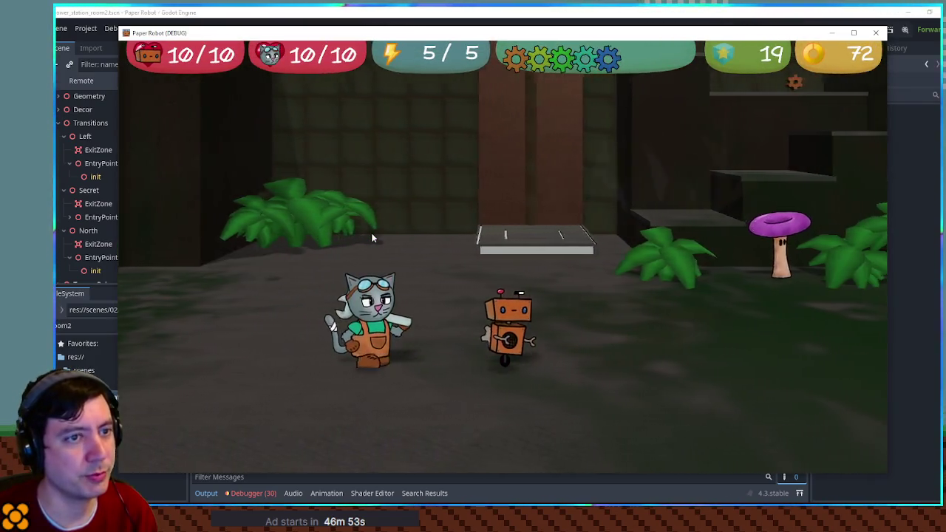
Walk through the rooms, bouncing off the purple mushroom and climbing to the higher ledge.
key(Right)
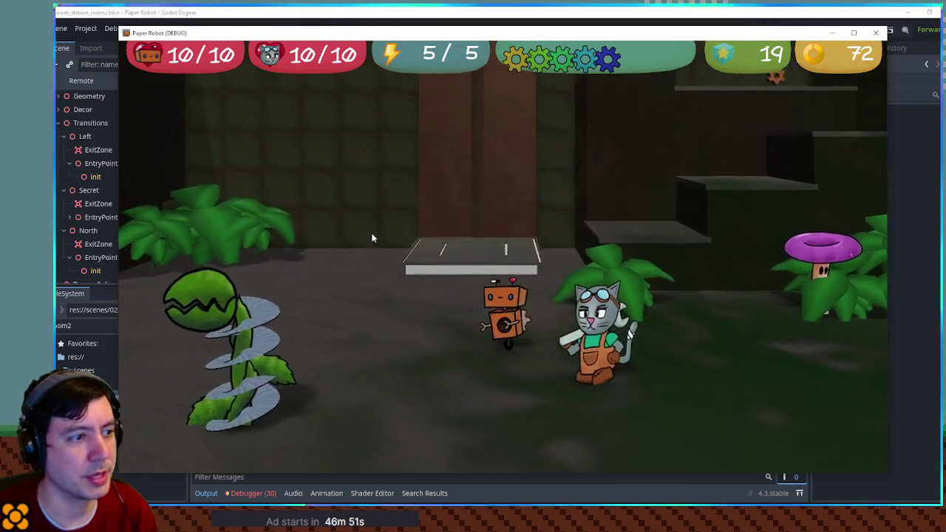
key(Left)
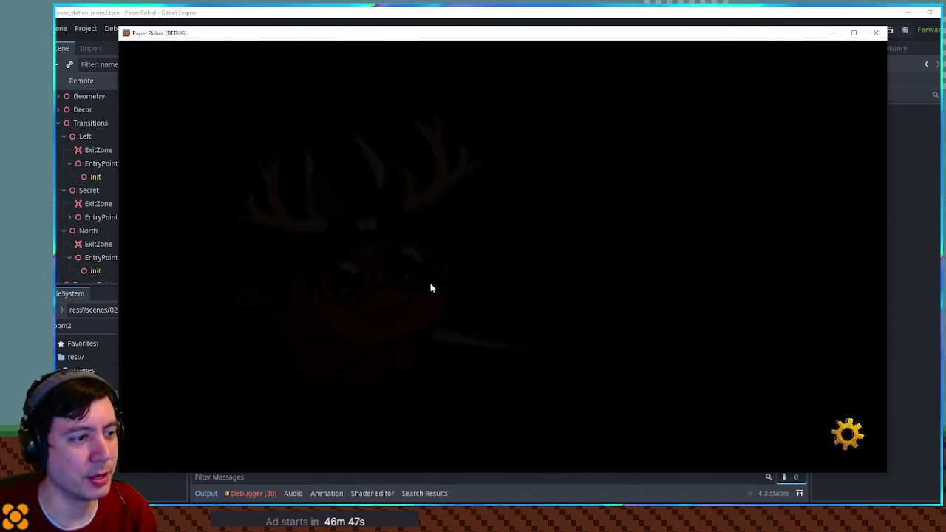
key(Left)
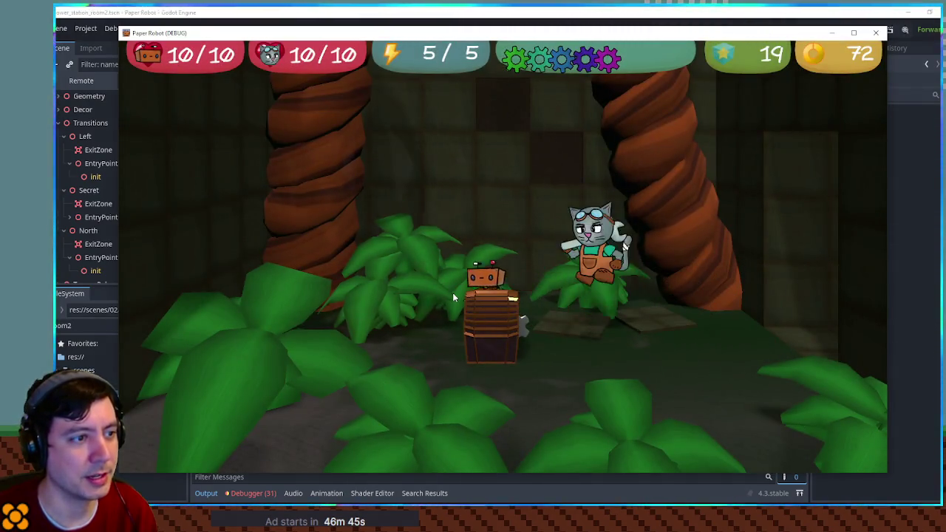
key(Right)
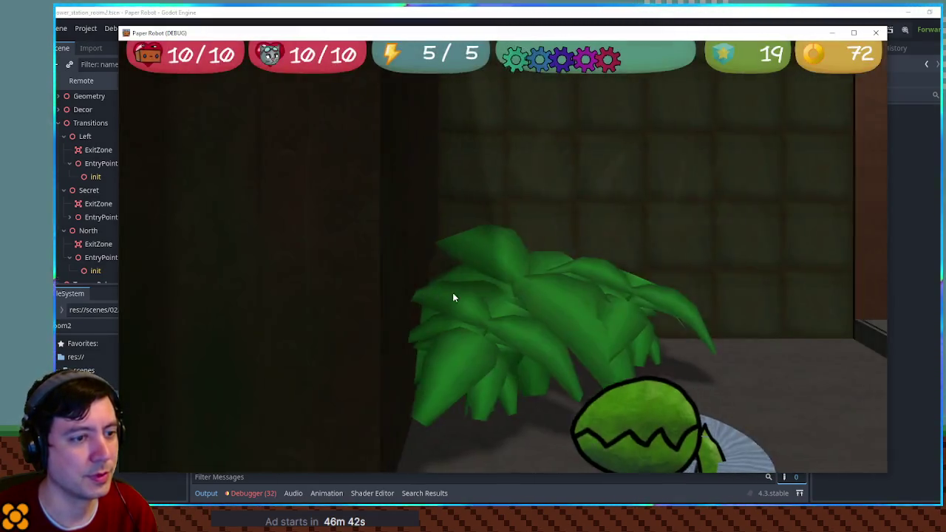
key(Right)
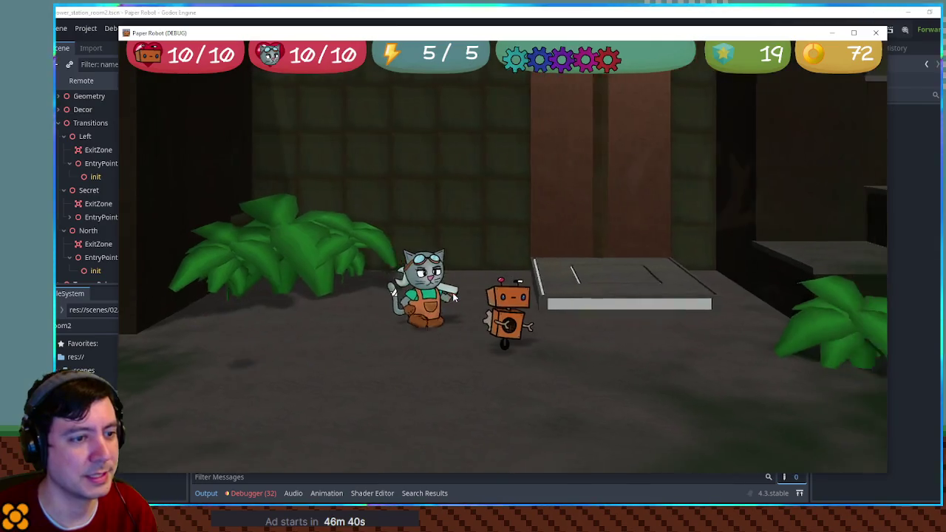
key(Right)
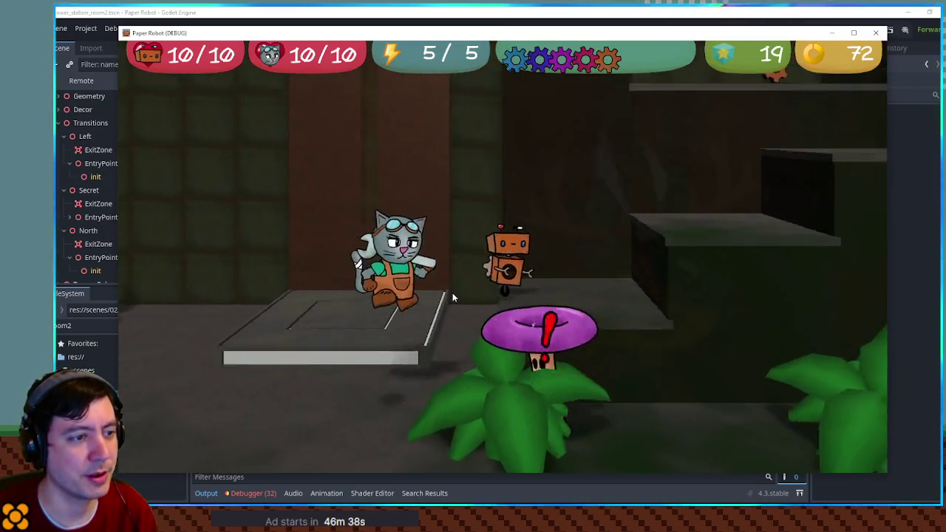
key(Right)
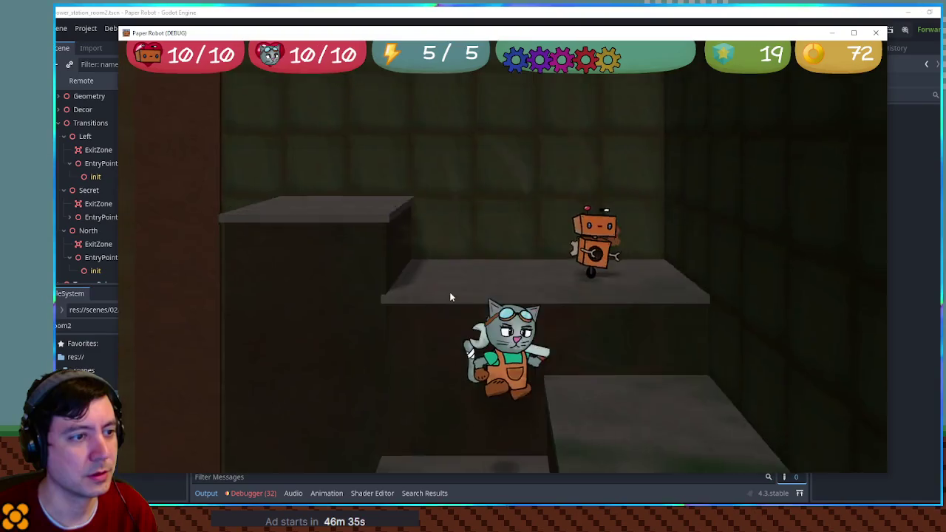
key(Right)
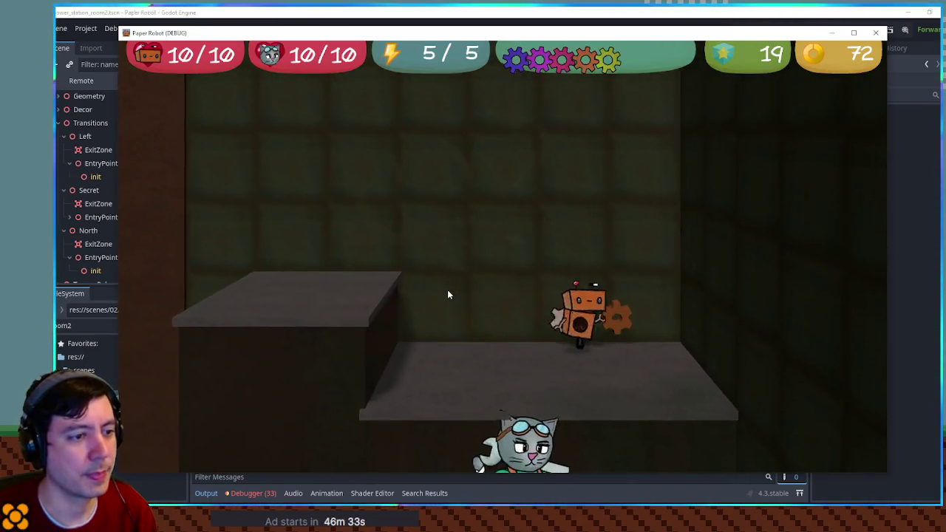
Drop the robot, jump it onto the striped platform and bring up the pause Status screen.
key(q)
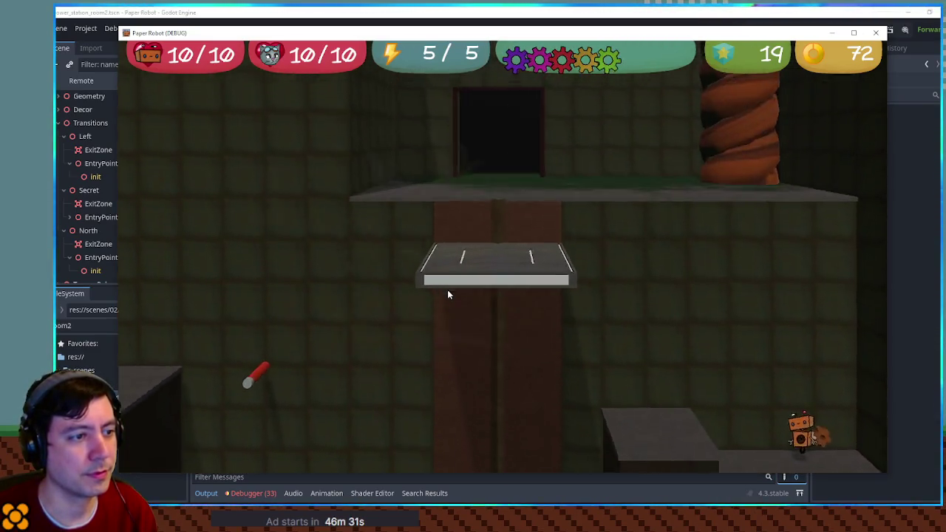
key(Left)
key(space)
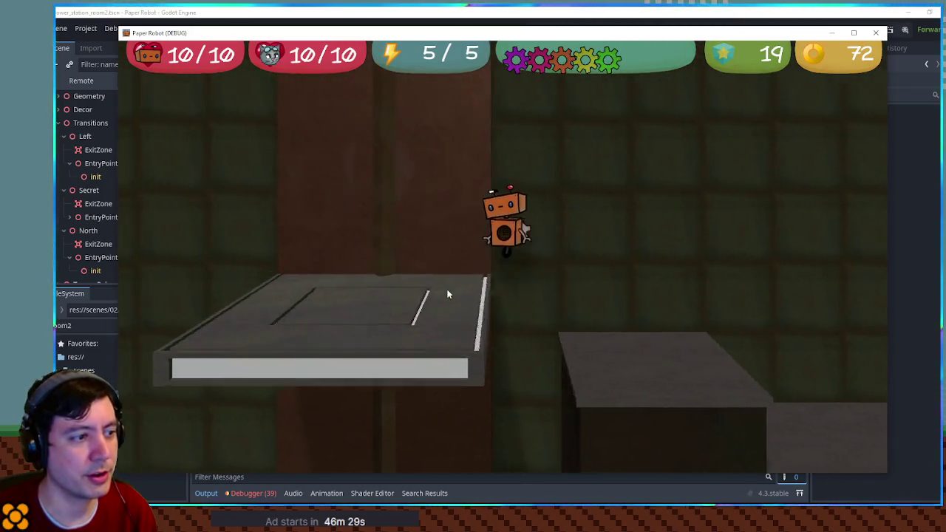
key(Escape)
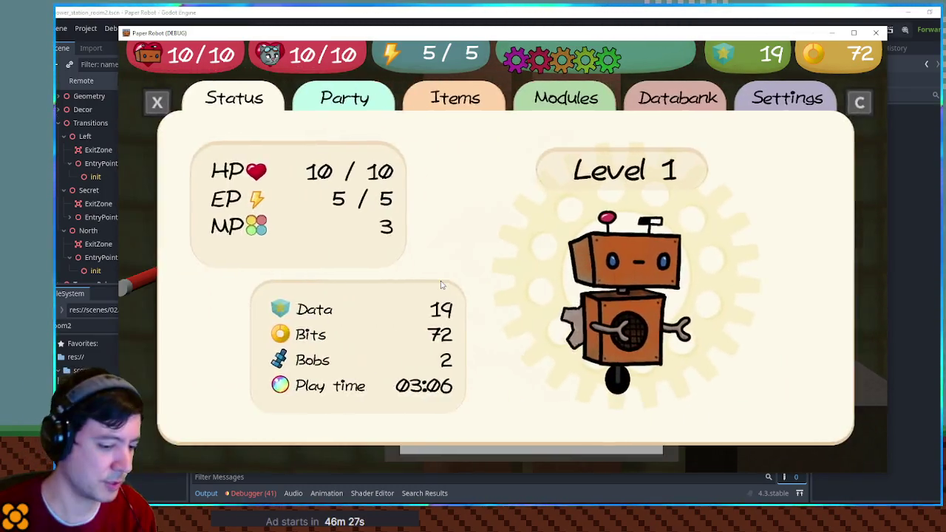
View the Set Values page in the F1 debug tools, then close them.
key(F1)
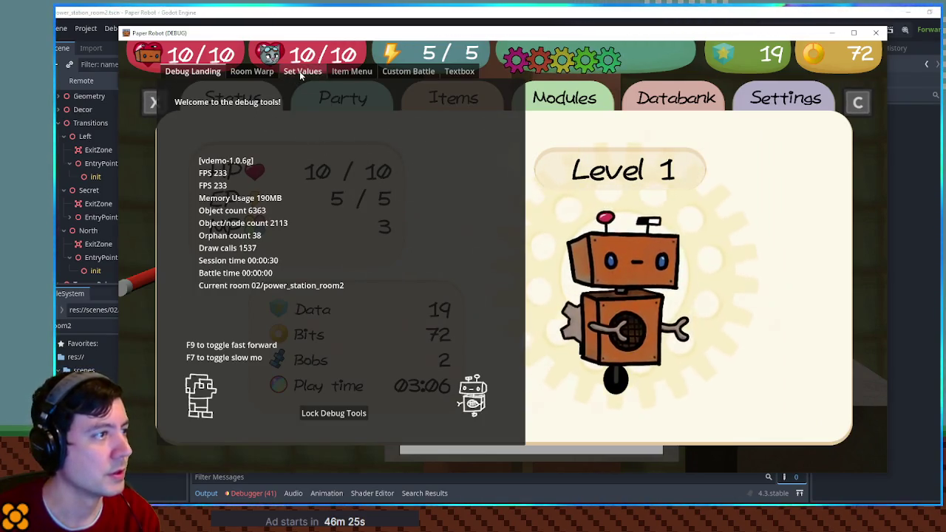
click(303, 71)
key(F1)
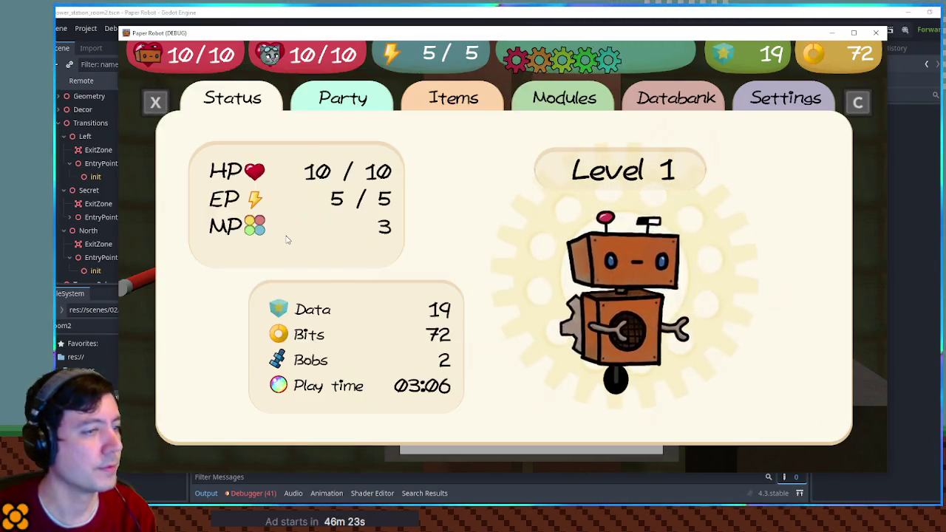
Switch the partner from Kat to Leon in the party menu and resume walking left.
key(Escape)
key(Escape)
key(Right)
key(space)
key(Escape)
key(Left)
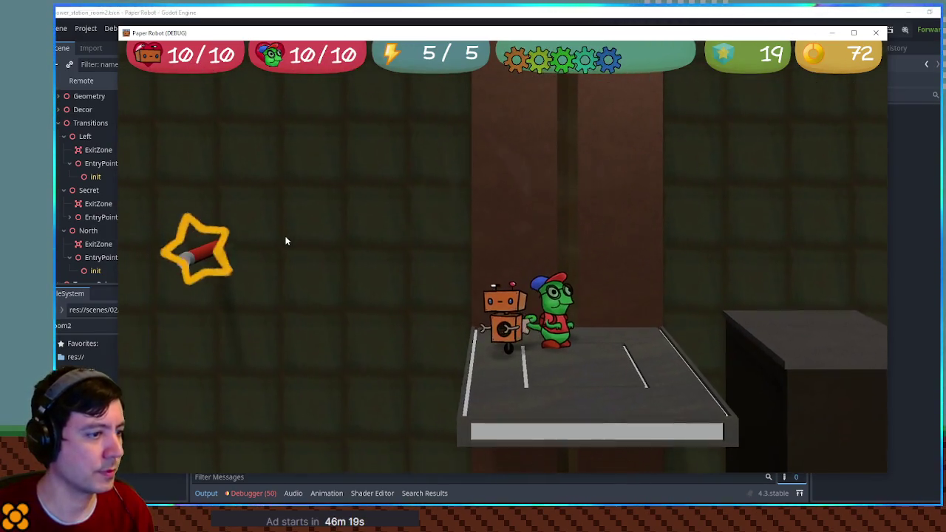
Swing on the red pole with Leon's tongue and land on the ledge into the next room.
key(x)
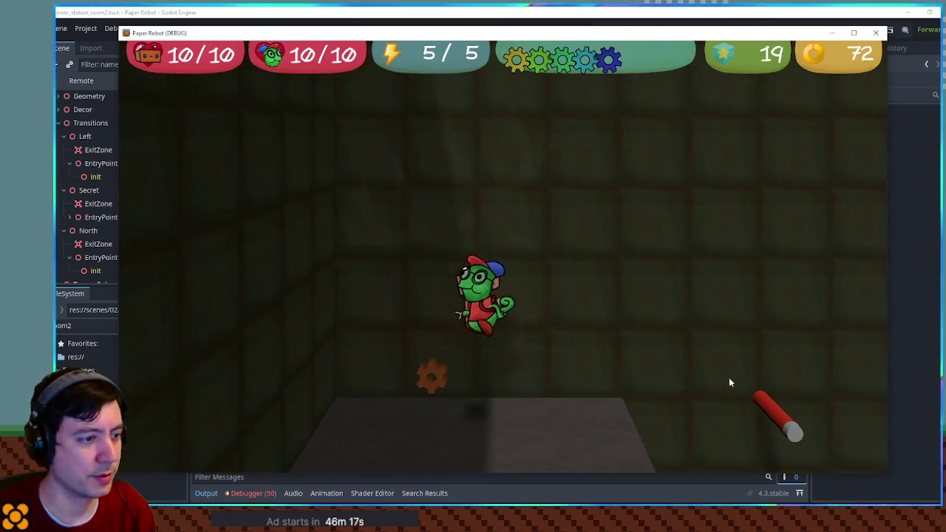
key(x)
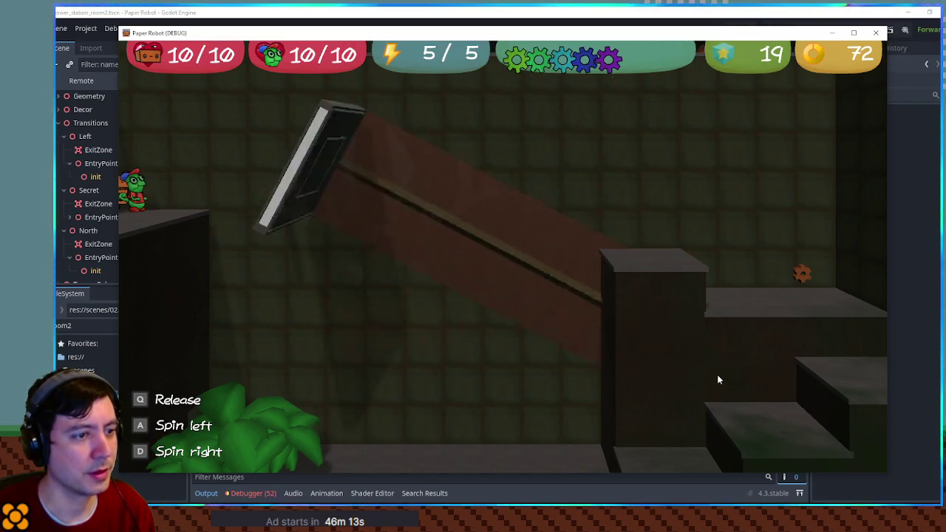
key(q)
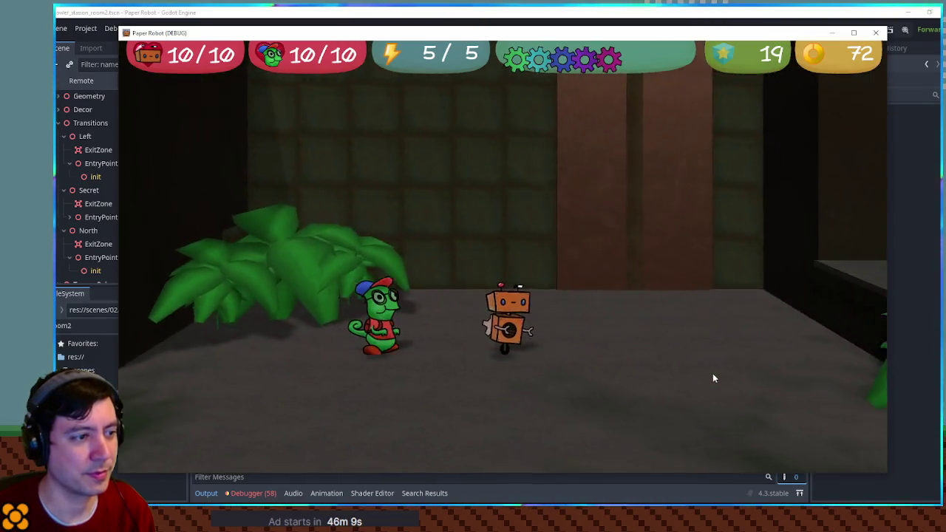
key(space)
key(space)
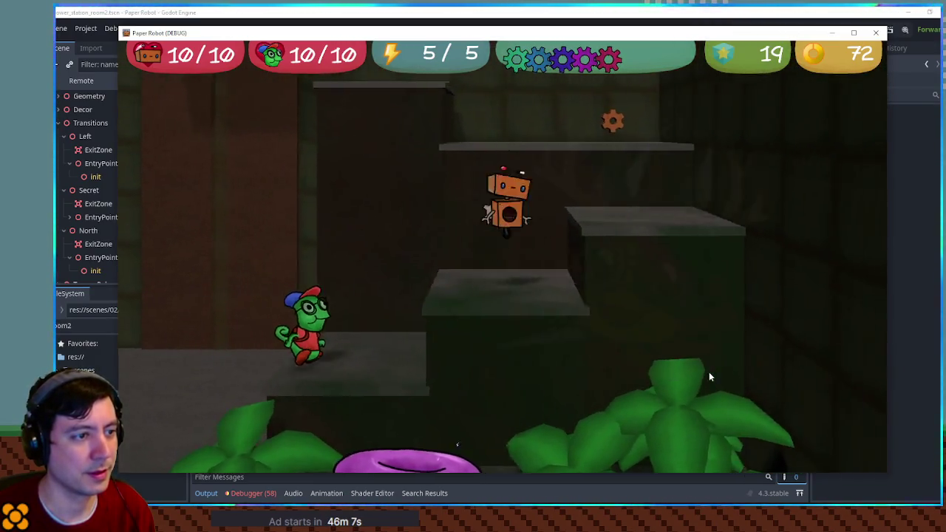
Grab the pole again, reach the stone platform, drop down and walk around the twisty column.
key(d)
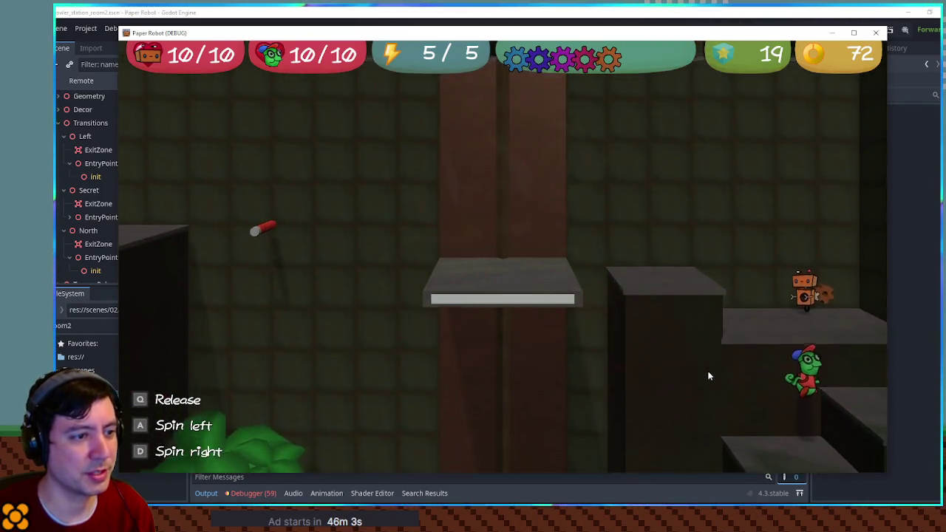
key(q)
key(a)
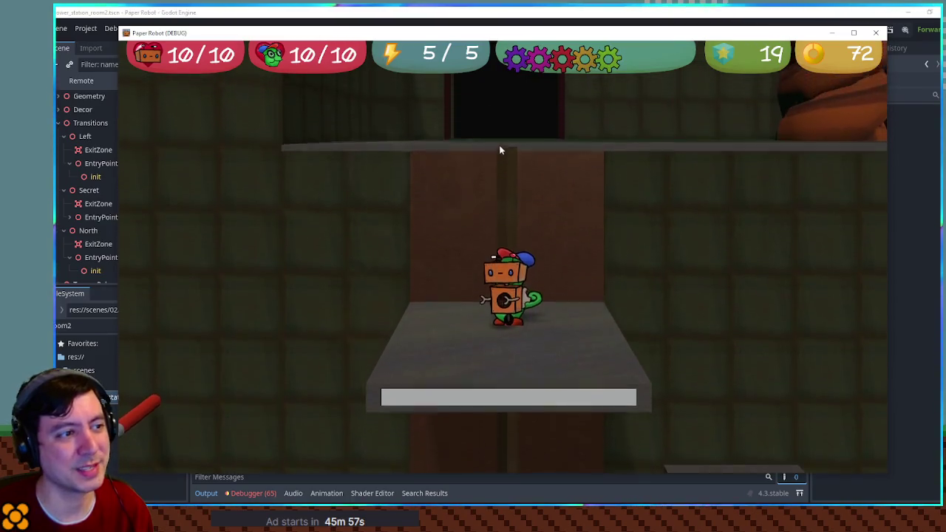
key(s)
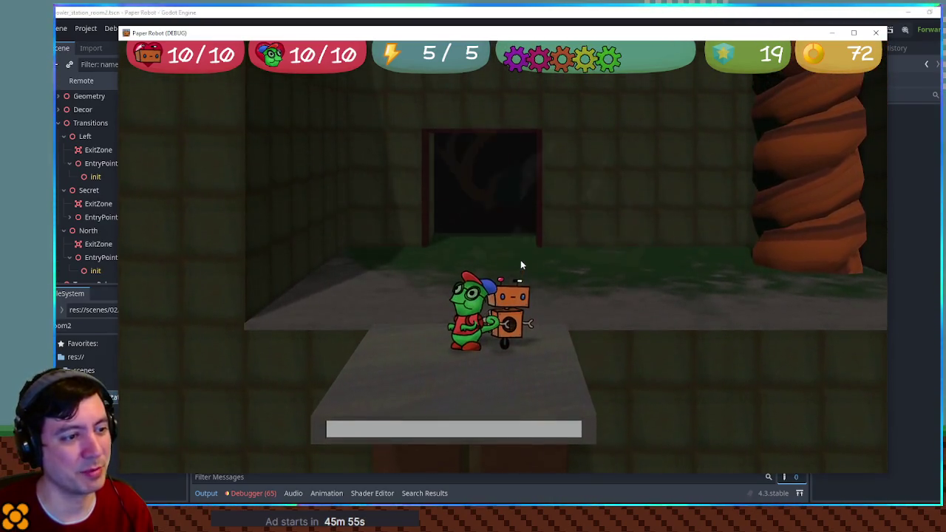
key(d)
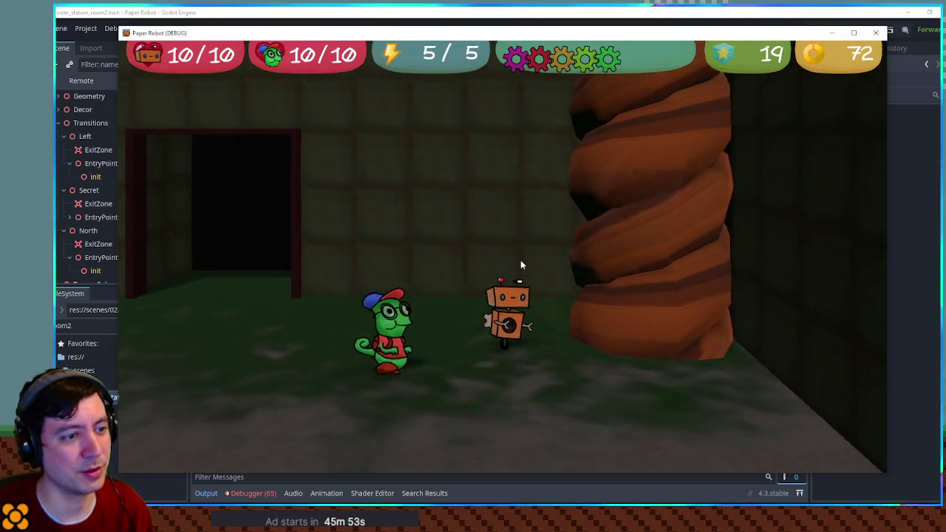
key(a)
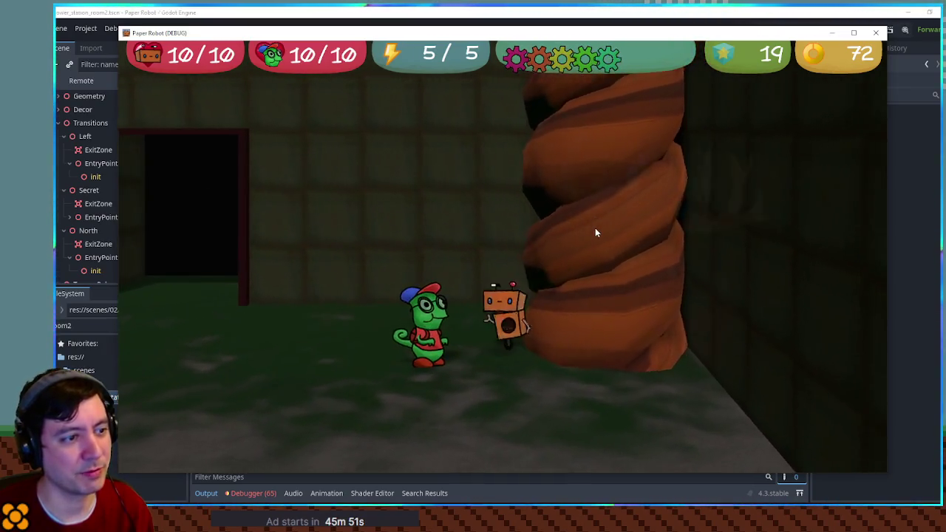
key(d)
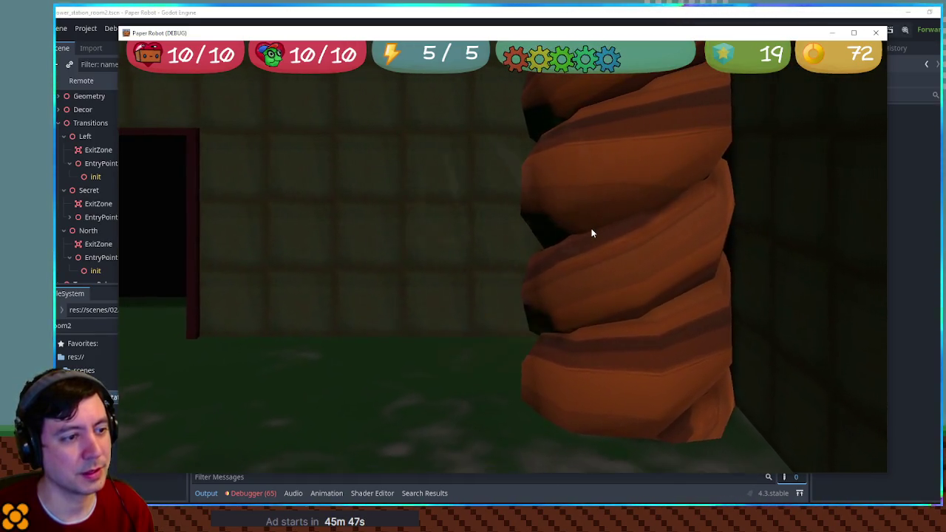
key(a)
Close the game, select TwistyTree3 in room2, frame it with F and nudge it slightly.
click(876, 33)
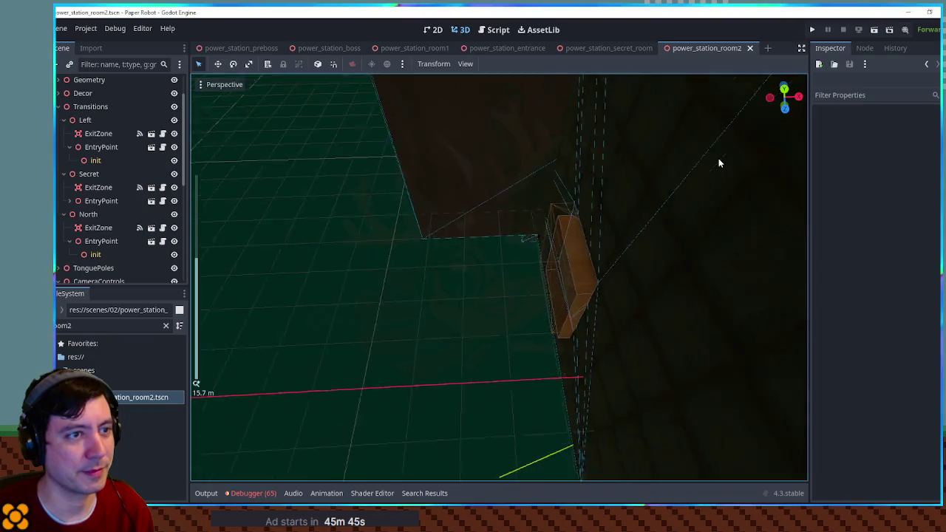
scroll(down, 3)
click(500, 336)
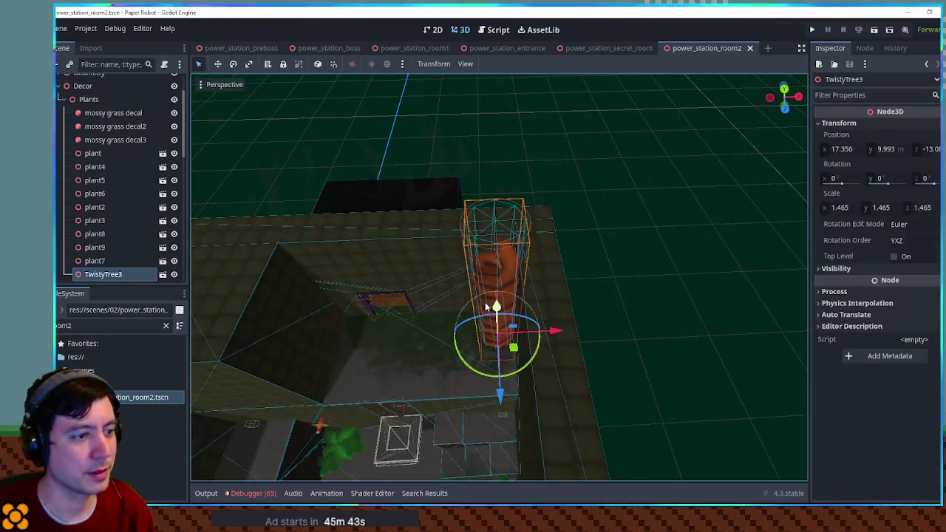
key(f)
drag(649, 326, 643, 311)
Save room2 and add 'drop from shaking tree' to the treasure locations in TODO.txt.
click(671, 229)
key(ctrl+s)
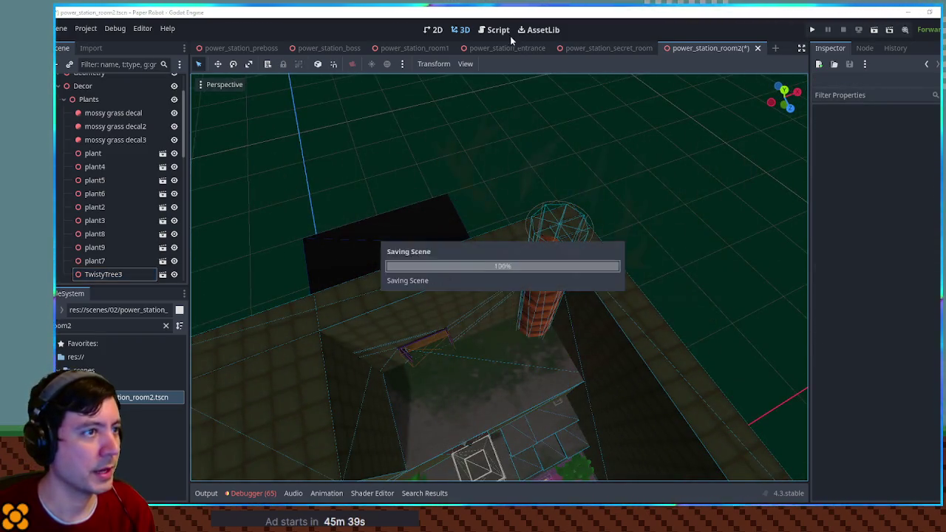
click(499, 30)
click(222, 190)
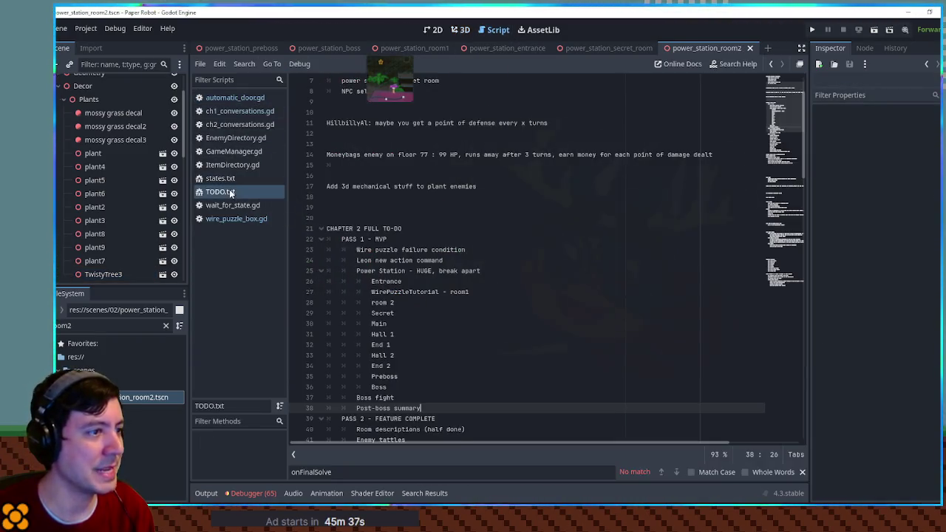
click(424, 153)
key(Return)
text(drop from shaking tree)
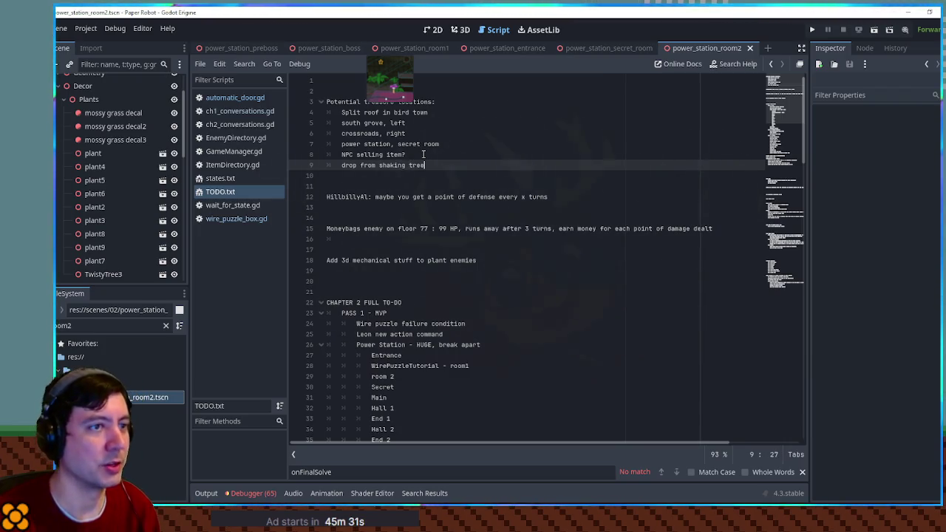
Return to the room2 scene in the 3D view.
click(601, 47)
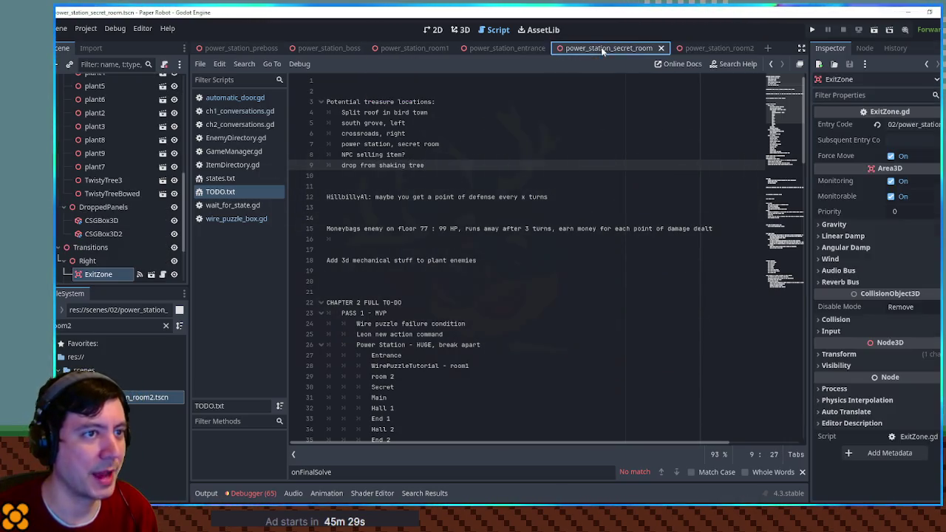
click(706, 48)
click(465, 30)
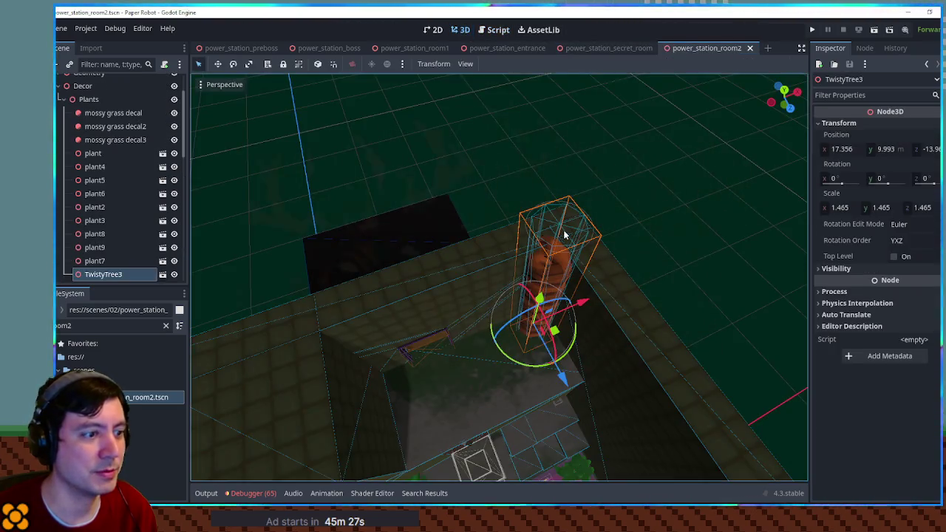
scroll(down, 3)
click(640, 278)
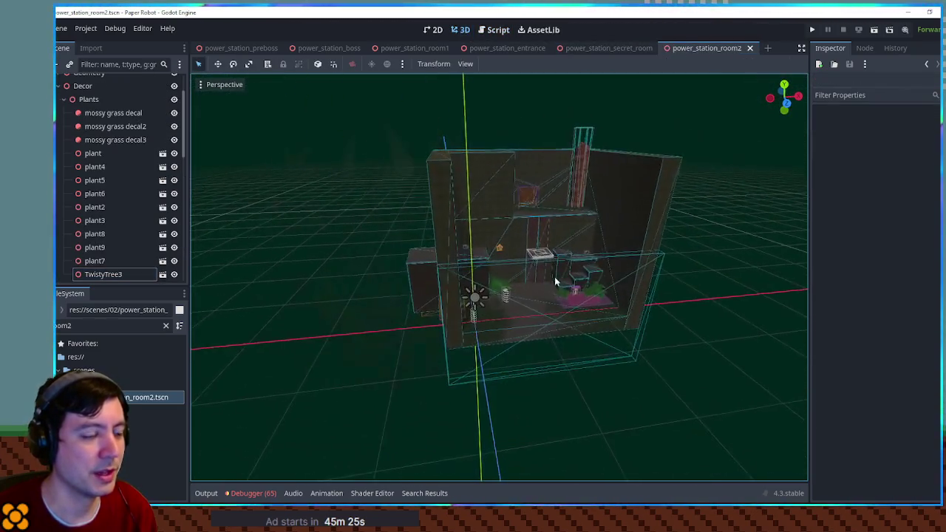
scroll(up, 3)
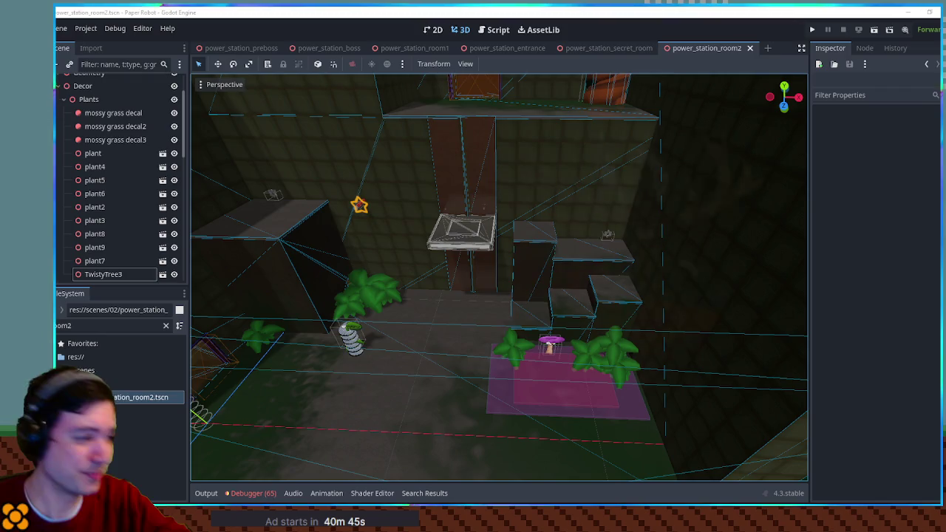
scroll(down, 3)
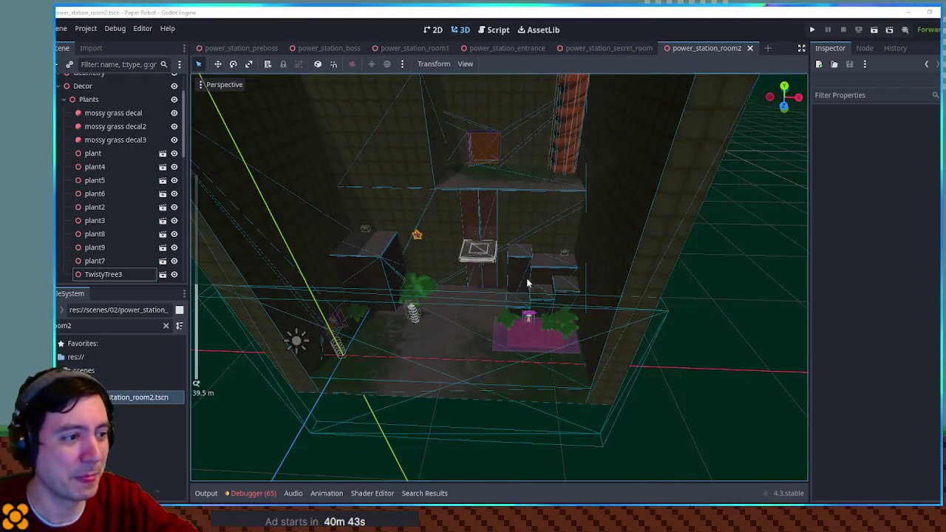
scroll(up, 3)
scroll(down, 3)
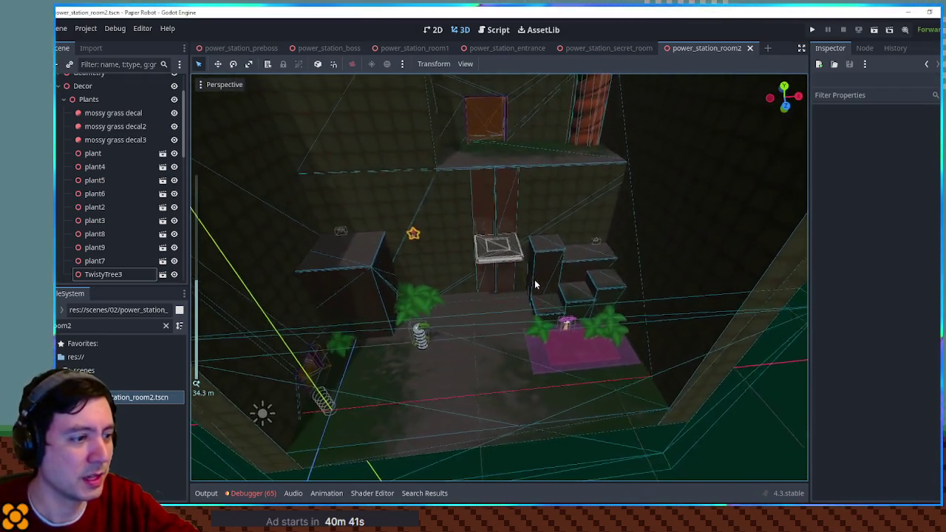
scroll(down, 3)
scroll(up, 3)
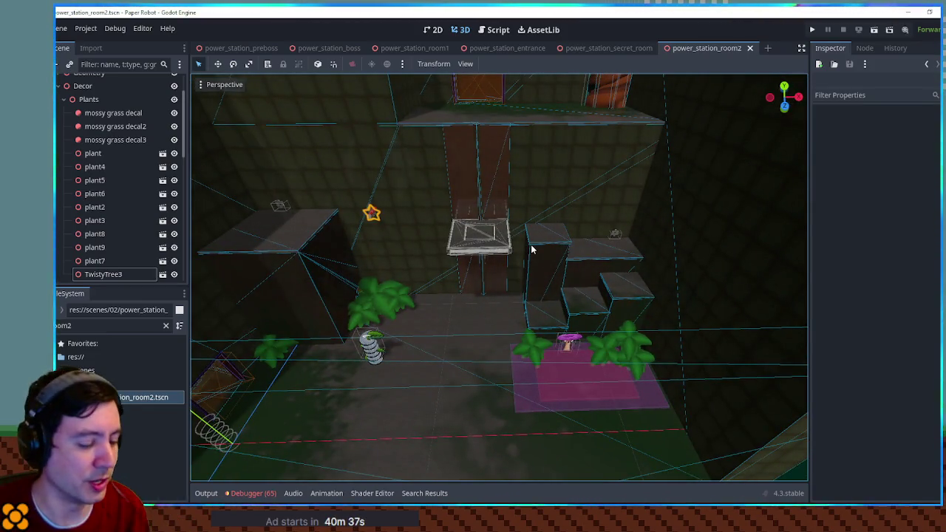
scroll(up, 3)
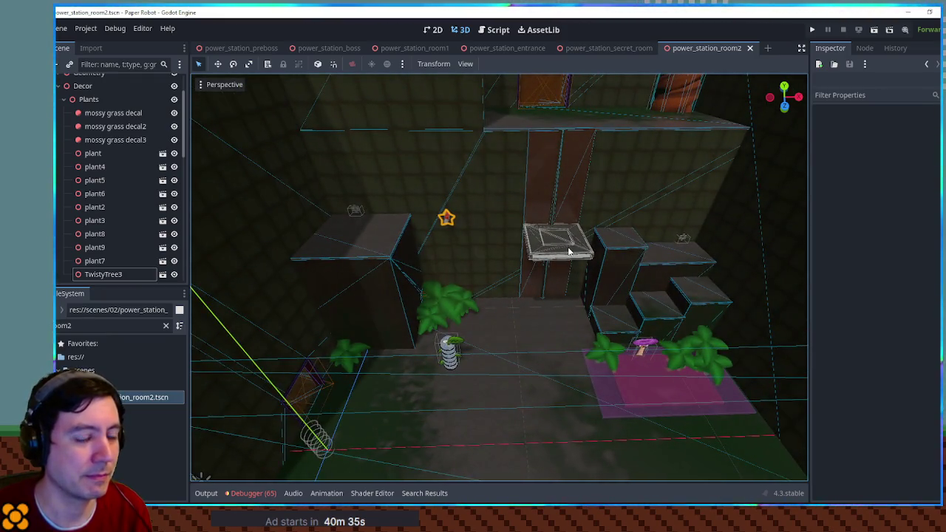
scroll(up, 3)
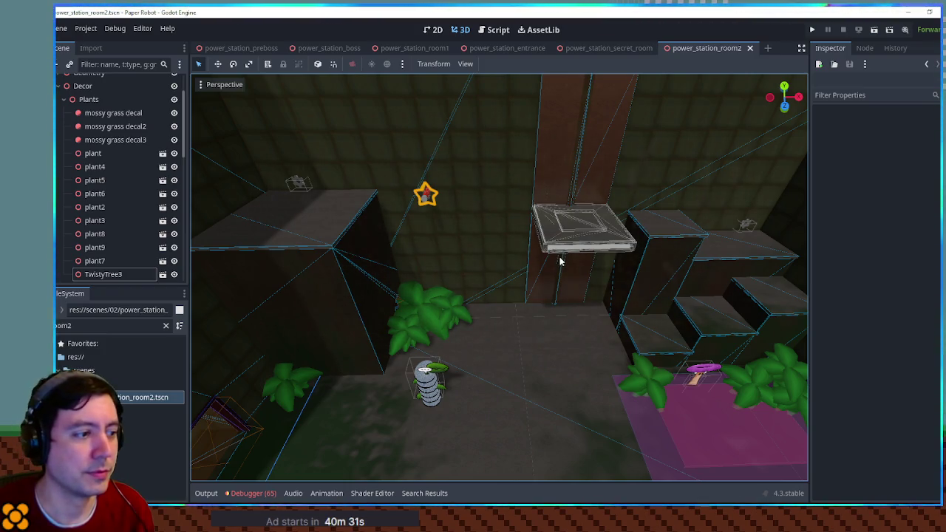
drag(553, 262, 498, 255)
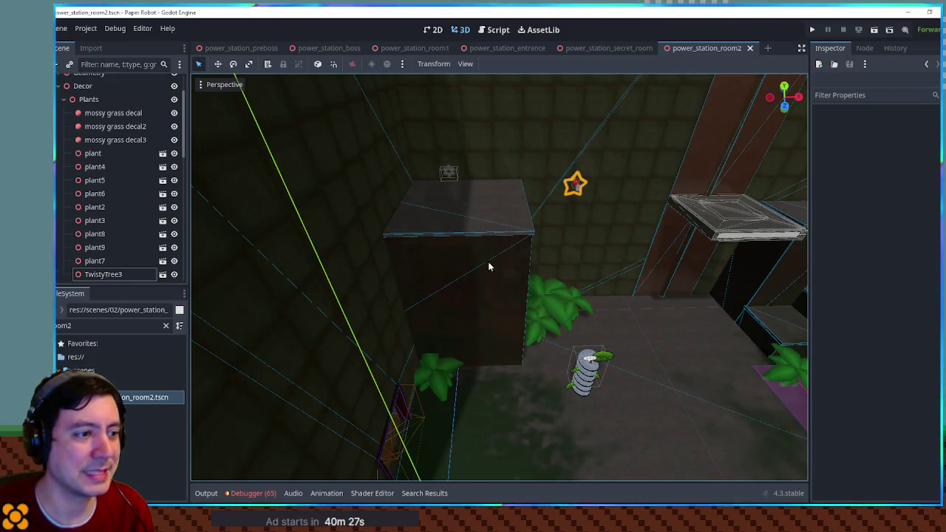
drag(619, 296, 578, 293)
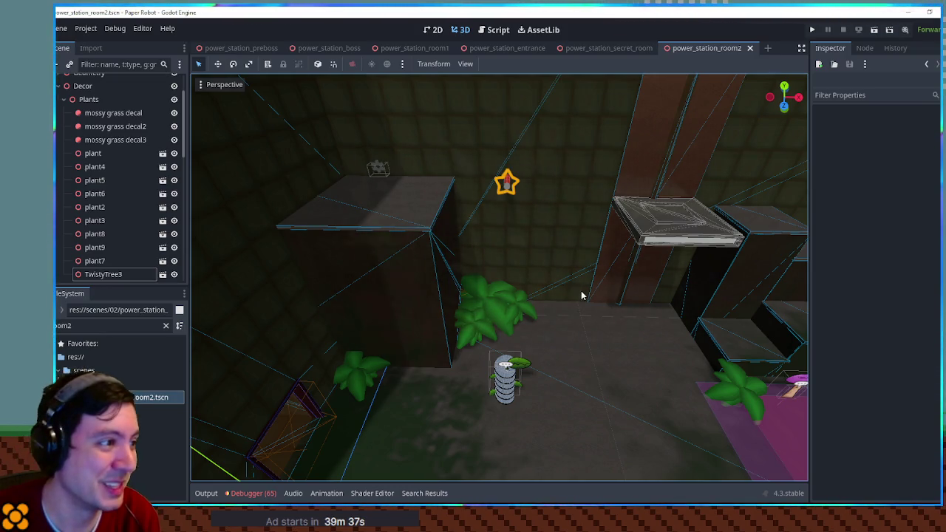
scroll(up, 3)
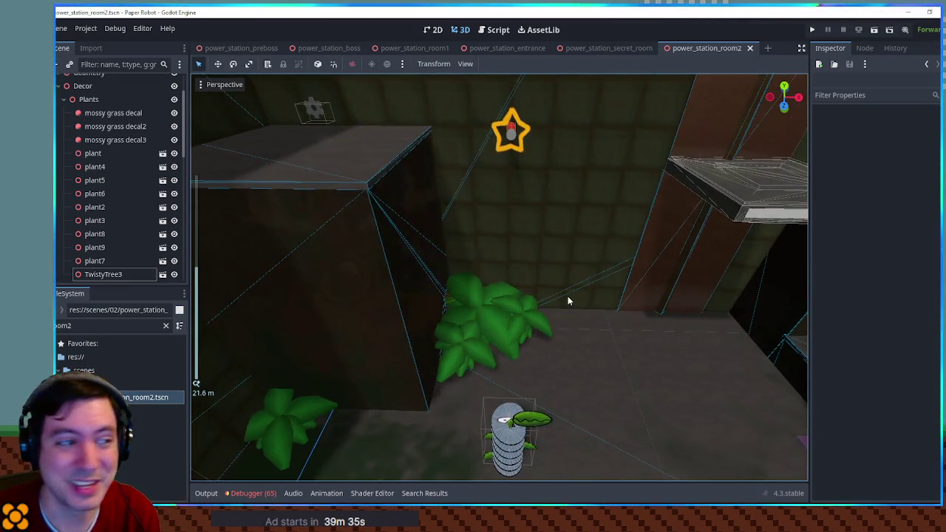
scroll(down, 3)
scroll(up, 3)
scroll(down, 3)
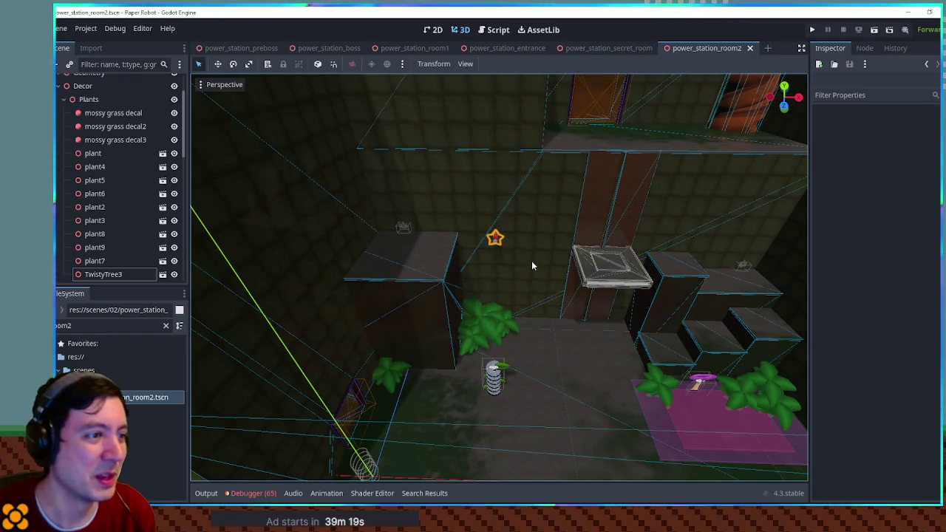
scroll(up, 3)
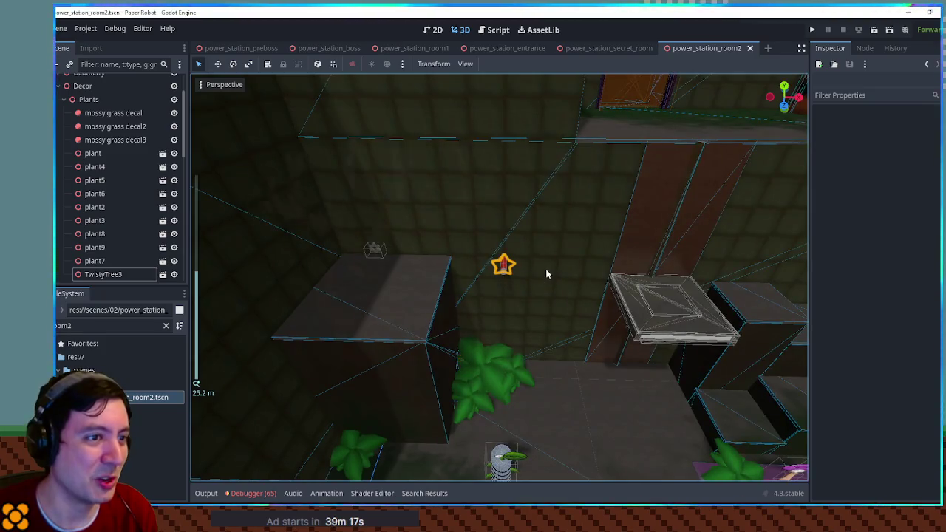
scroll(up, 3)
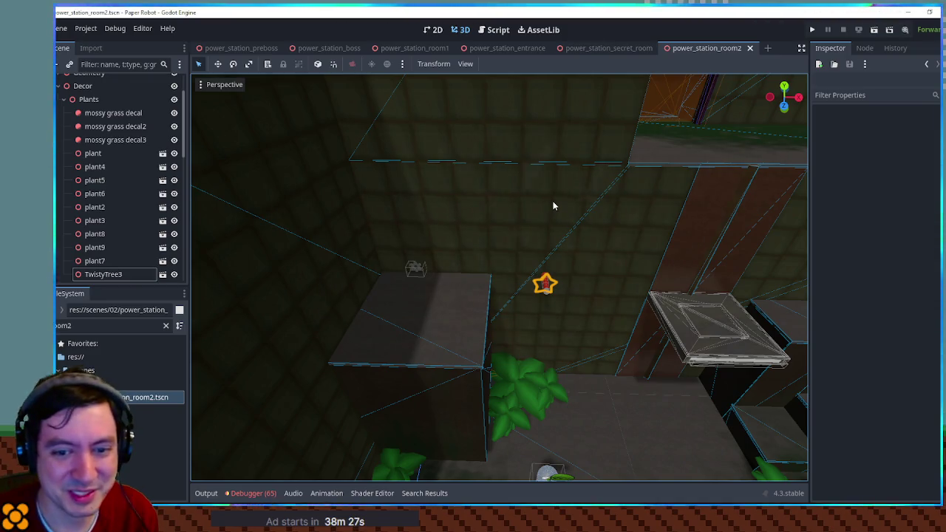
drag(579, 192, 577, 200)
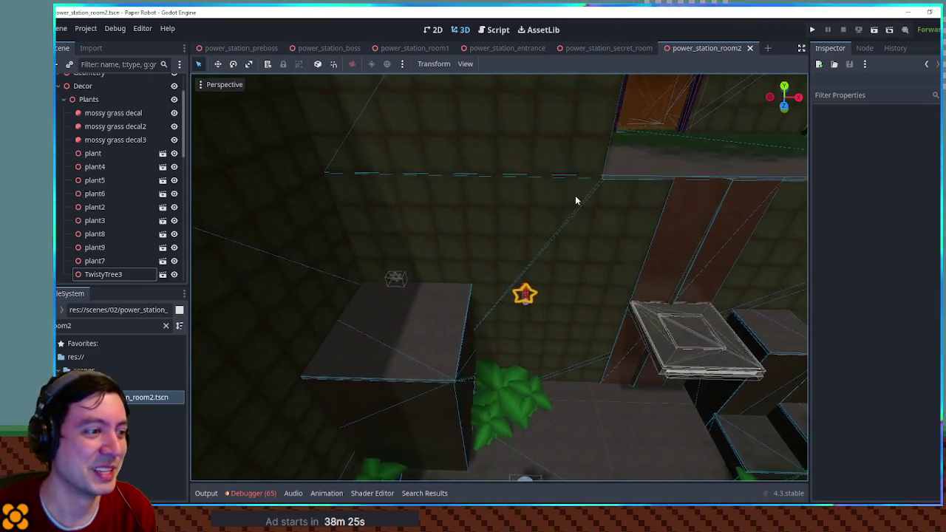
scroll(up, 3)
scroll(down, 3)
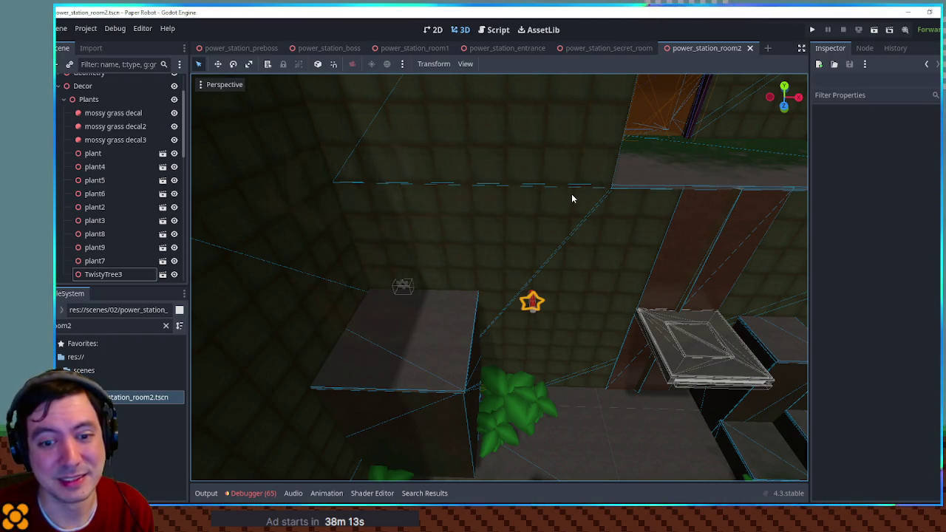
drag(541, 204, 510, 211)
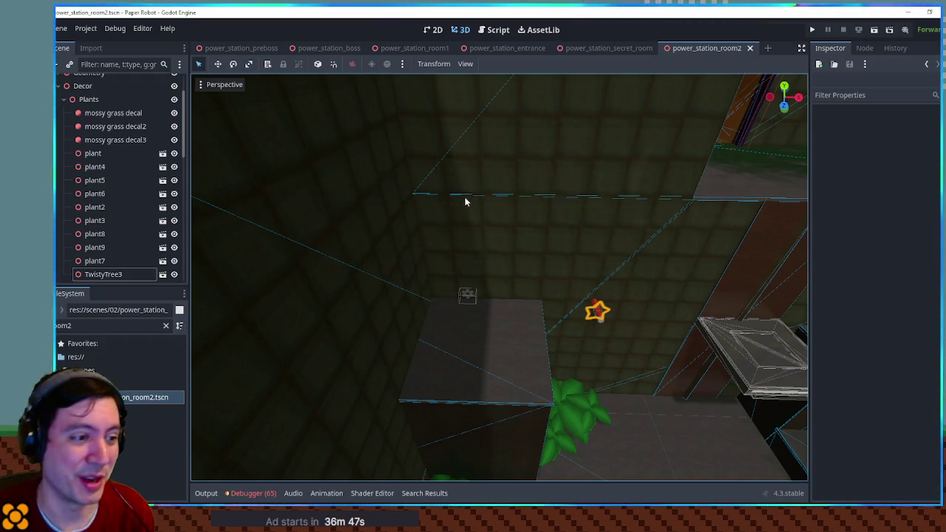
scroll(up, 3)
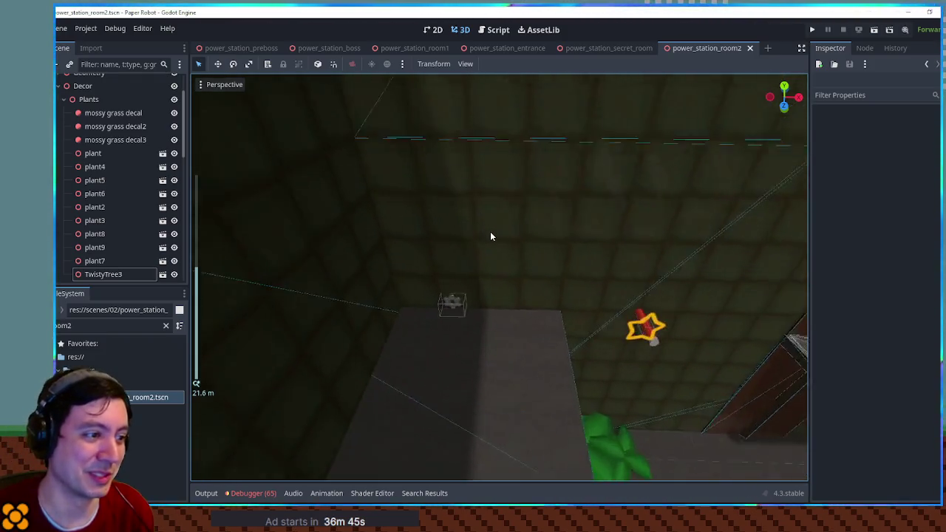
scroll(down, 3)
scroll(down, 3)
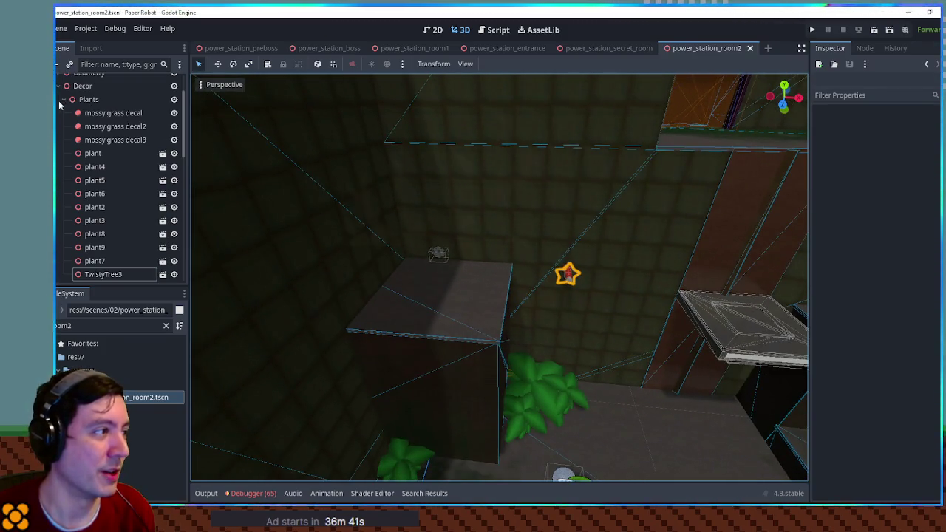
Select the ground wire and its Path3D in the power_station_room1 scene for copying.
click(63, 100)
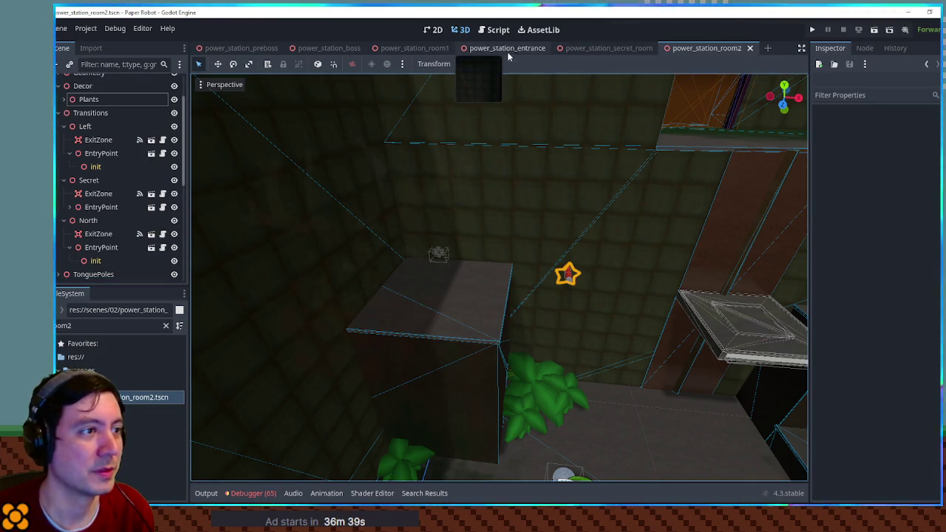
click(415, 51)
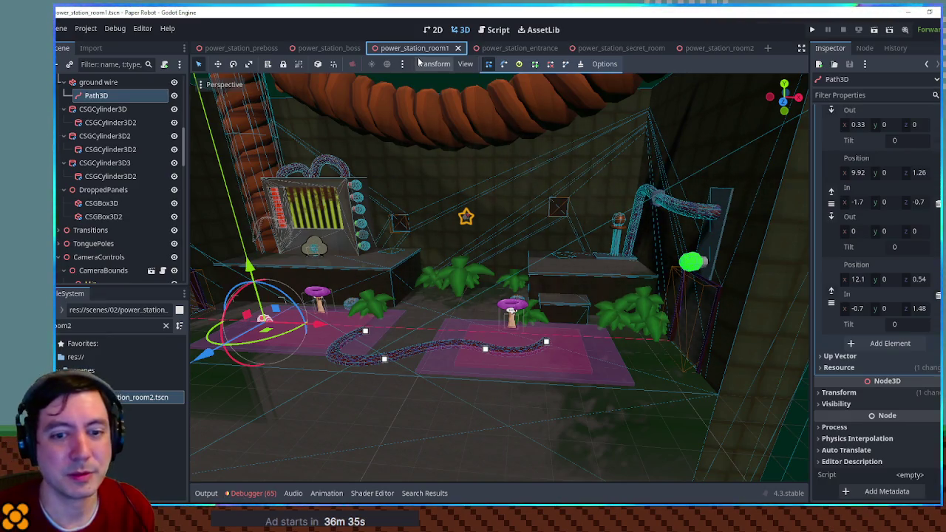
click(441, 343)
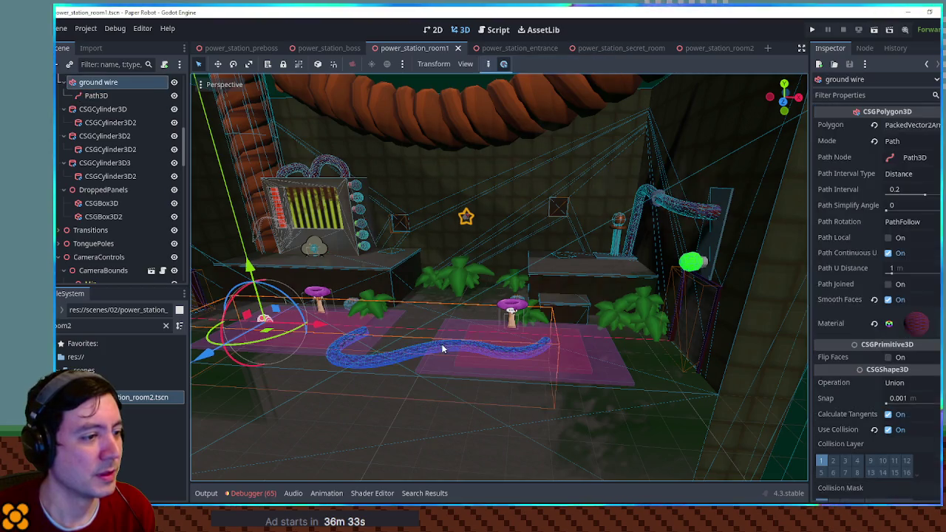
scroll(up, 3)
click(111, 120)
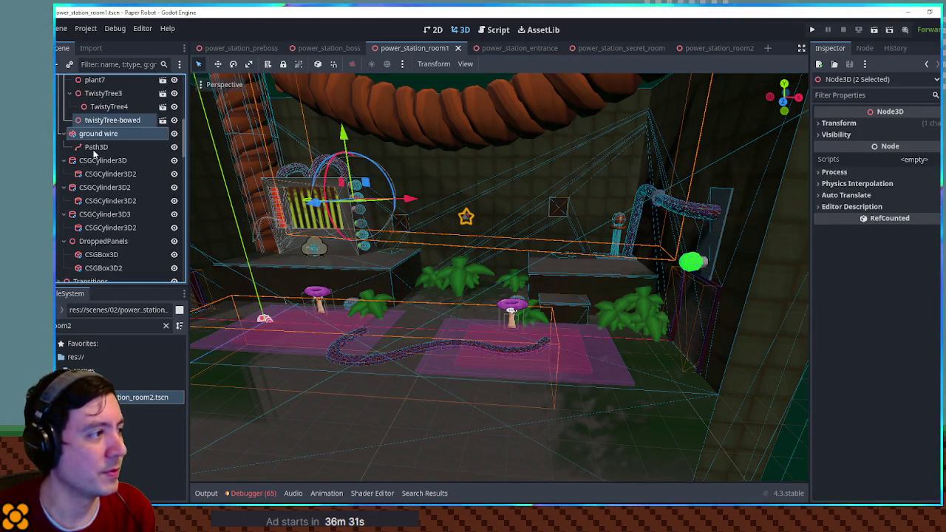
click(100, 133)
click(96, 148)
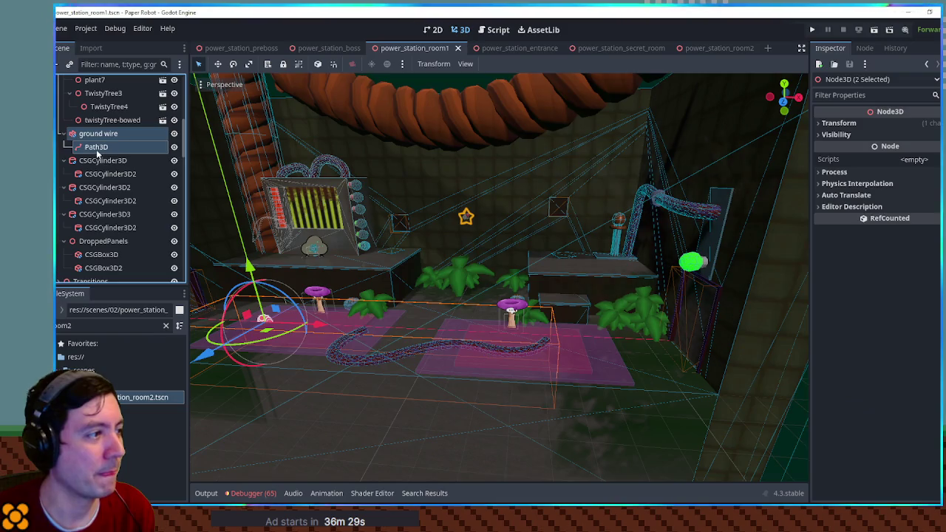
Paste the ground wire under the Decor node in power_station_room2.
click(714, 48)
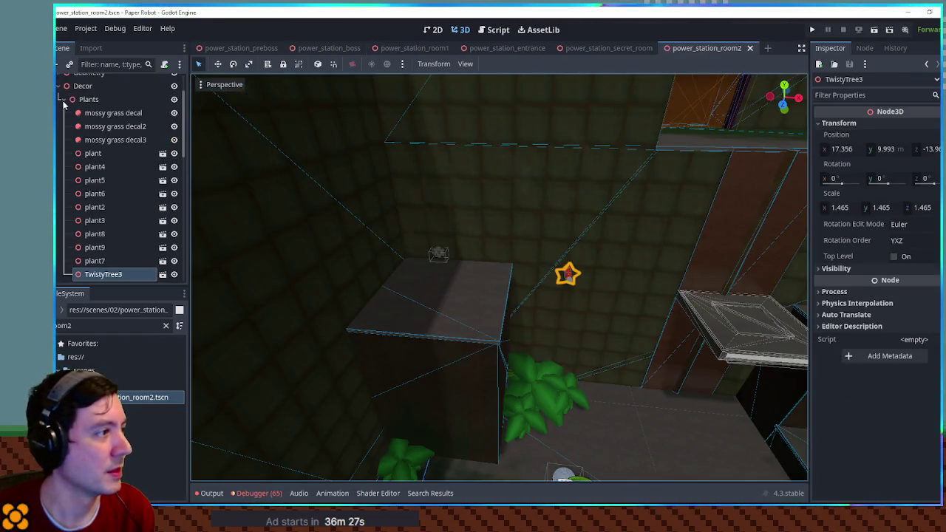
click(81, 86)
key(ctrl+v)
Select the pasted wire's Path3D and drag its first curve point toward the plant and up the wall.
key(f)
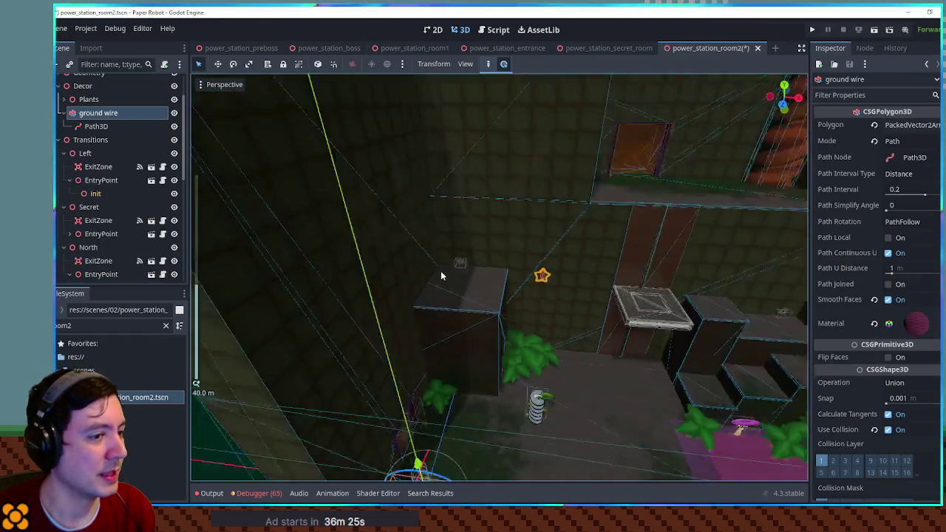
scroll(up, 3)
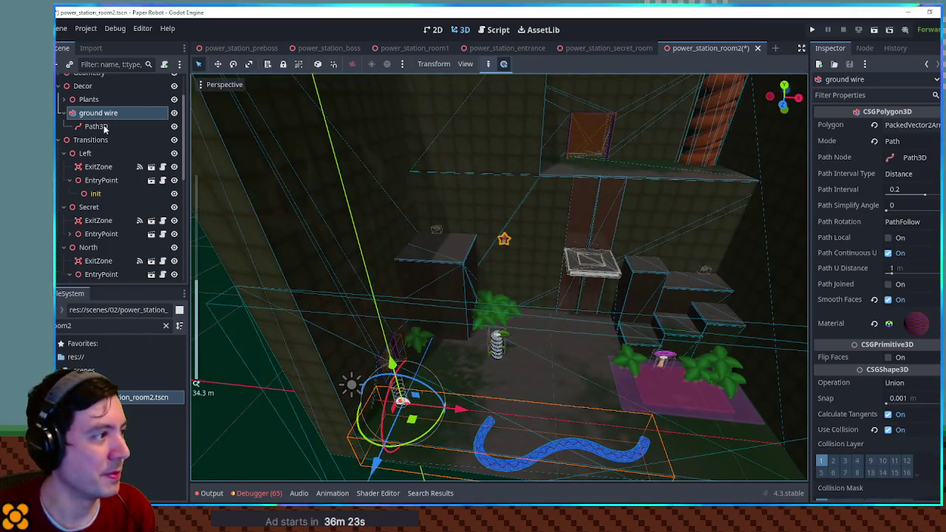
click(96, 126)
click(492, 421)
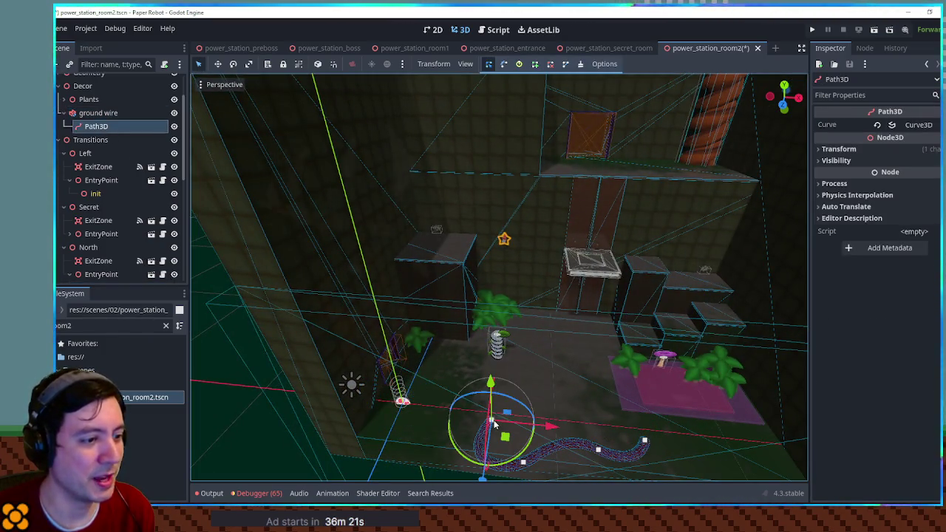
drag(505, 438, 469, 334)
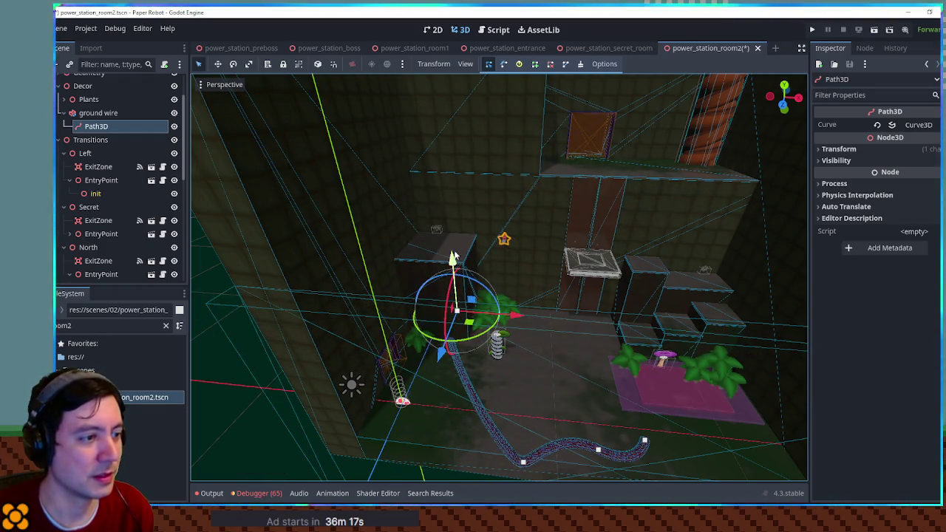
drag(451, 257, 444, 169)
Adjust the wire end's height and depth and slide it sideways onto the tall block.
scroll(down, 3)
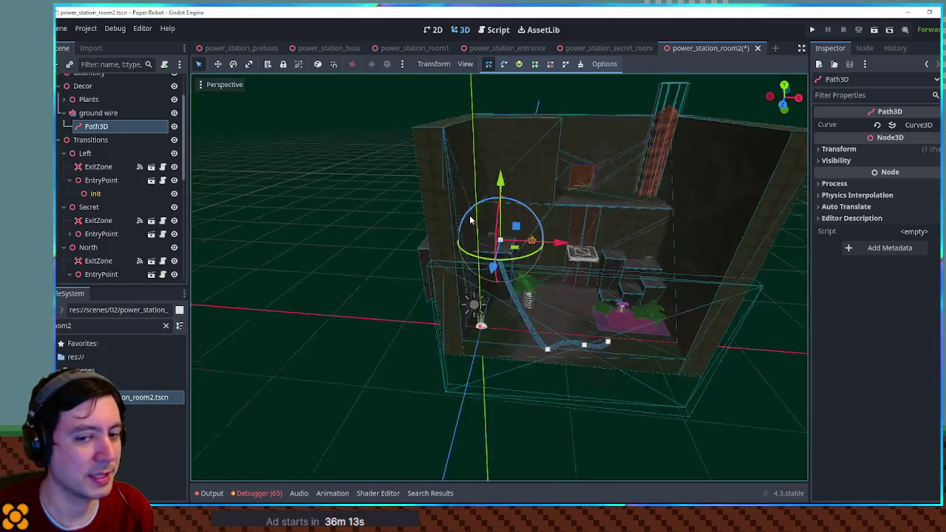
scroll(up, 3)
drag(475, 232, 497, 282)
scroll(up, 3)
drag(448, 181, 547, 161)
drag(583, 189, 644, 245)
scroll(up, 3)
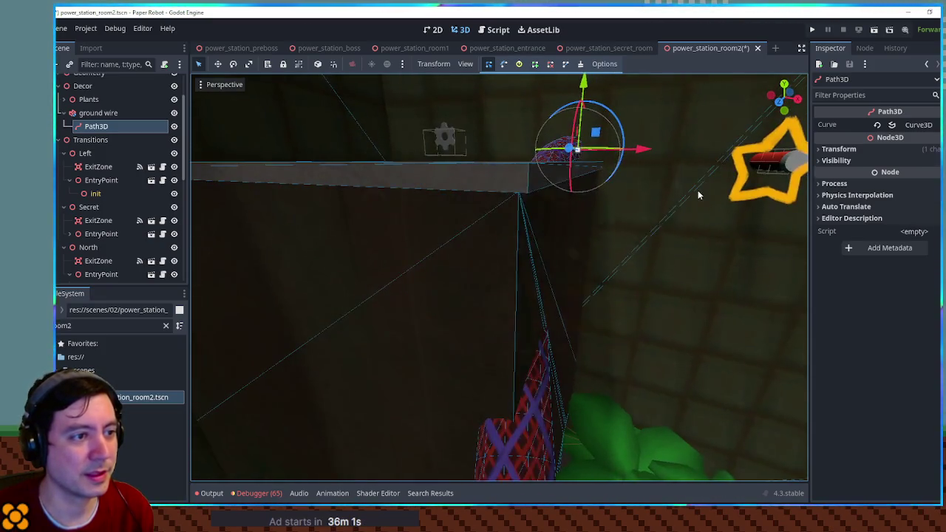
scroll(down, 3)
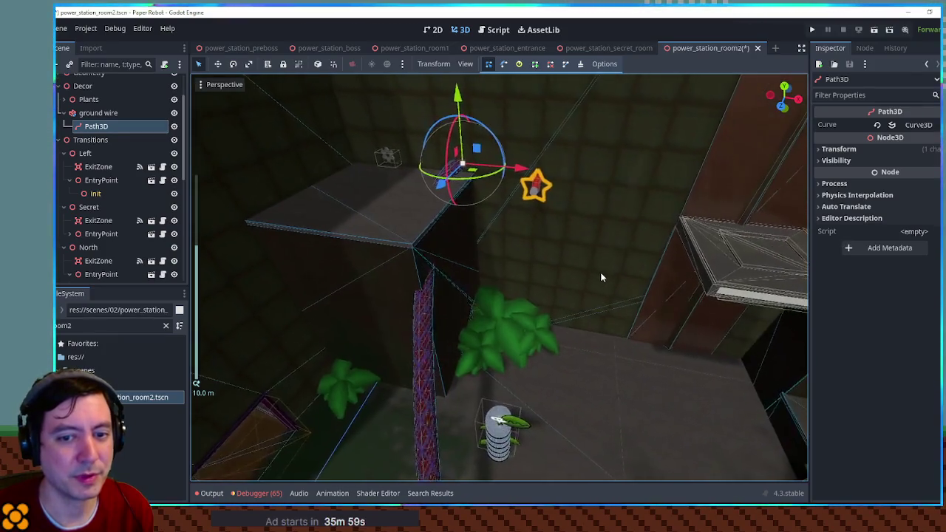
scroll(down, 3)
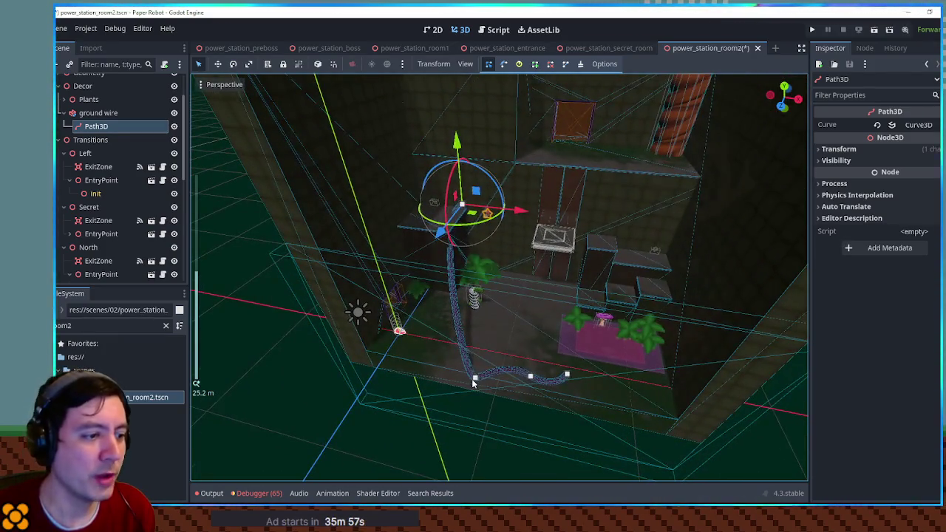
Raise the next floor point up the wall below the block and list the Curve's points in the Inspector.
drag(486, 392, 461, 311)
drag(446, 249, 437, 173)
scroll(up, 3)
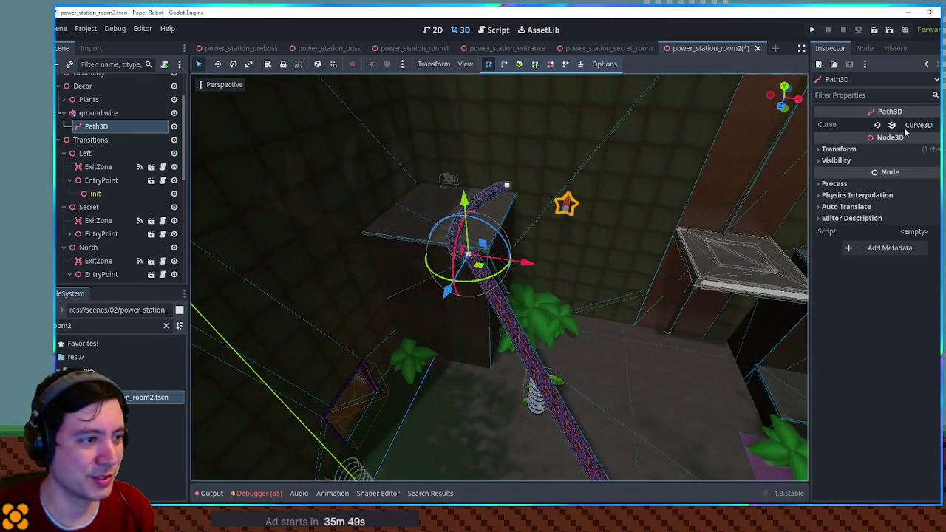
click(905, 129)
click(881, 154)
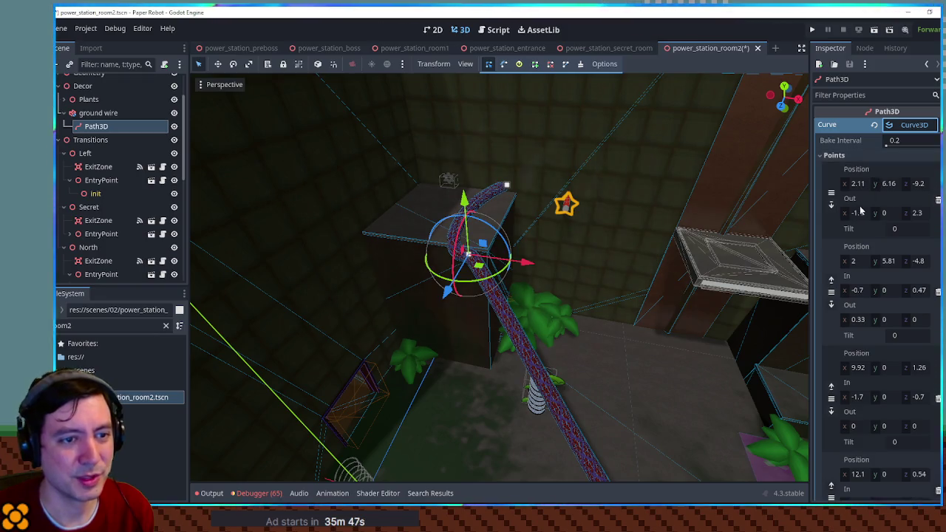
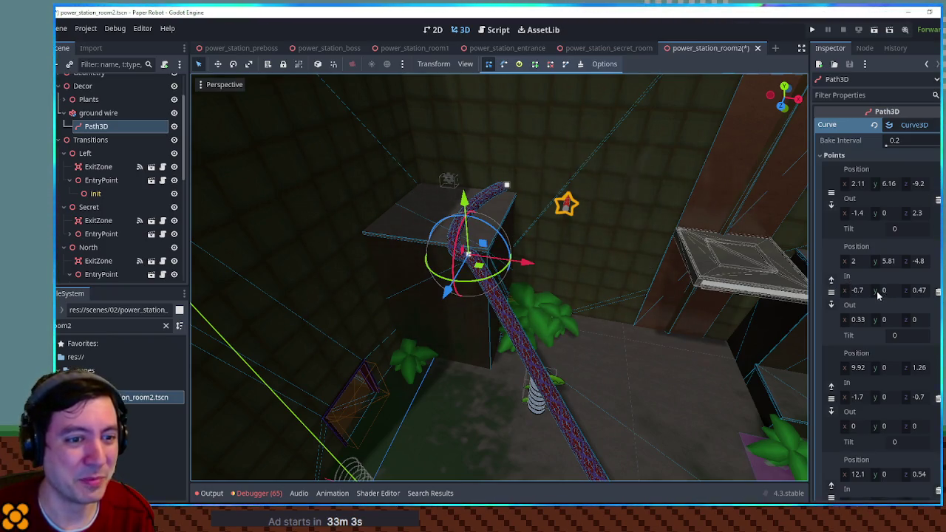
Bend the second point's handles, zeroing its incoming depth and x offsets.
click(880, 293)
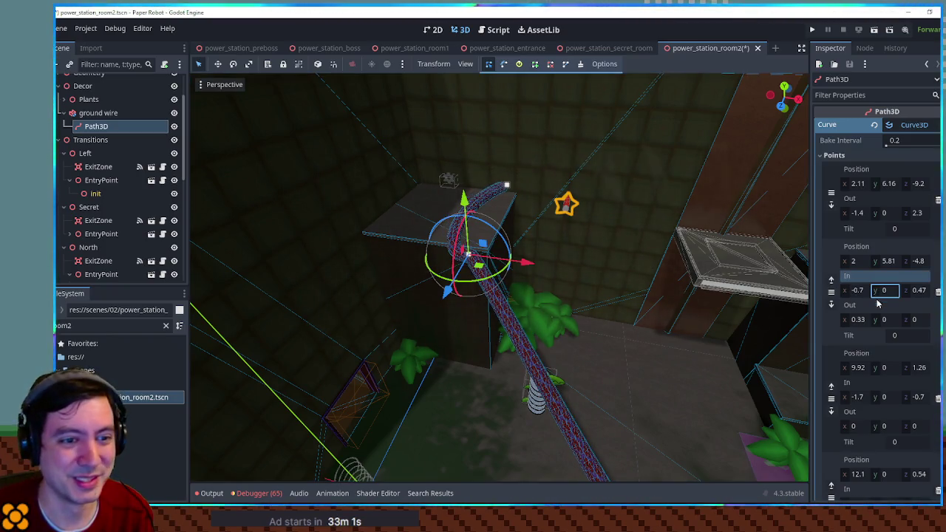
drag(879, 319, 854, 319)
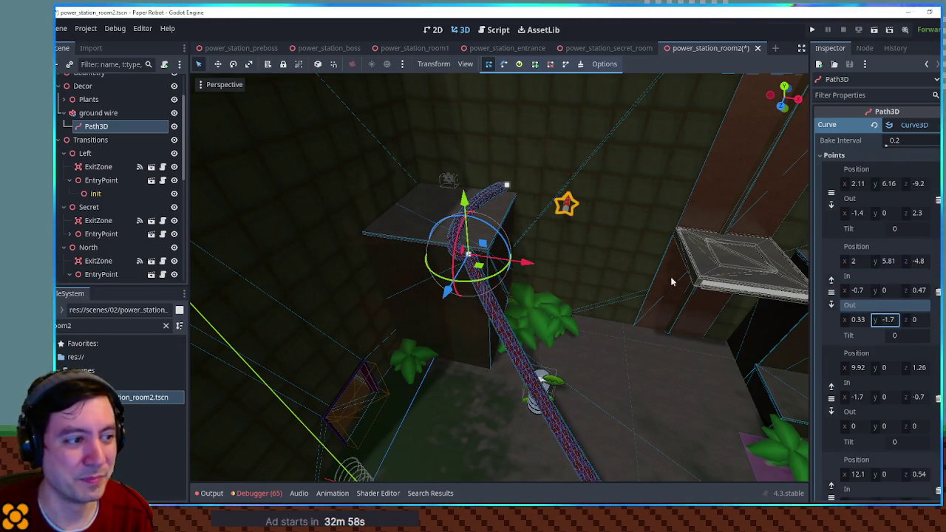
scroll(up, 3)
drag(519, 254, 495, 235)
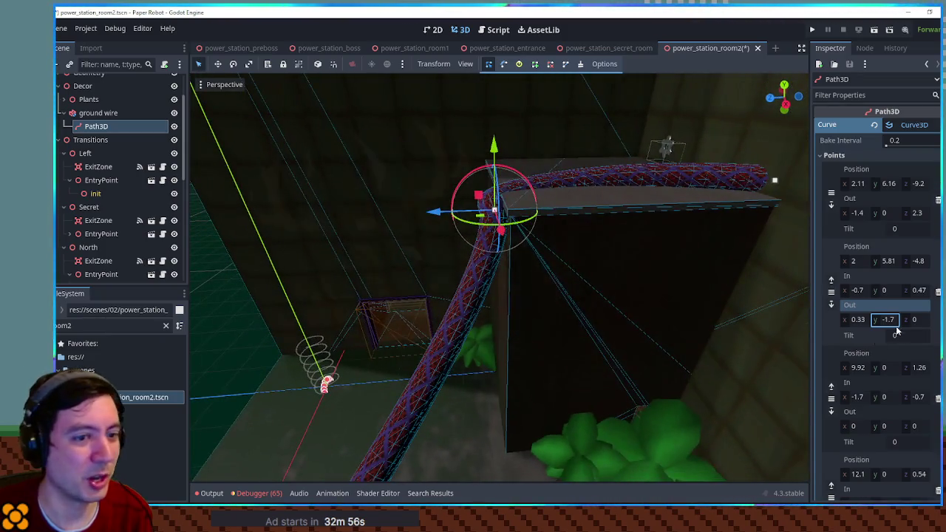
click(910, 290)
text(0)
key(Return)
click(857, 290)
text(0)
key(Return)
Fine-tune the second point's incoming handle height and depth to reshape the upper bend.
drag(667, 271, 636, 287)
drag(887, 290, 896, 290)
drag(635, 287, 427, 209)
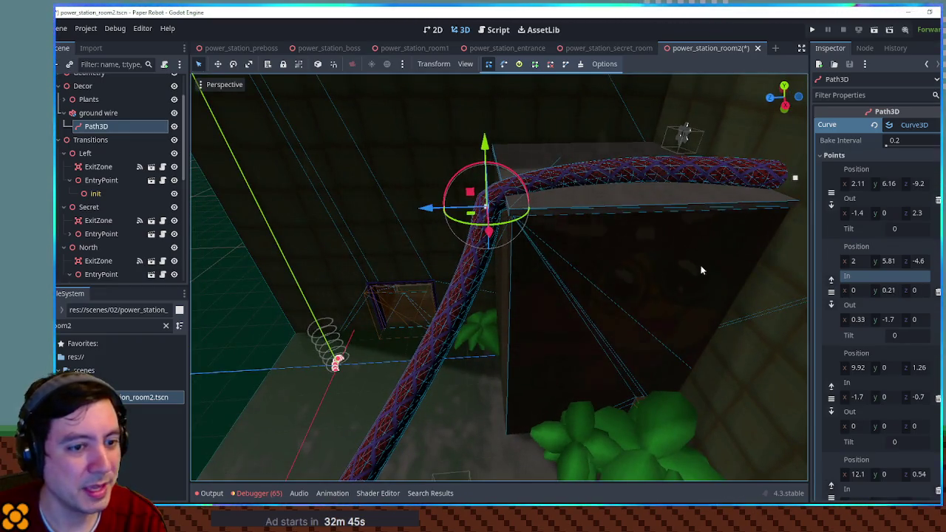
click(854, 290)
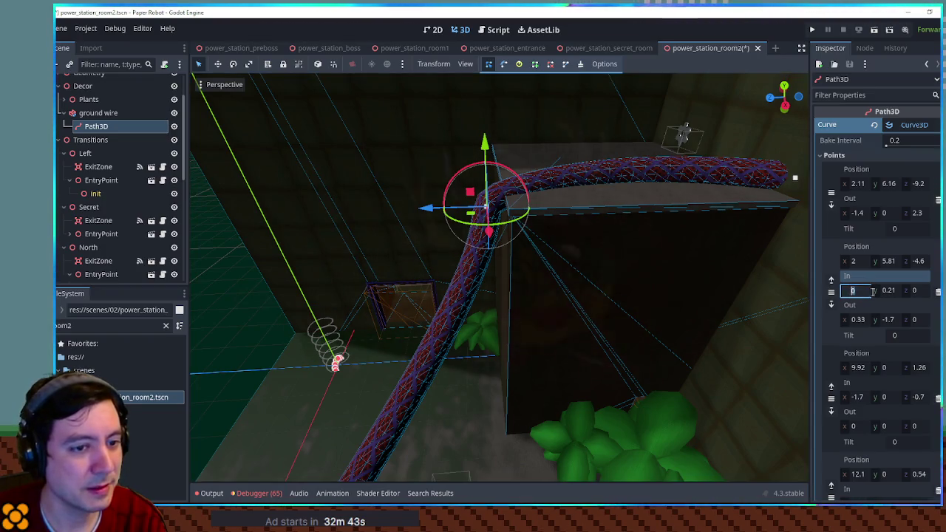
drag(913, 290, 875, 293)
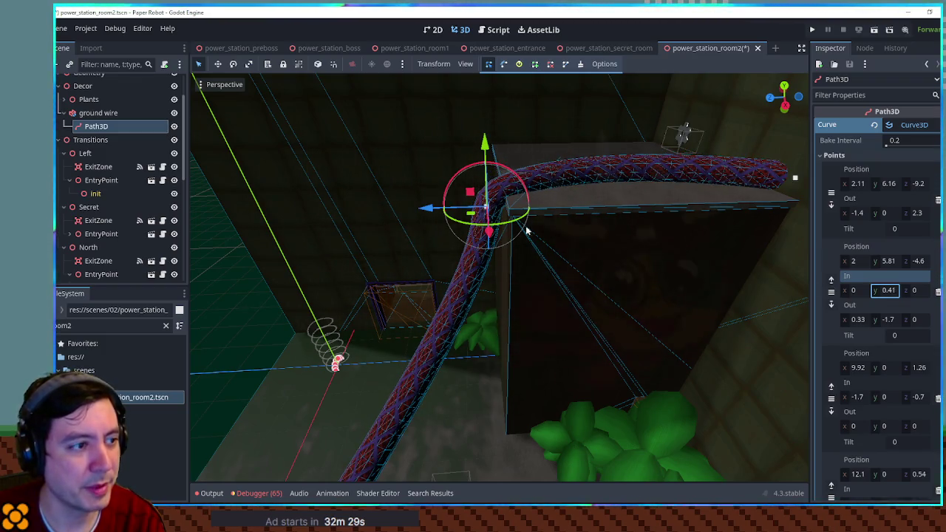
Move the corner point up over the ledge to (1.67, 4.55, -4.4) and reset its outgoing x handle.
drag(478, 197, 499, 174)
drag(858, 320, 935, 327)
drag(650, 281, 651, 263)
scroll(down, 3)
drag(697, 321, 462, 215)
click(366, 427)
scroll(up, 3)
scroll(up, 3)
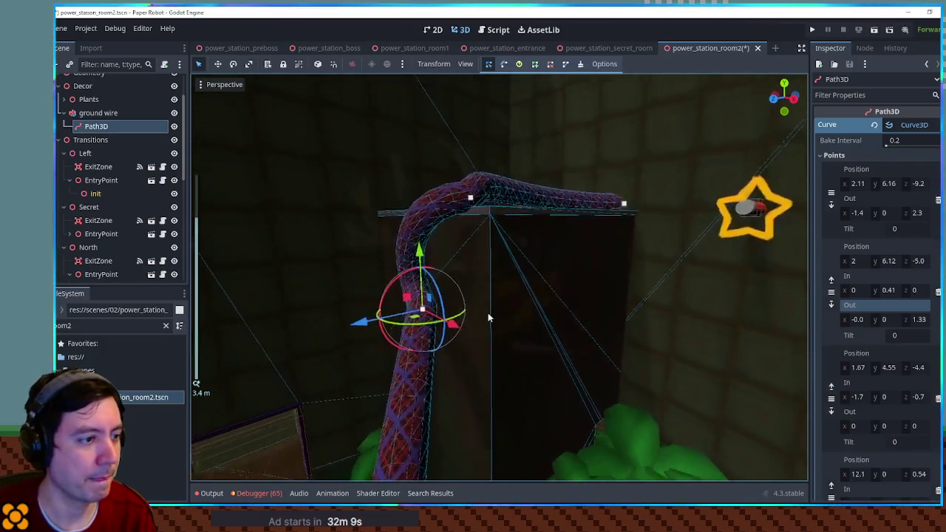
Slide the lower point toward the wall, zero its incoming x and depth, and raise its handle.
drag(451, 275, 479, 275)
click(857, 397)
text(0)
key(Return)
click(917, 396)
text(0)
key(Return)
drag(887, 397, 920, 397)
drag(776, 296, 524, 153)
Raise the third point up the wall and rebalance the corner and third-point handles.
click(535, 153)
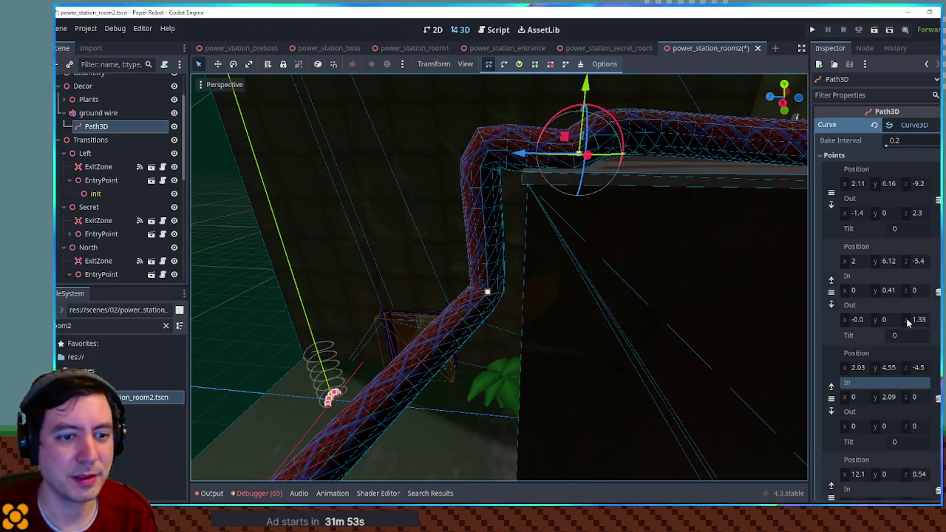
drag(906, 319, 870, 319)
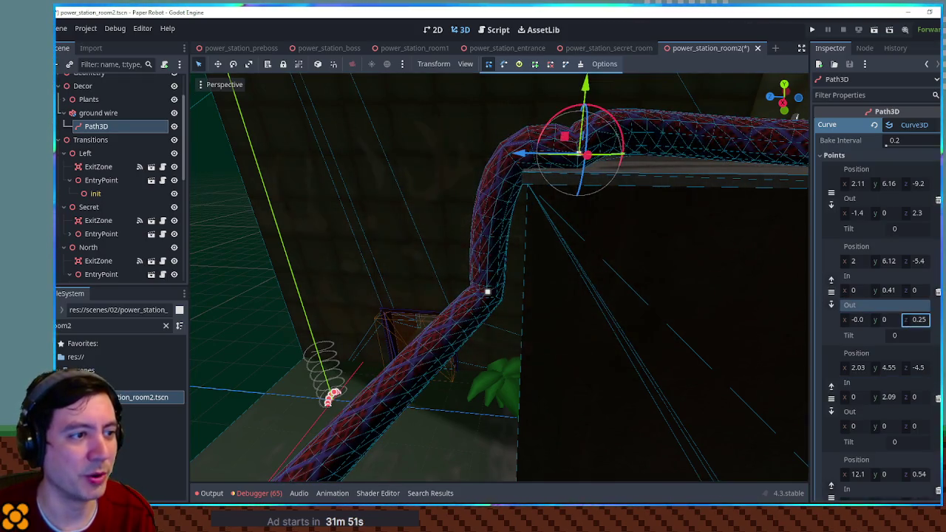
click(487, 292)
drag(436, 292, 461, 294)
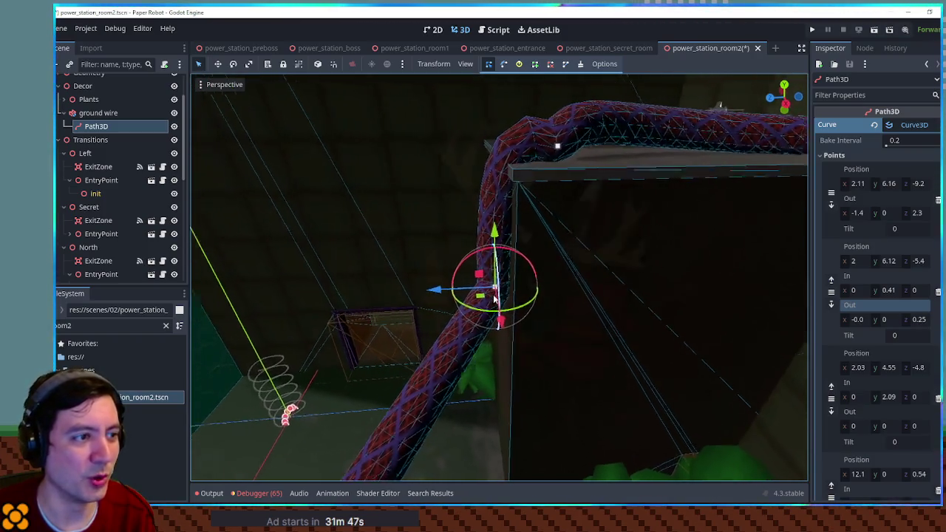
drag(501, 235, 501, 151)
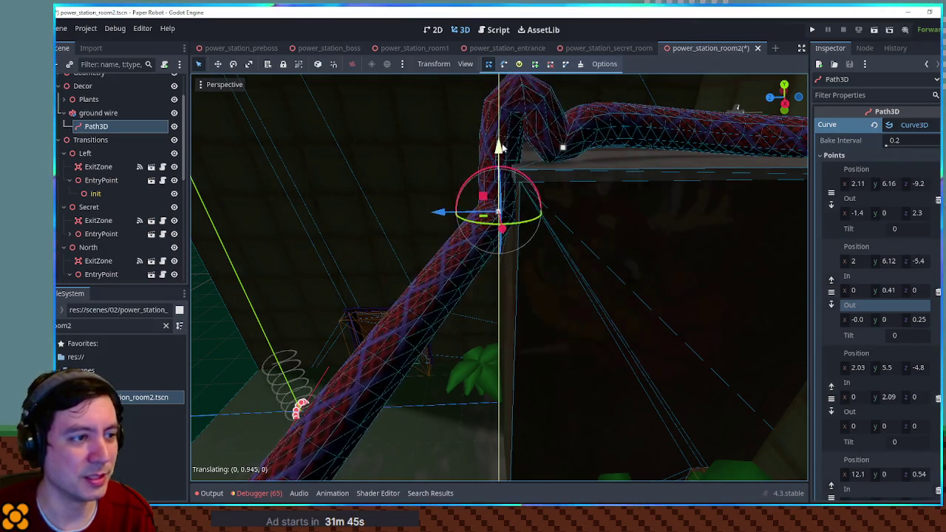
drag(887, 397, 866, 397)
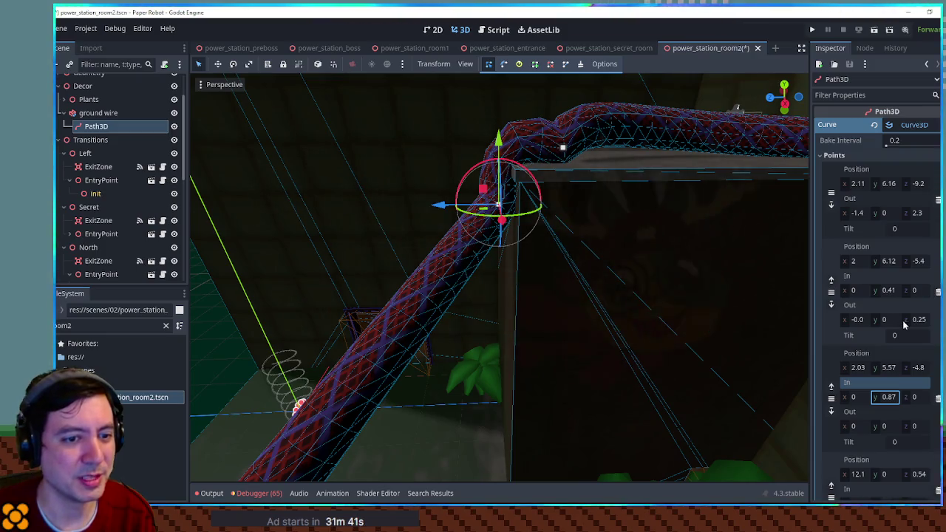
drag(906, 325, 938, 325)
Zero the first point's outgoing x and the corner point's incoming height so the wire lies flat.
drag(712, 243, 617, 249)
drag(615, 229, 619, 237)
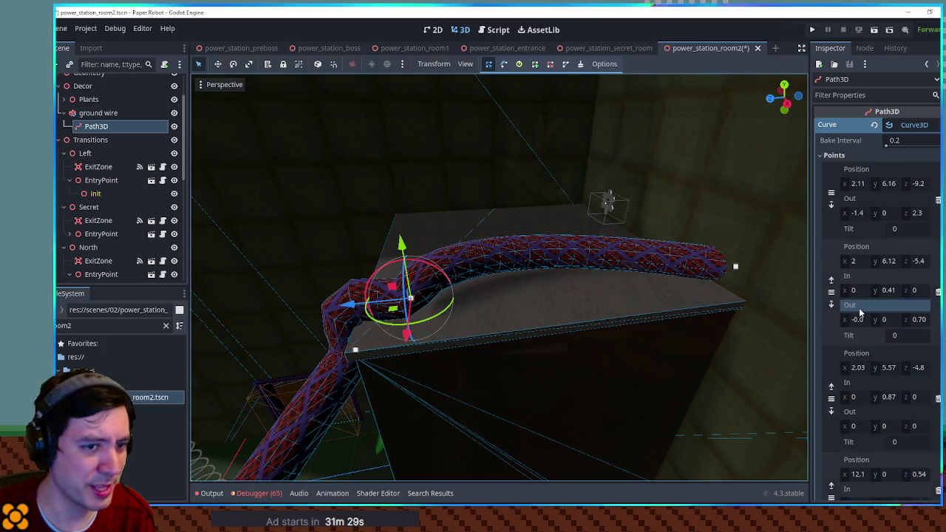
drag(918, 213, 916, 213)
click(856, 213)
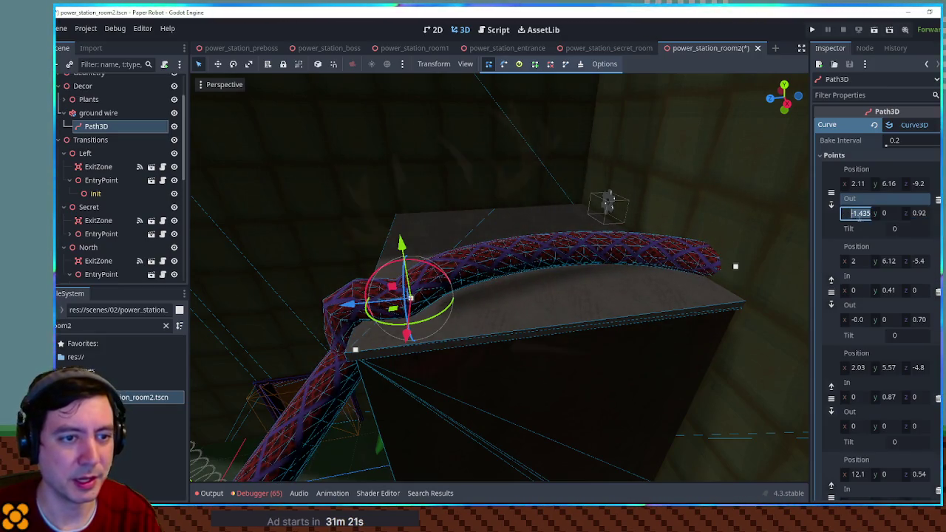
text(0)
key(Return)
drag(710, 259, 629, 222)
click(888, 291)
text(0)
key(Return)
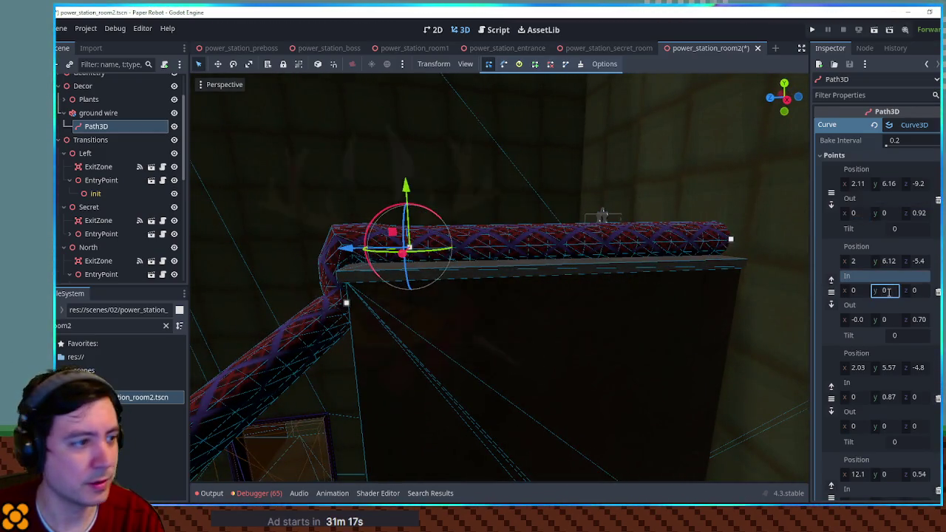
Tighten the corner with a shorter outgoing handle and settle the third point at (2.03, 5.57, -4.7).
drag(558, 277, 558, 268)
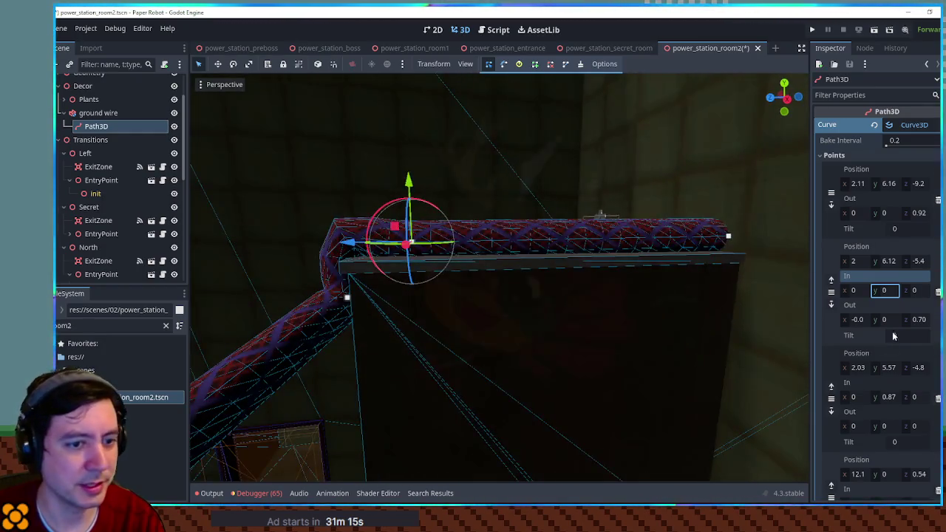
drag(906, 324, 429, 296)
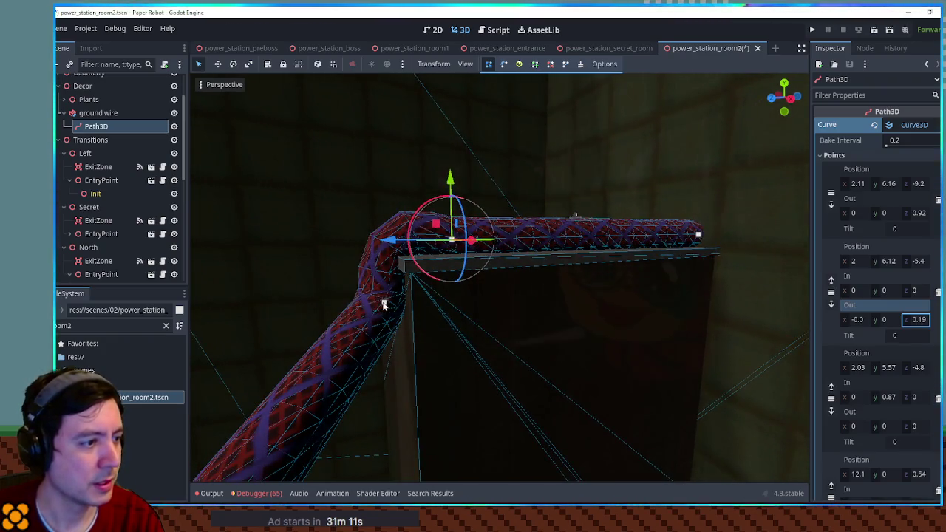
drag(337, 295, 318, 298)
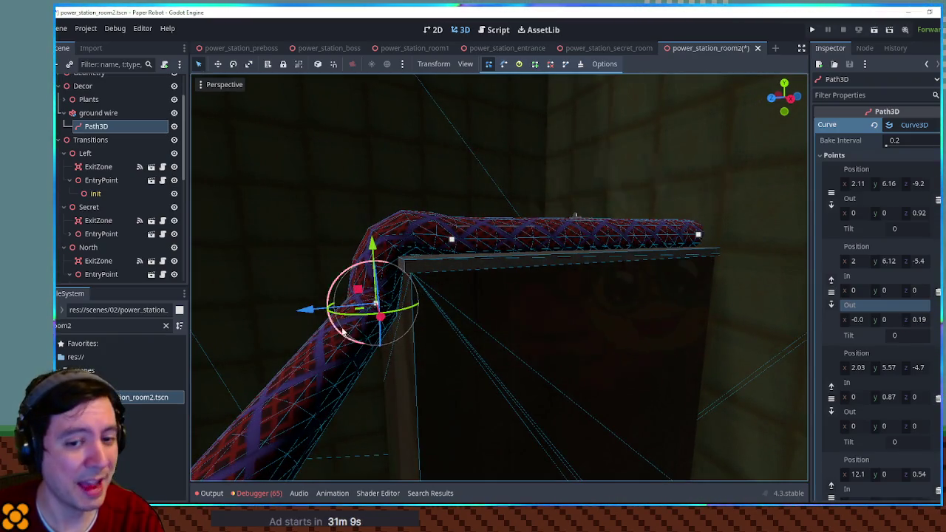
scroll(down, 3)
drag(596, 407, 627, 386)
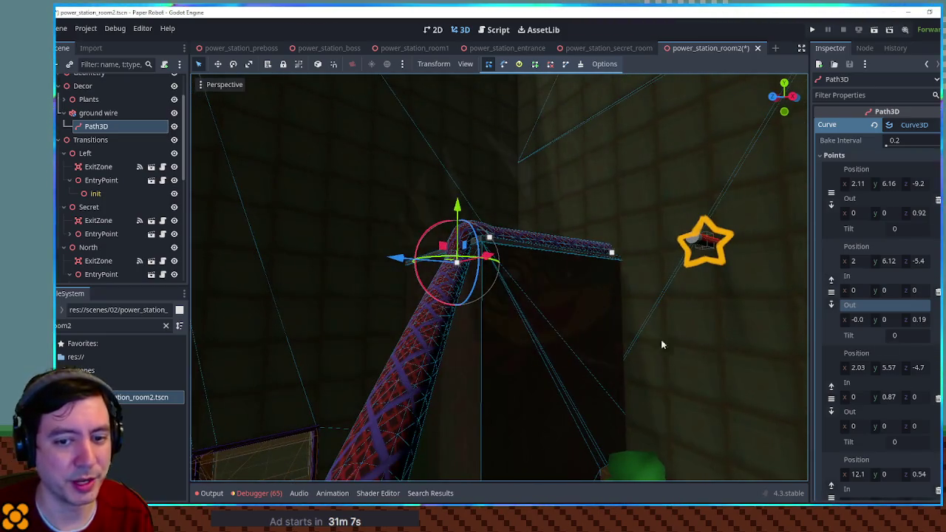
scroll(down, 3)
drag(536, 365, 544, 313)
scroll(down, 3)
Drag the wire's bottom end point along X across the floor to (2.34, 0, -4.4).
click(562, 312)
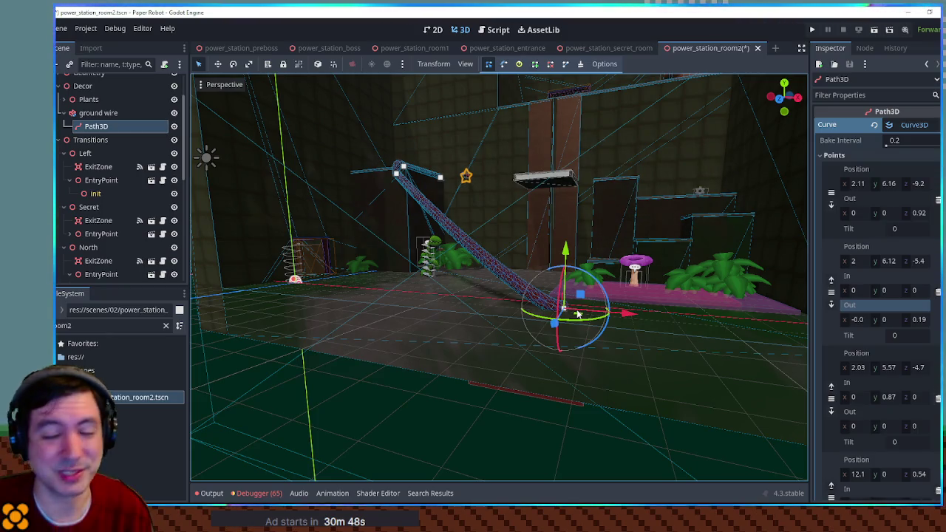
drag(581, 316, 419, 281)
scroll(up, 3)
drag(566, 302, 545, 332)
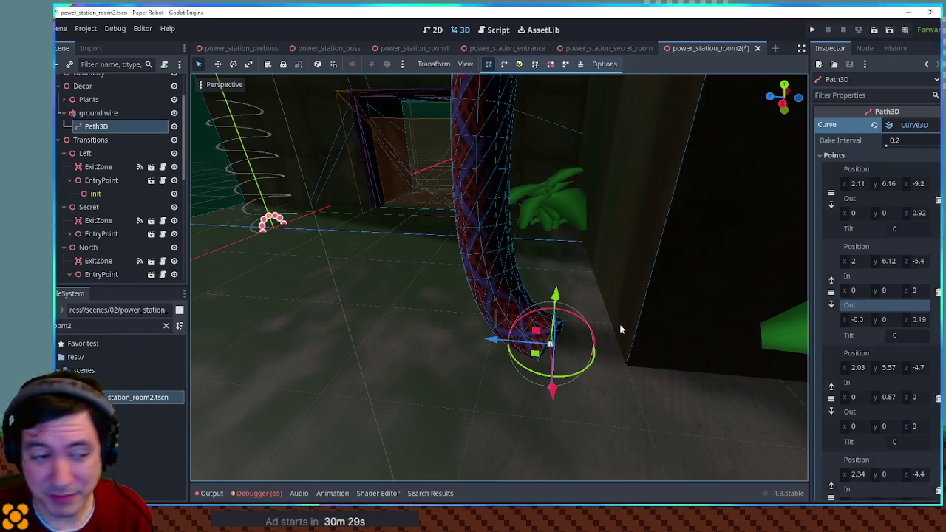
drag(617, 329, 676, 332)
Zero the end point's incoming x and z handles and tuck it against the pillar at (2.13, 0, -4.8).
scroll(down, 3)
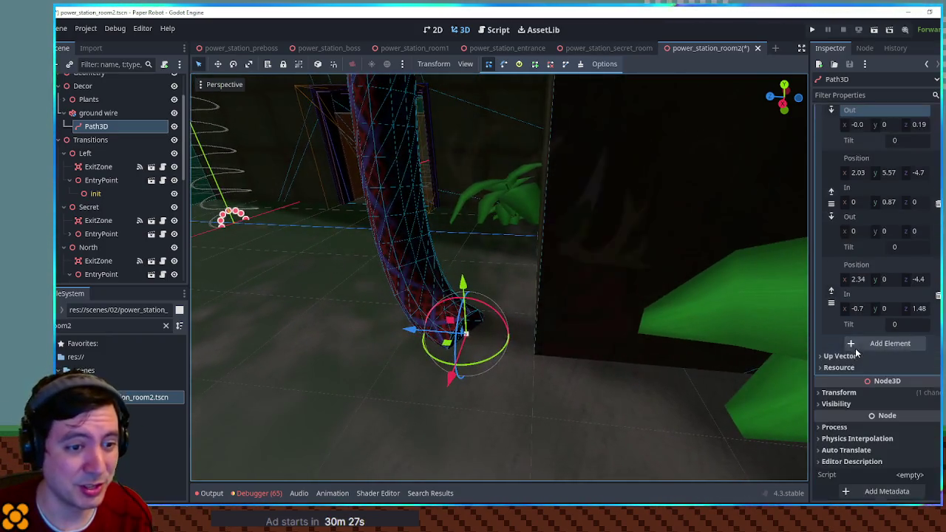
click(918, 309)
text(0)
key(Return)
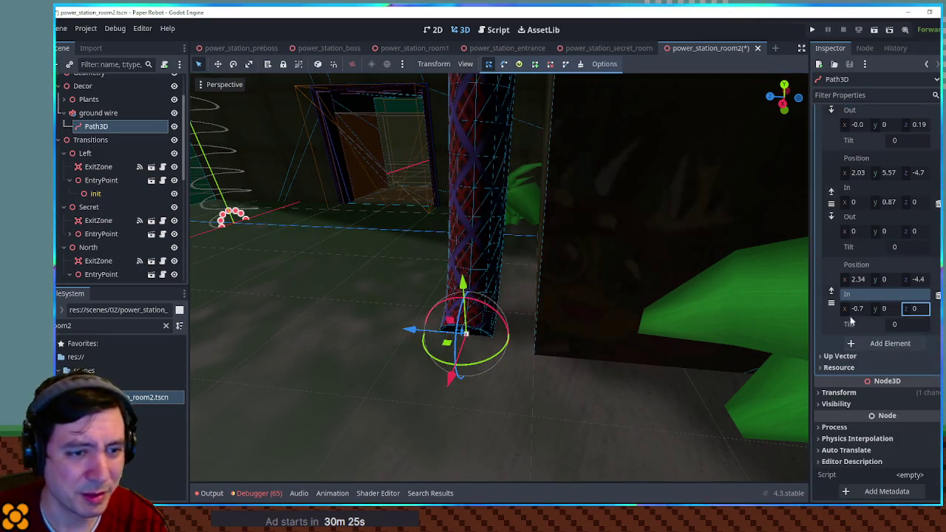
click(853, 309)
text(0)
drag(613, 341, 628, 325)
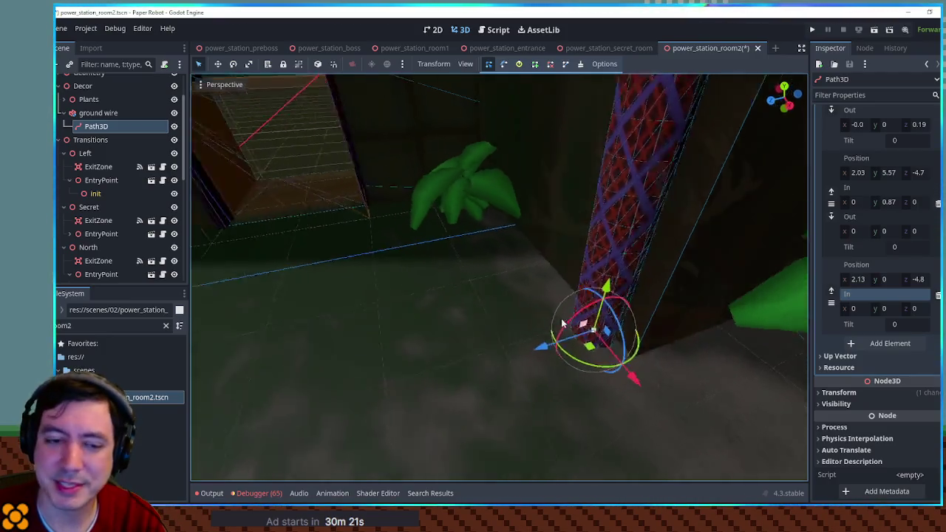
drag(494, 336, 486, 336)
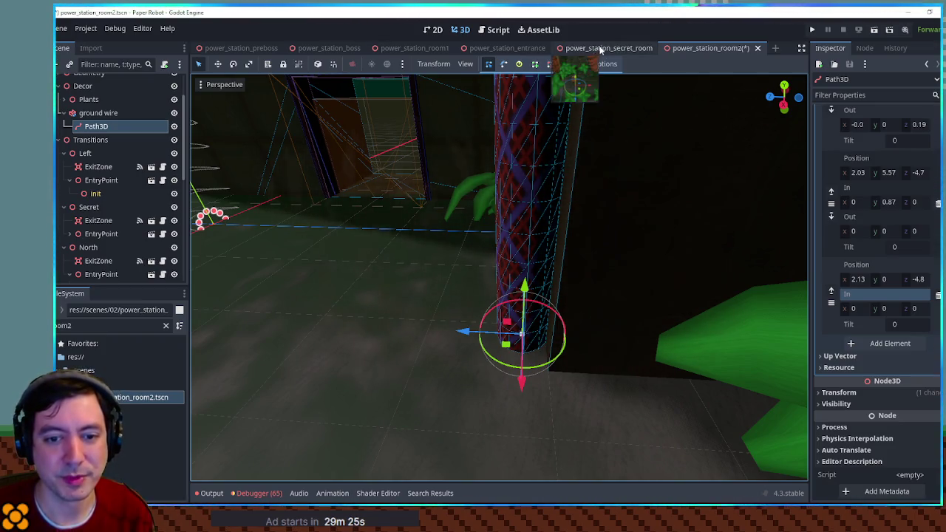
Shift the wire's bottom point along X and lift it slightly off the floor.
drag(540, 140, 485, 278)
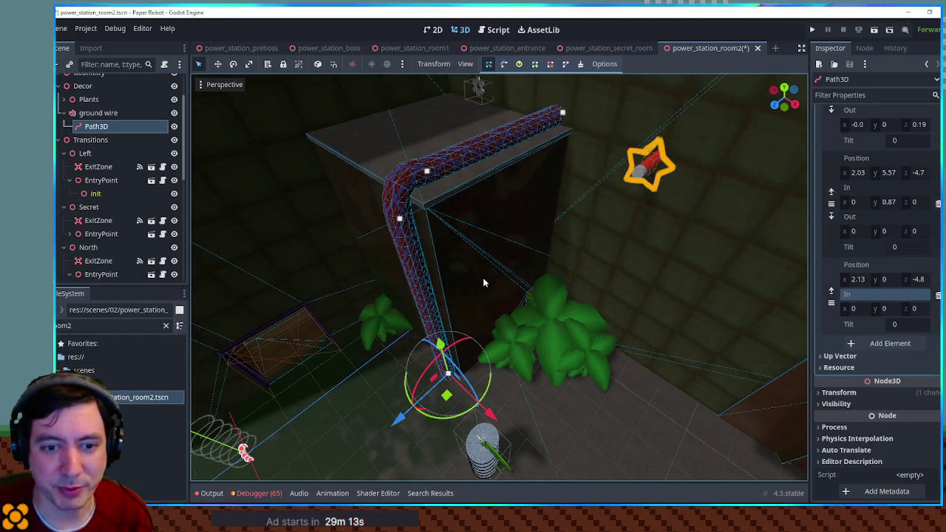
scroll(up, 3)
drag(482, 282, 540, 309)
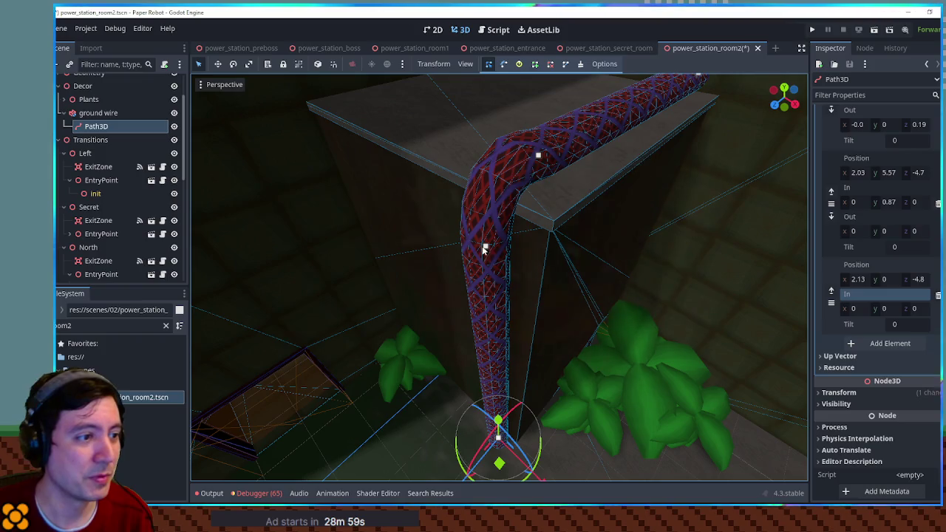
scroll(down, 3)
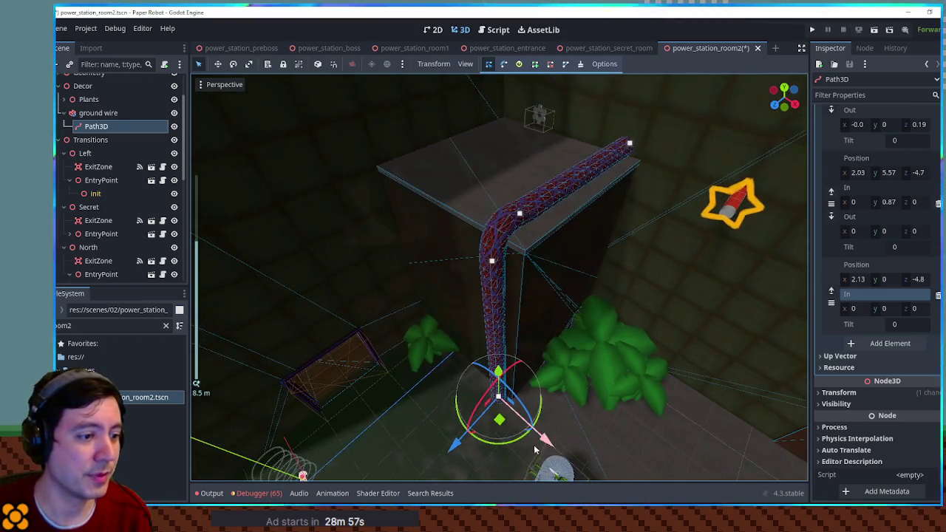
drag(542, 441, 516, 419)
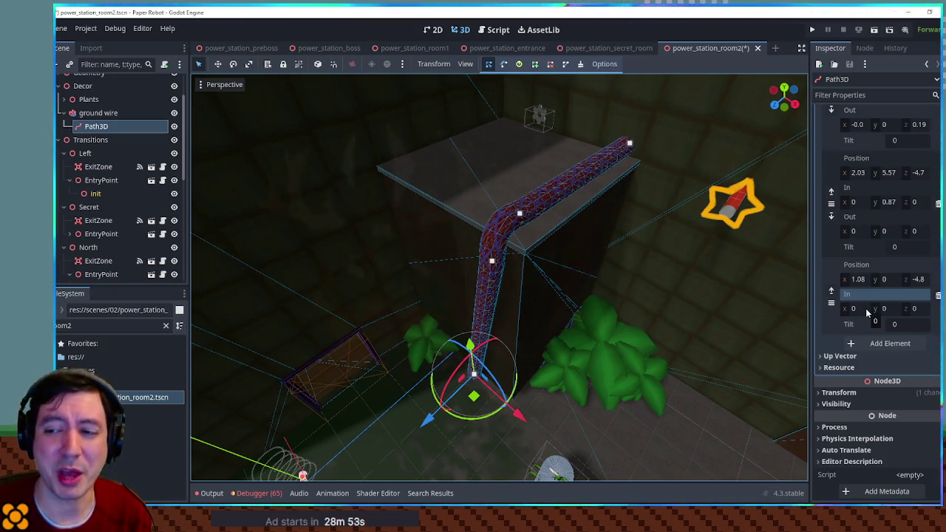
drag(706, 293, 686, 279)
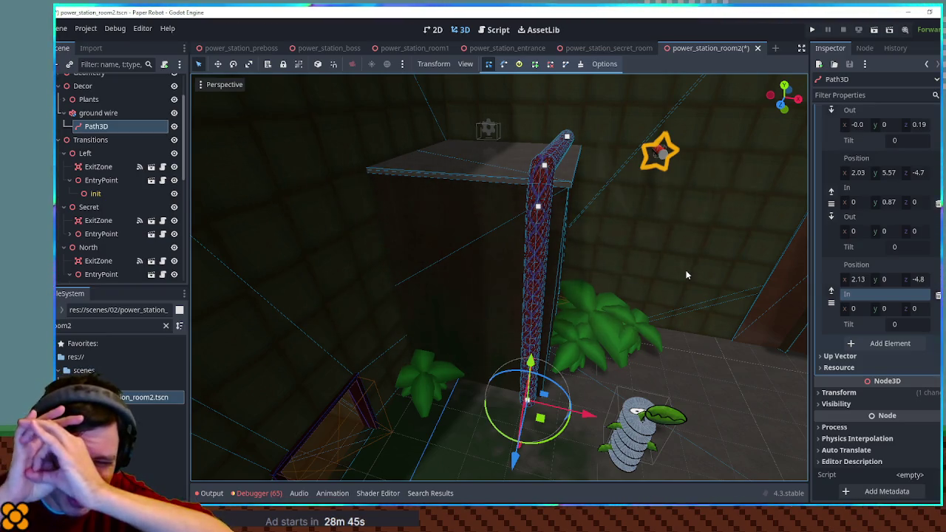
drag(671, 284, 566, 281)
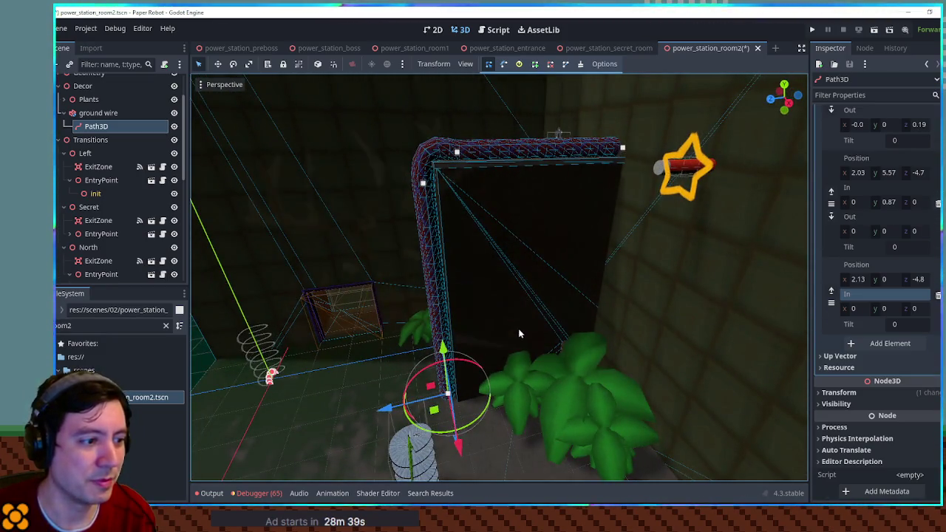
drag(445, 368, 517, 296)
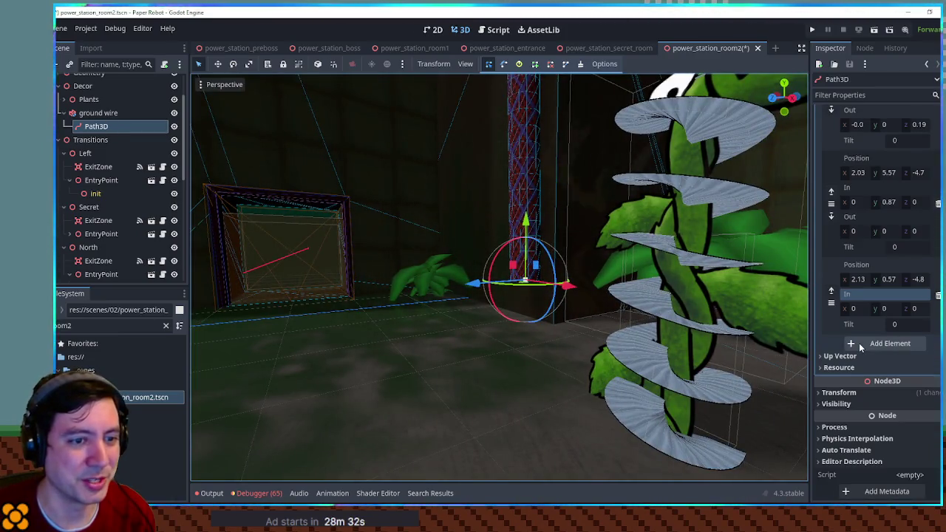
Add a new path point and drag it out across the floor.
click(859, 347)
drag(358, 326, 444, 442)
scroll(up, 3)
scroll(down, 3)
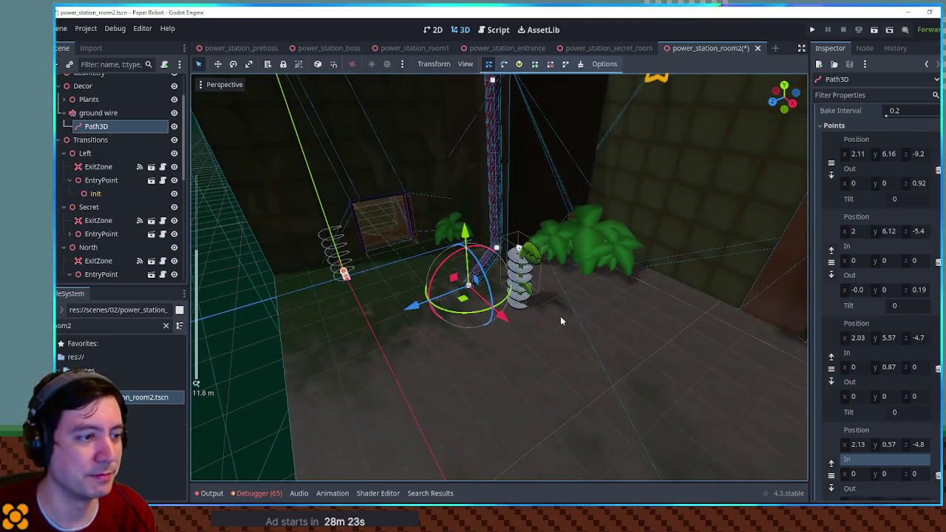
scroll(up, 3)
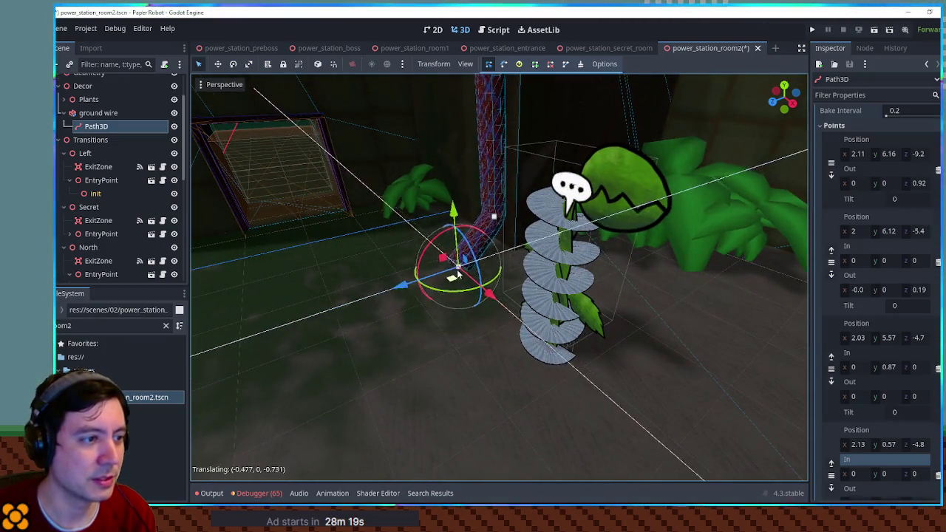
scroll(up, 3)
drag(408, 174, 408, 151)
scroll(down, 3)
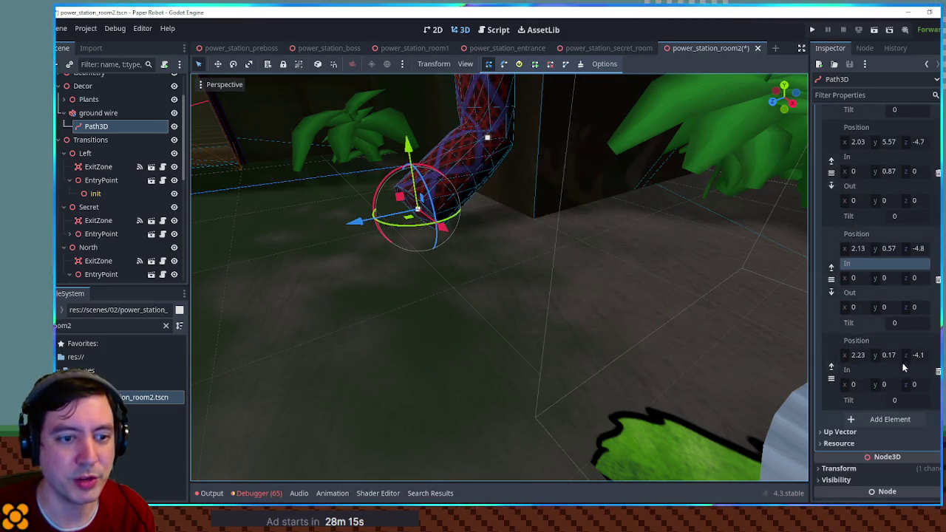
Curve the wire's end with an In z handle of -0.9 and raise the bend point higher.
click(910, 278)
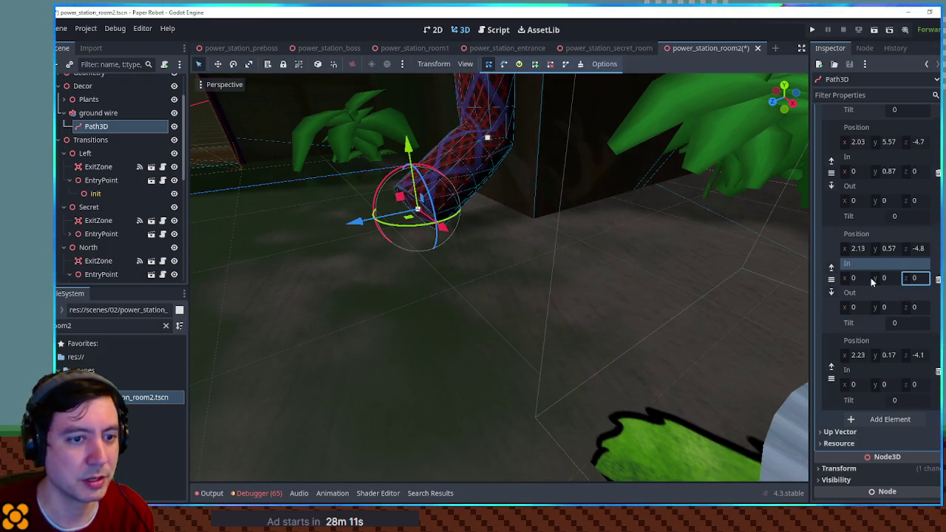
drag(915, 384, 887, 384)
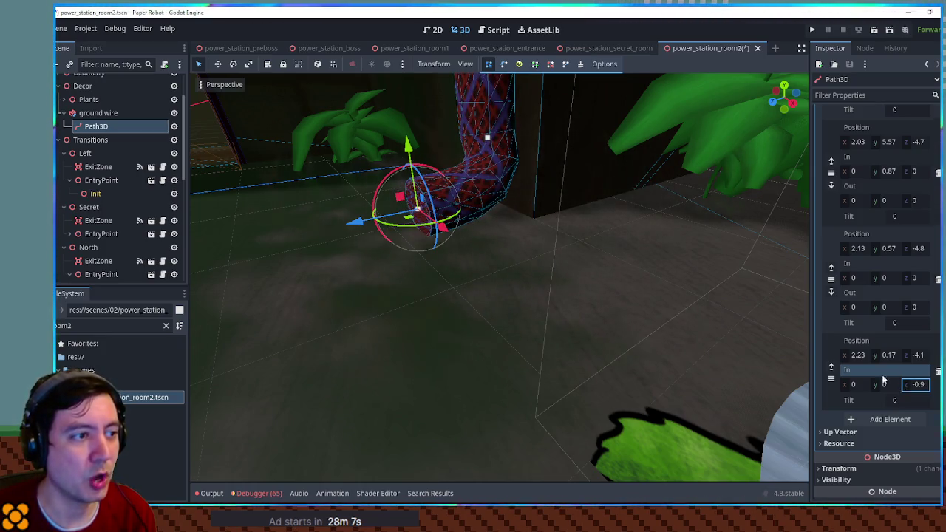
drag(535, 316, 543, 328)
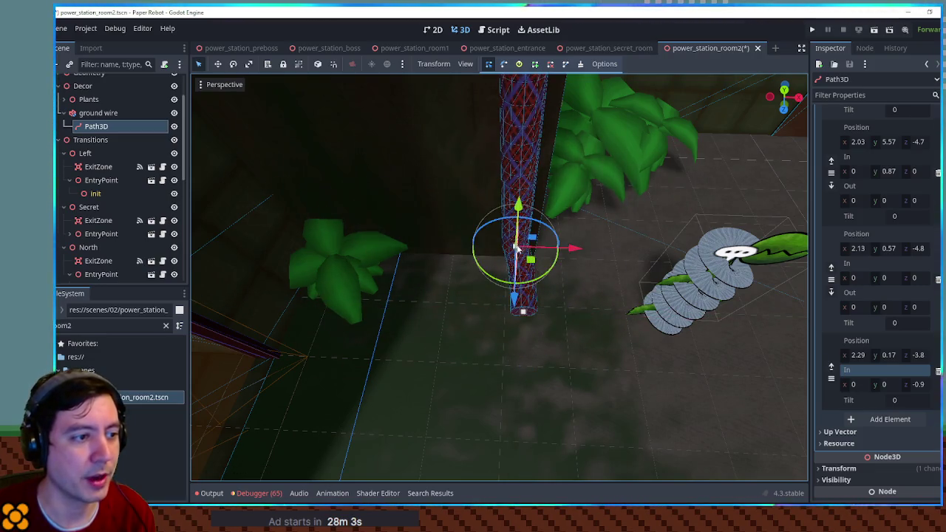
drag(488, 159, 494, 101)
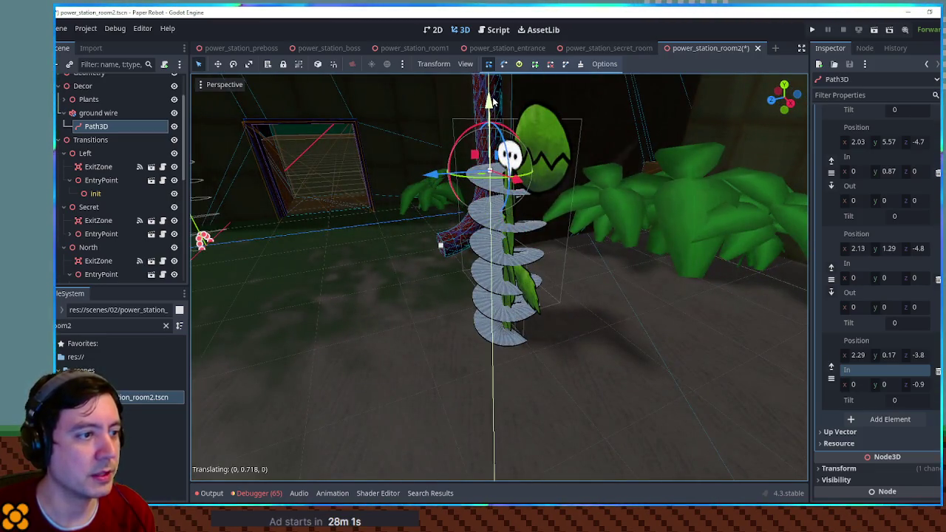
scroll(down, 3)
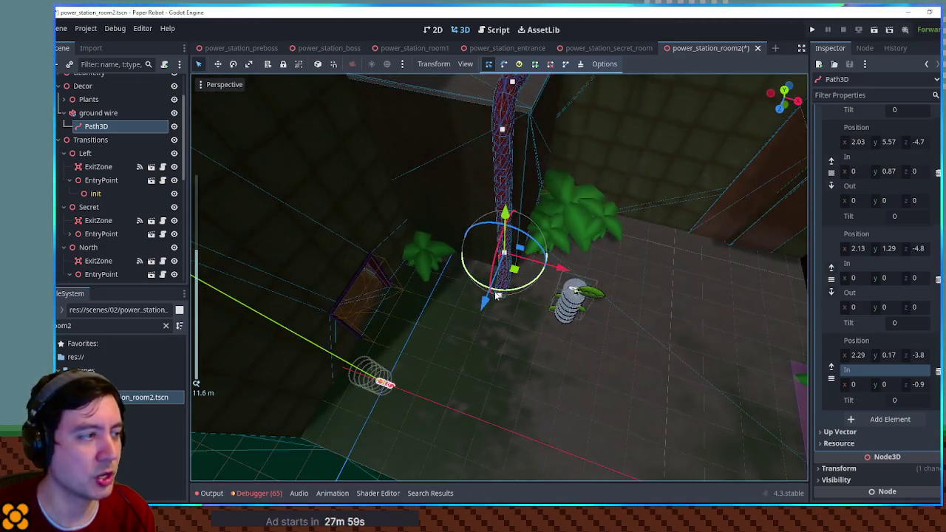
click(866, 418)
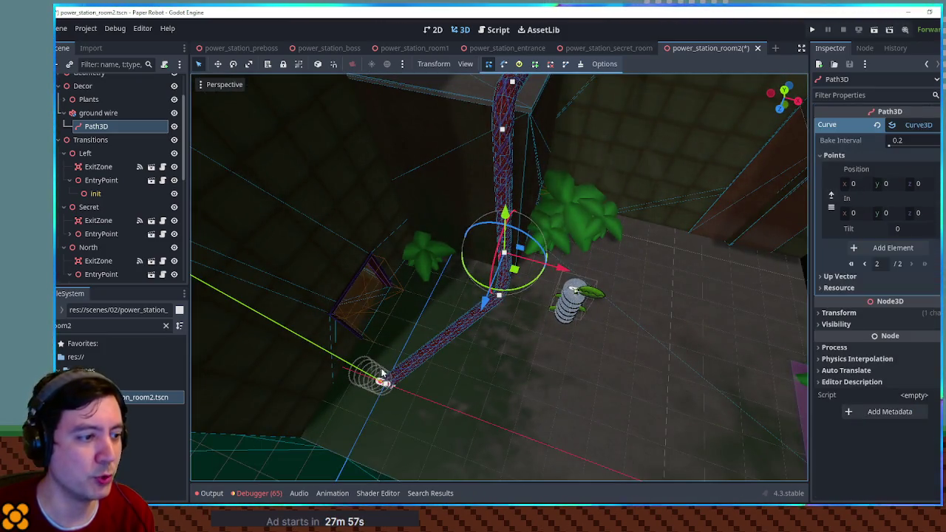
Position the new floor point across the room and bend the wire with its incoming handle.
drag(391, 405, 567, 444)
drag(586, 382, 545, 359)
drag(436, 329, 482, 292)
drag(614, 255, 594, 311)
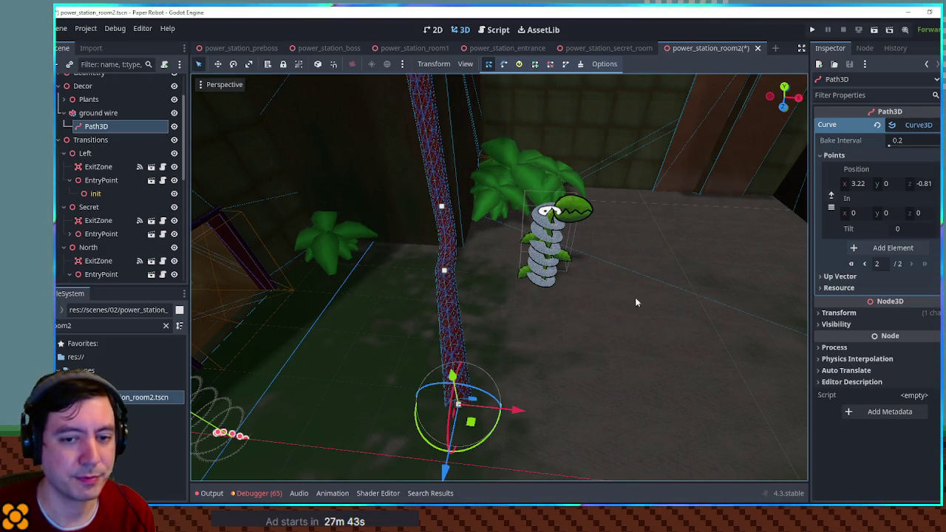
drag(680, 249, 440, 285)
drag(845, 214, 845, 214)
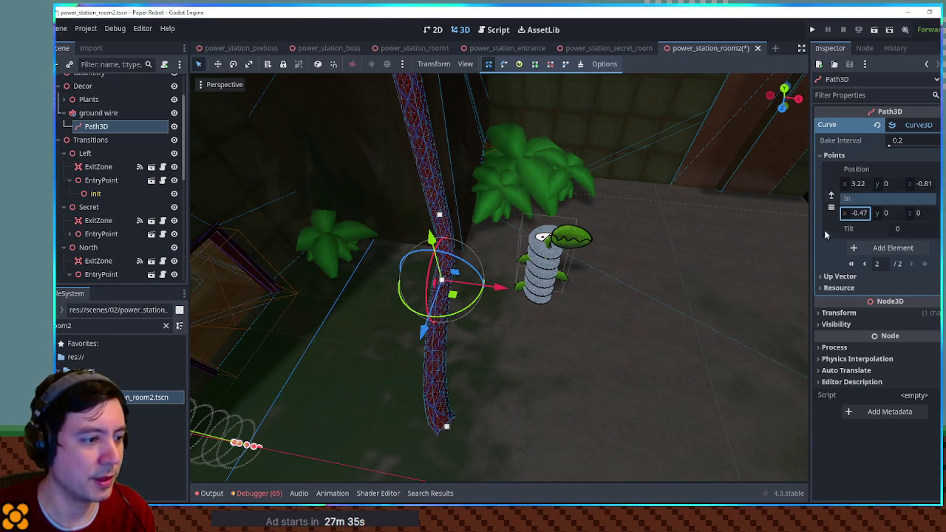
click(451, 419)
drag(451, 452, 458, 364)
Add another point, pull it out across the floor, and make the upper bend wavier.
scroll(down, 3)
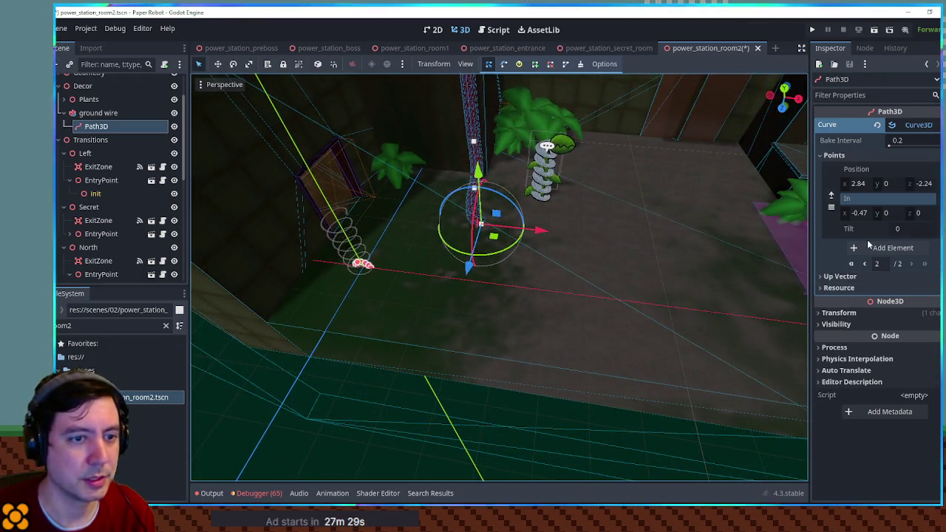
click(874, 248)
click(357, 264)
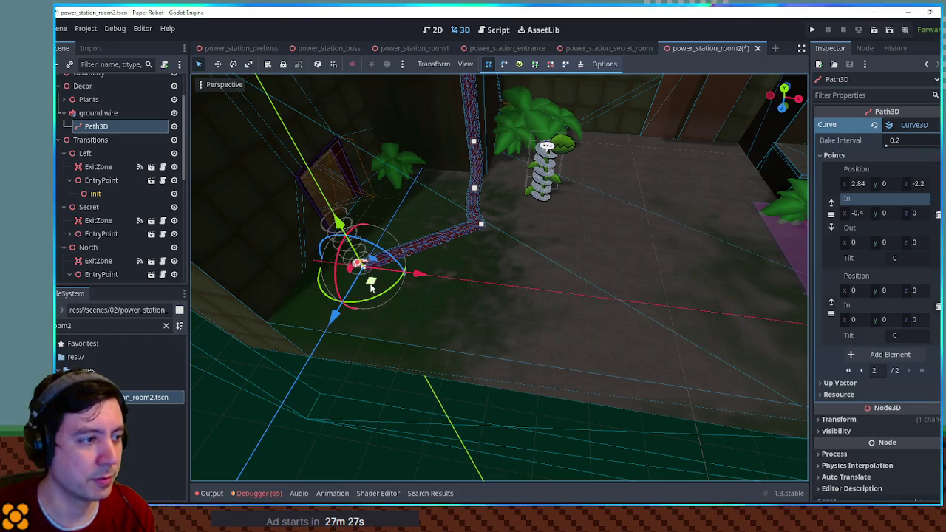
drag(371, 288, 543, 299)
scroll(up, 3)
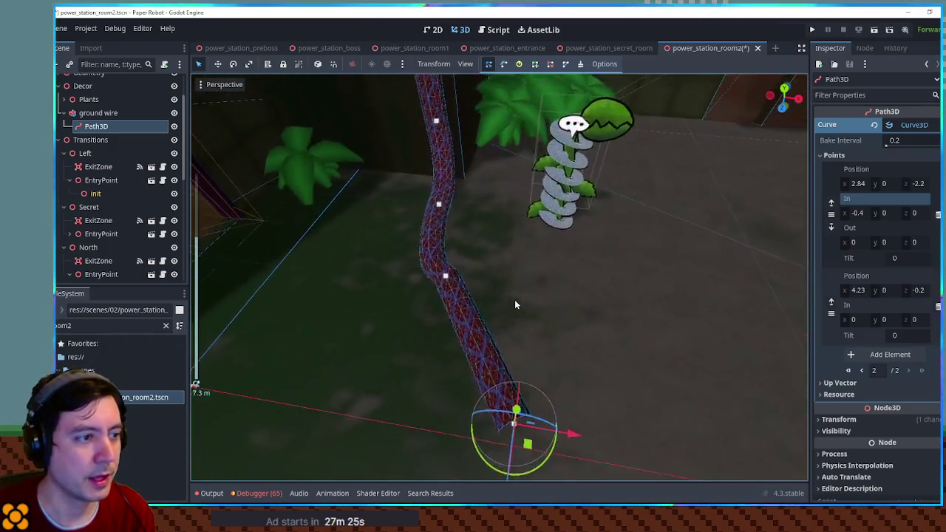
key(KP_8)
drag(876, 320, 897, 319)
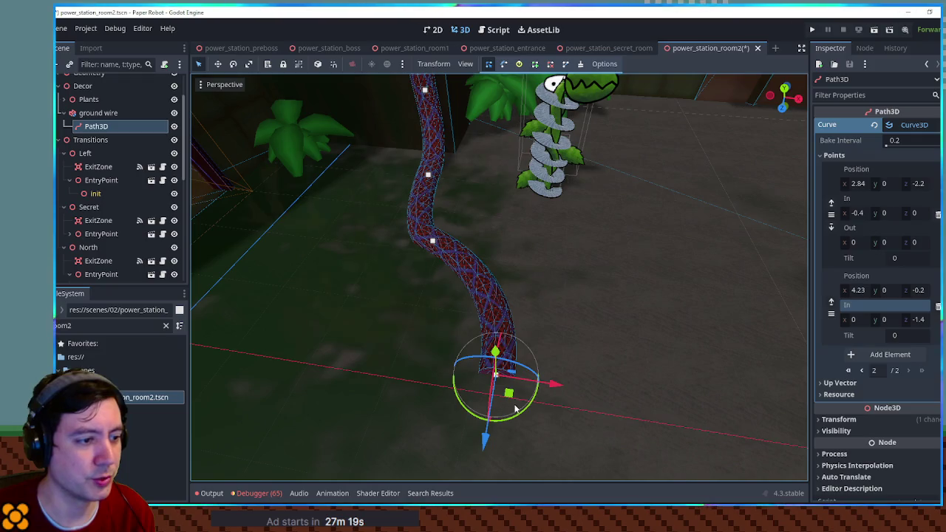
drag(485, 440, 498, 458)
drag(551, 399, 577, 399)
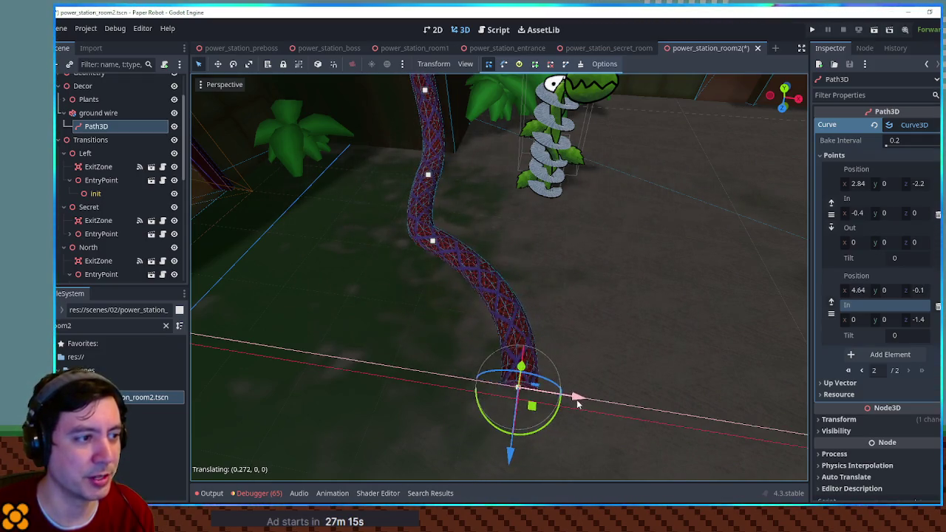
click(435, 242)
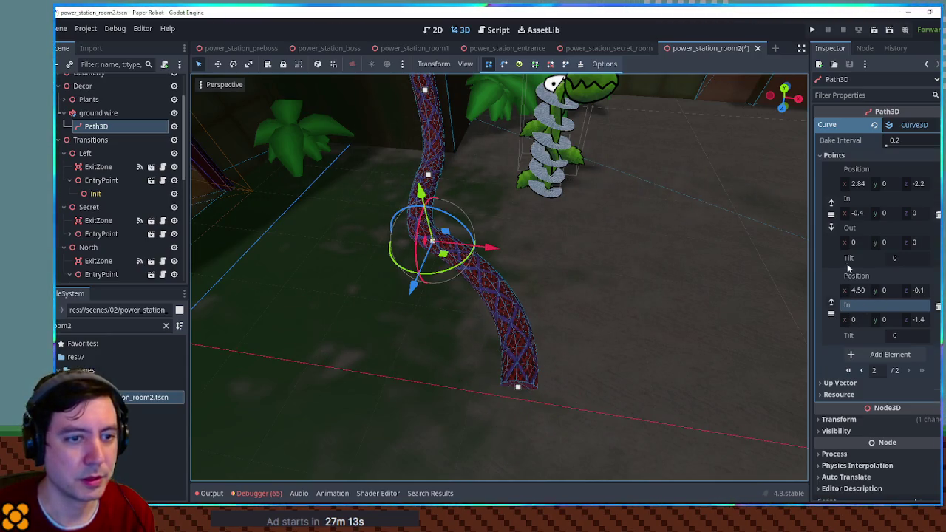
drag(844, 213, 817, 214)
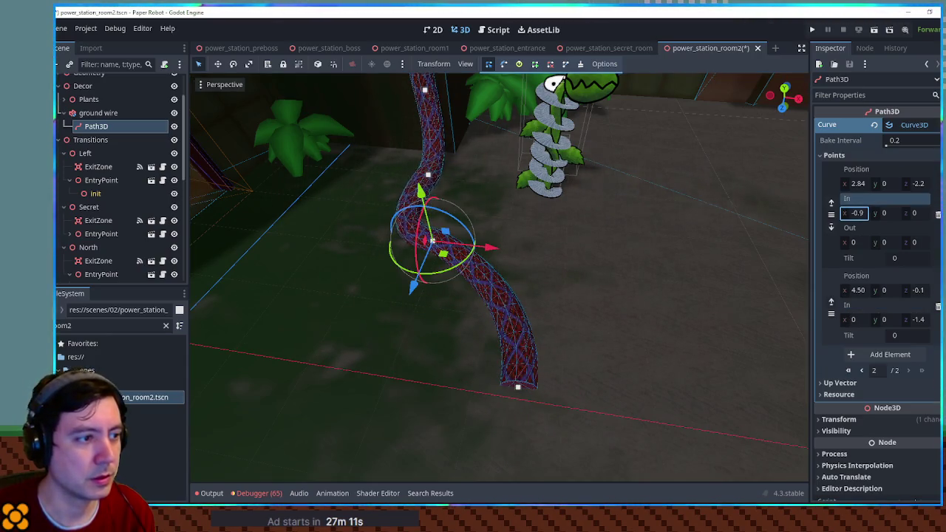
Add a third point and move it toward the room's front to (4.61, 0, 2.03).
scroll(down, 3)
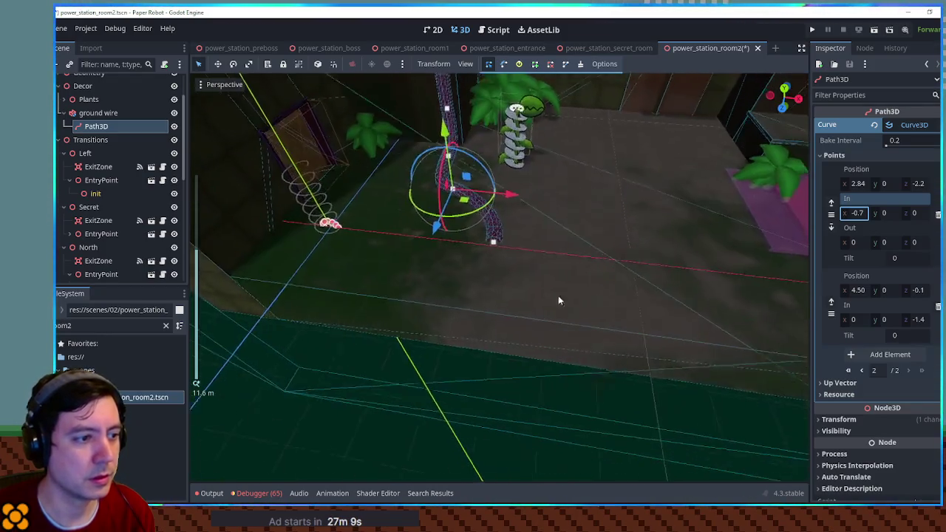
drag(504, 251, 510, 255)
click(866, 356)
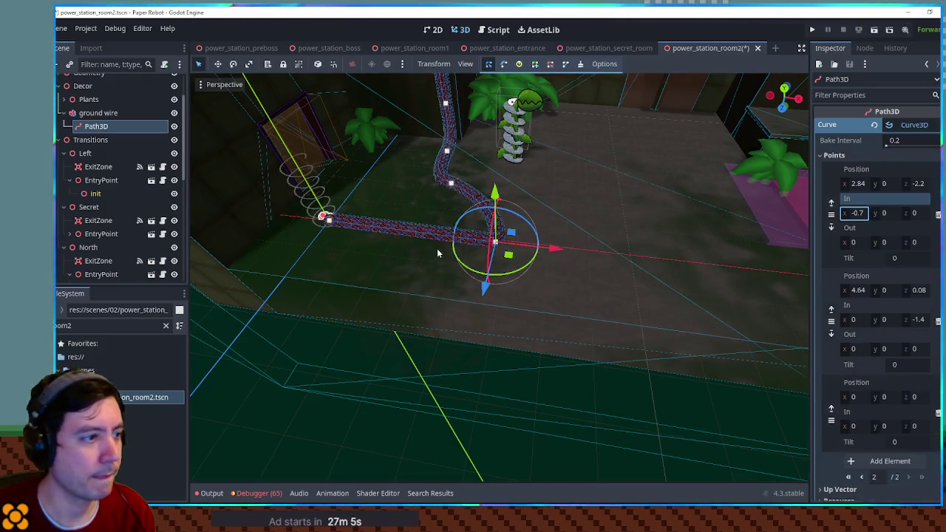
click(335, 223)
drag(340, 238, 497, 328)
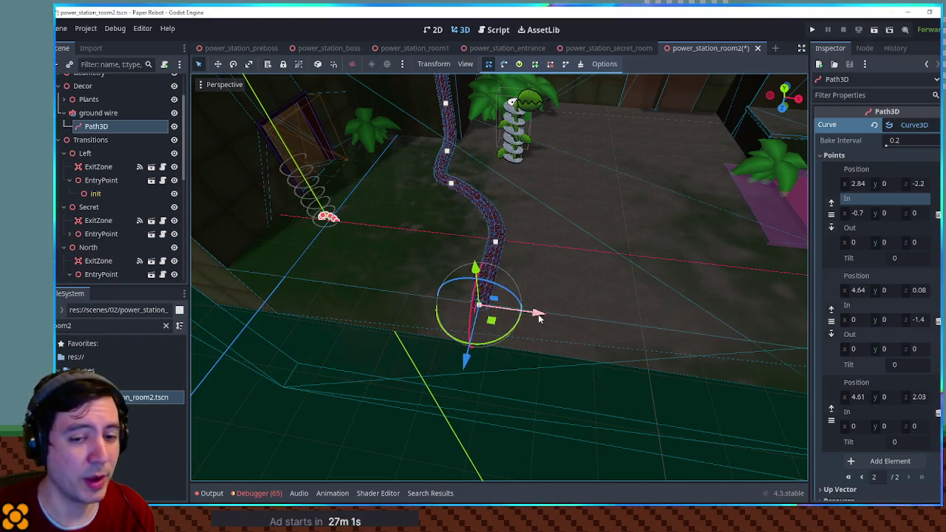
scroll(up, 3)
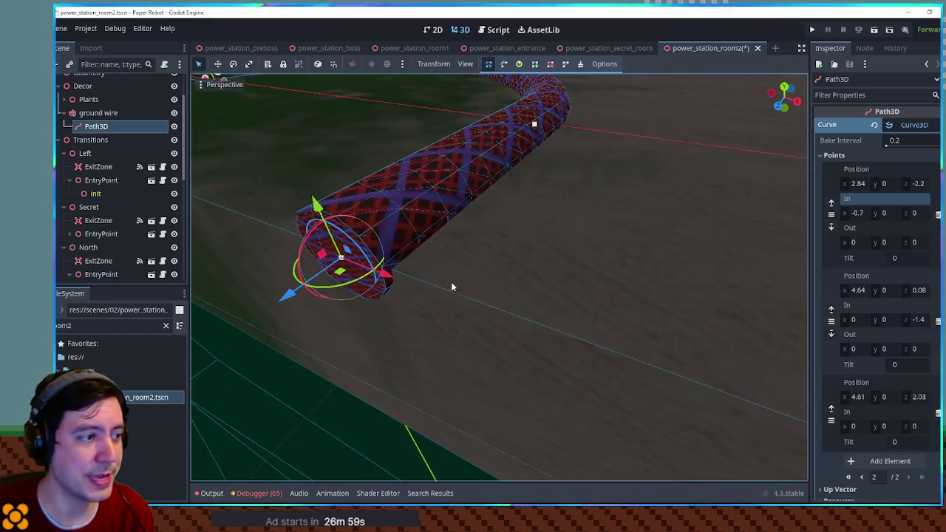
Drop the wire end to (4.61, -2.0, 2.62) with incoming handle (0, 2.98, 0.92), then deselect the path.
scroll(down, 3)
drag(877, 376, 878, 379)
drag(339, 258, 322, 355)
scroll(down, 3)
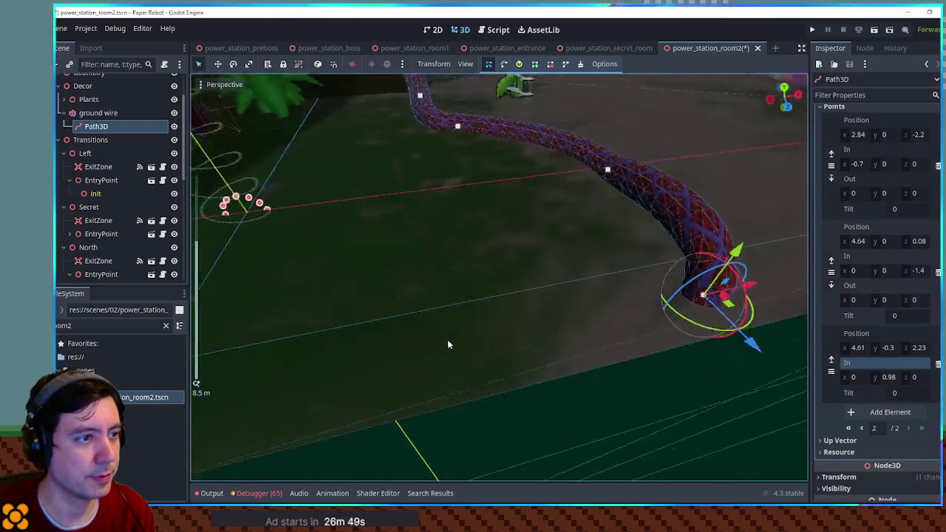
drag(494, 298, 622, 266)
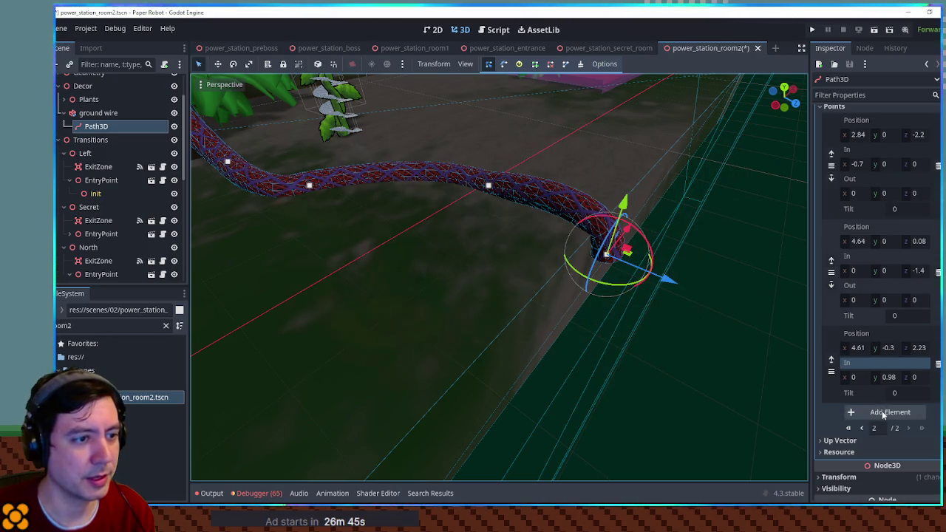
drag(614, 211, 621, 269)
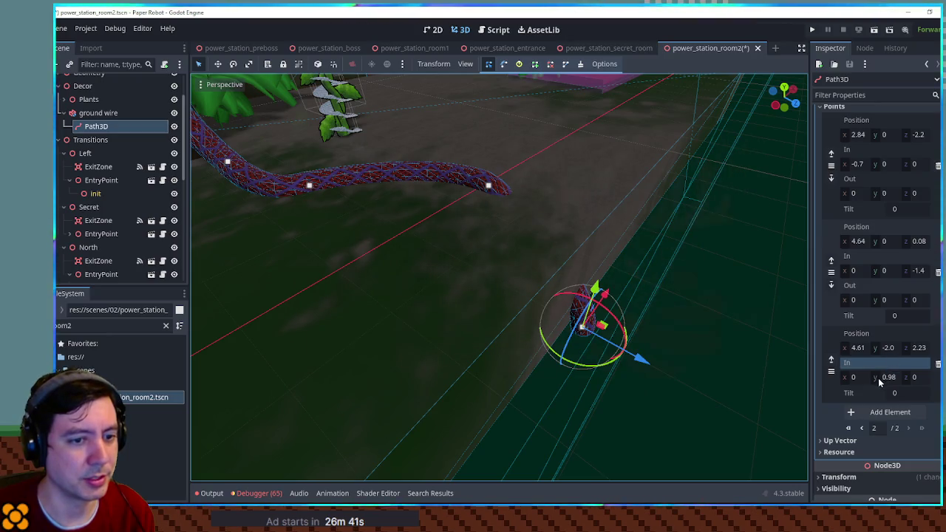
drag(878, 378, 909, 378)
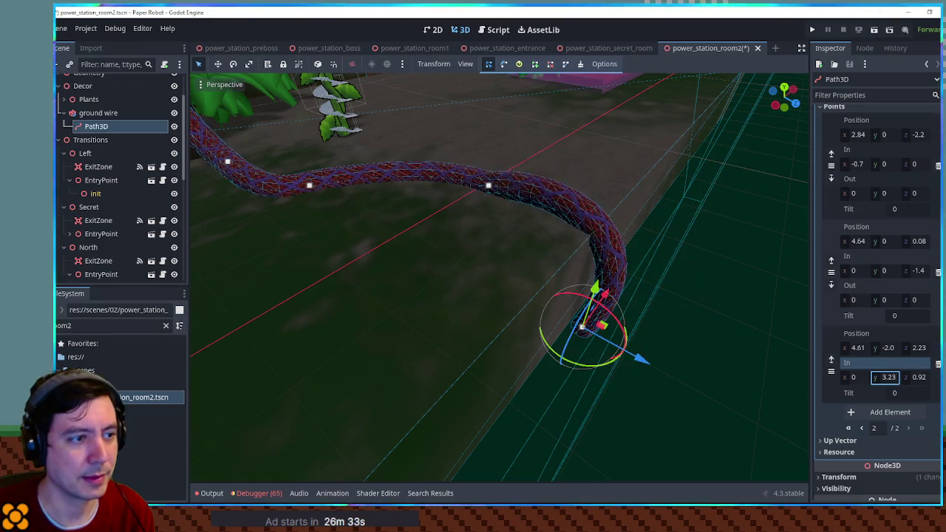
drag(653, 371, 669, 373)
drag(620, 301, 627, 301)
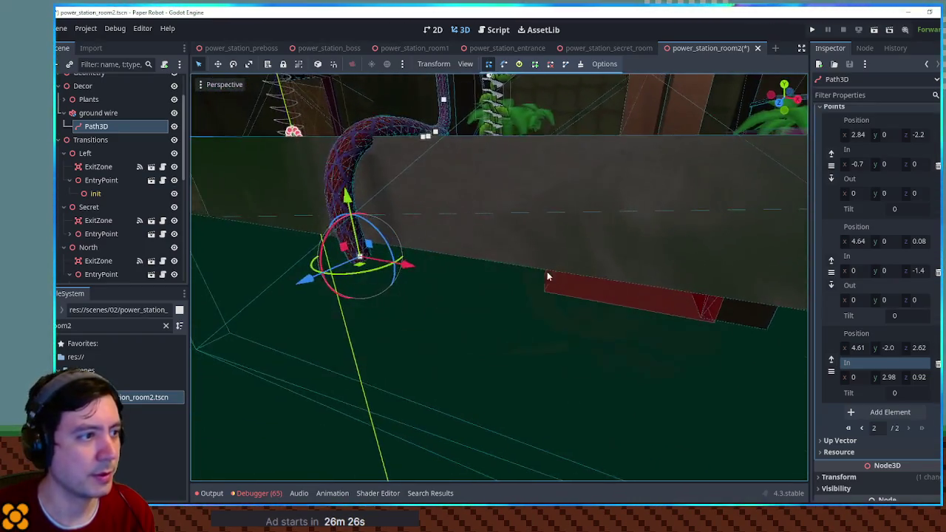
scroll(down, 3)
click(492, 338)
scroll(up, 3)
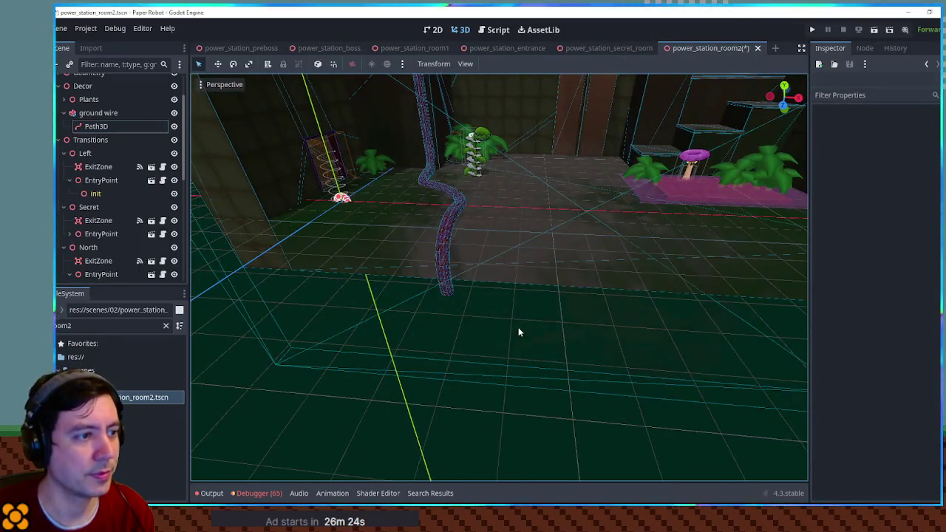
Zoom out over the room and run it with F6 to playtest.
scroll(down, 3)
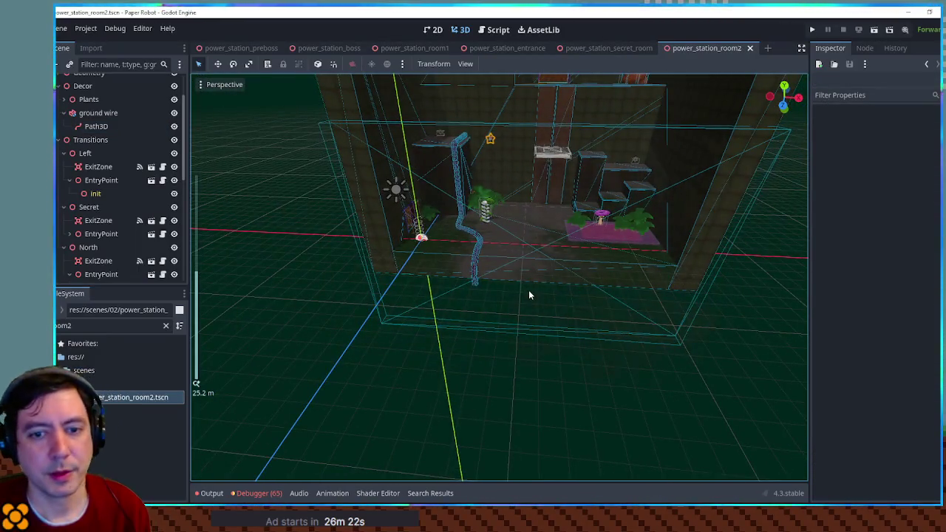
key(F6)
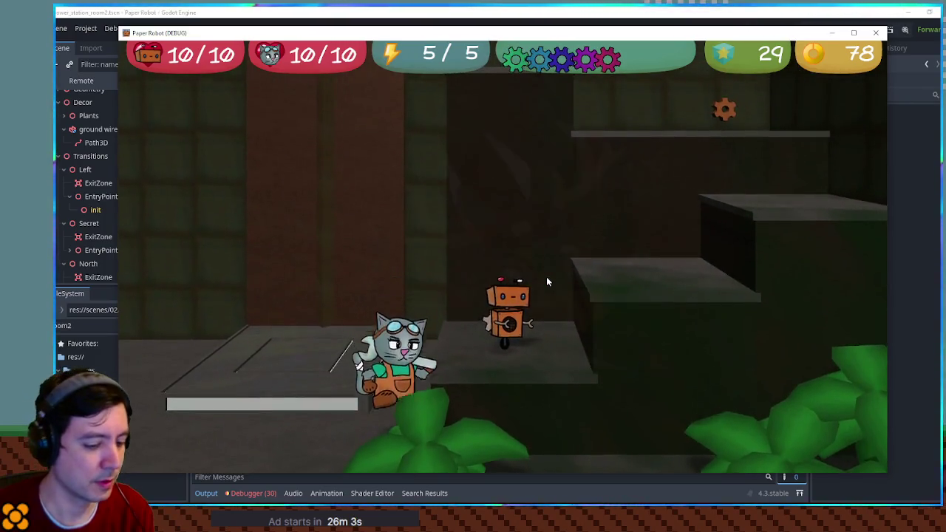
Turn on Block field battles in the debug Set Values and make Leon the partner.
key(F1)
click(294, 72)
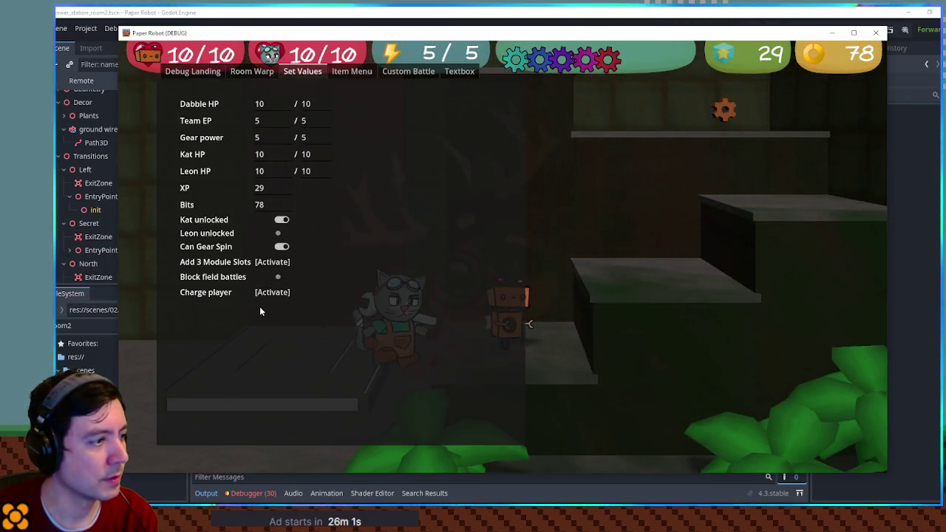
click(279, 275)
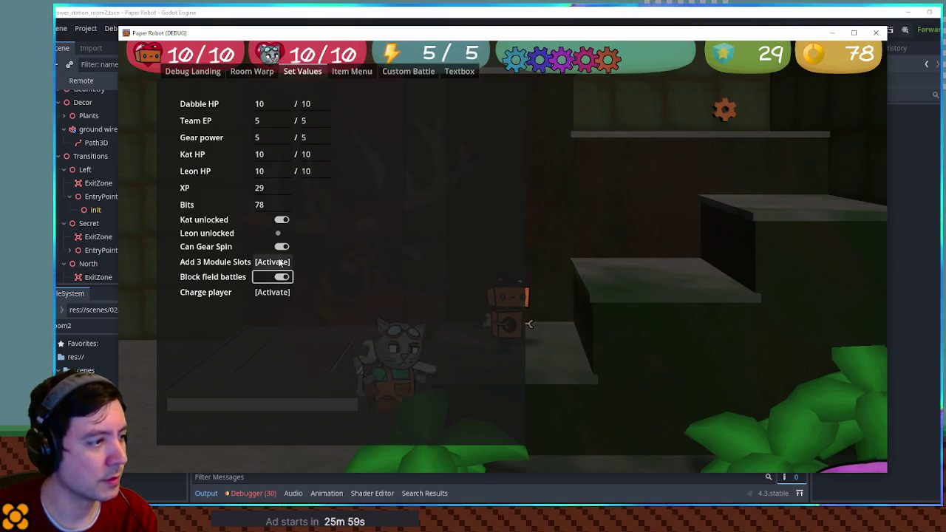
key(F1)
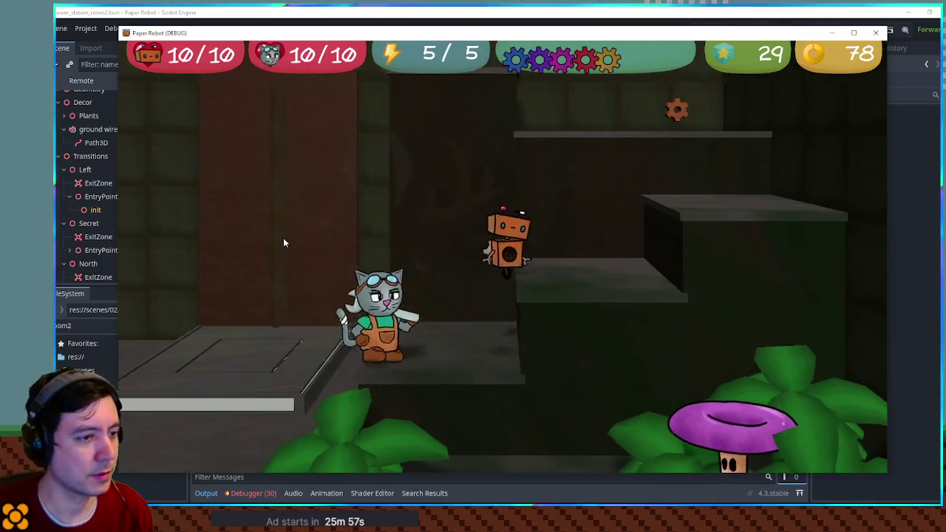
key(Escape)
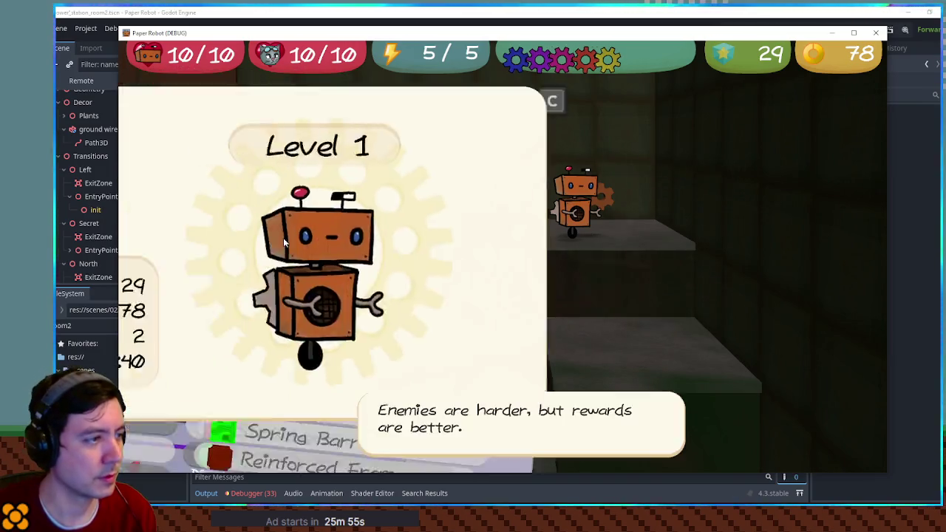
key(c)
key(Right)
key(space)
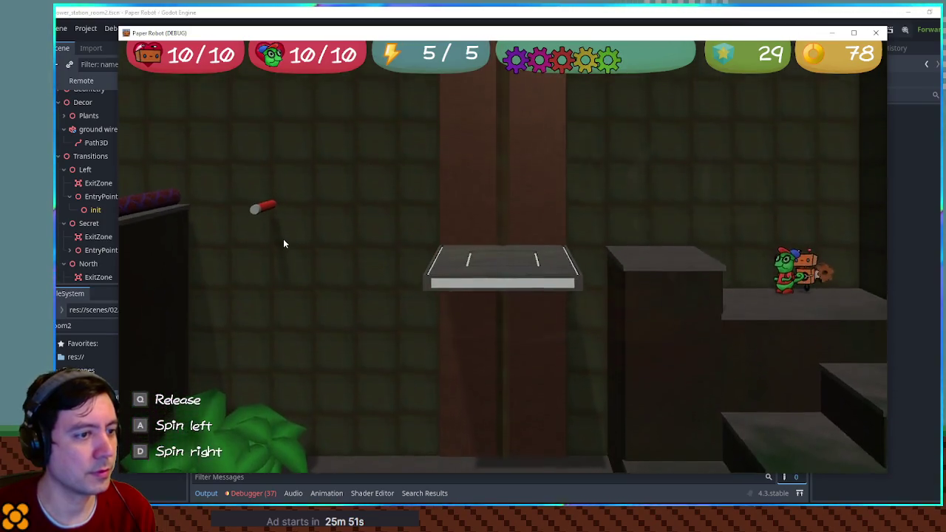
Play through the room with Leon, grappling the red pole and climbing the ledge, then close the game.
key(q)
key(Left)
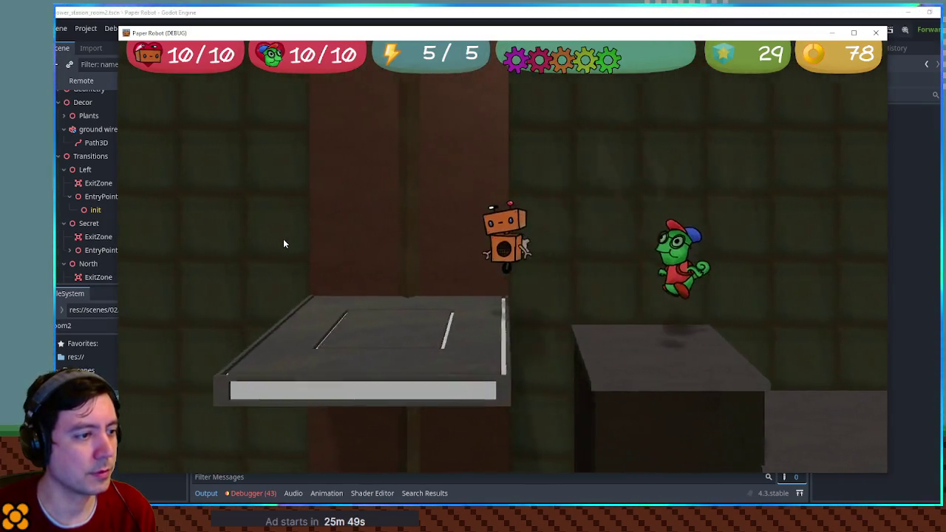
key(e)
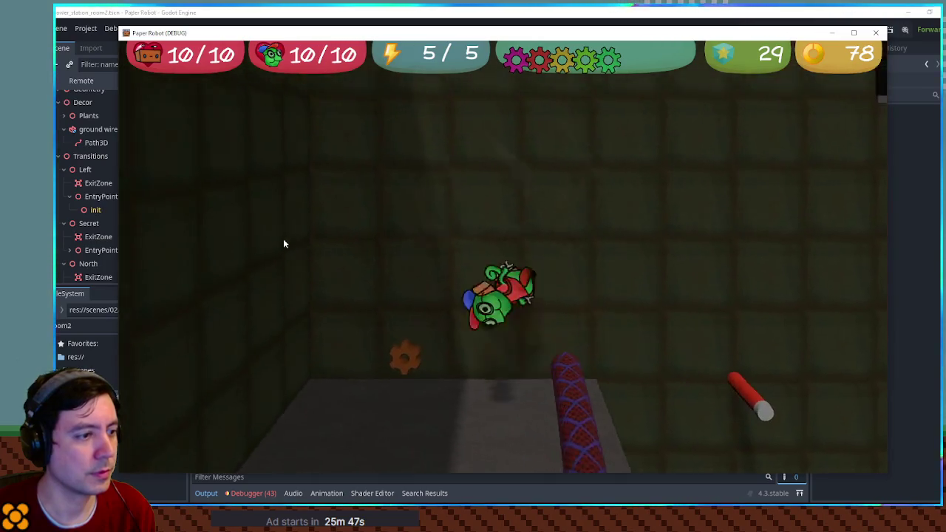
key(Right)
key(space)
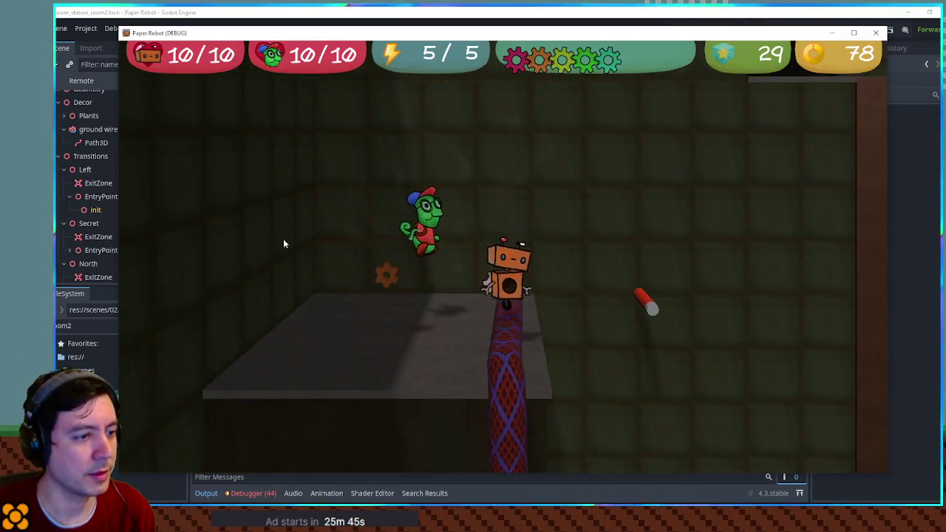
key(e)
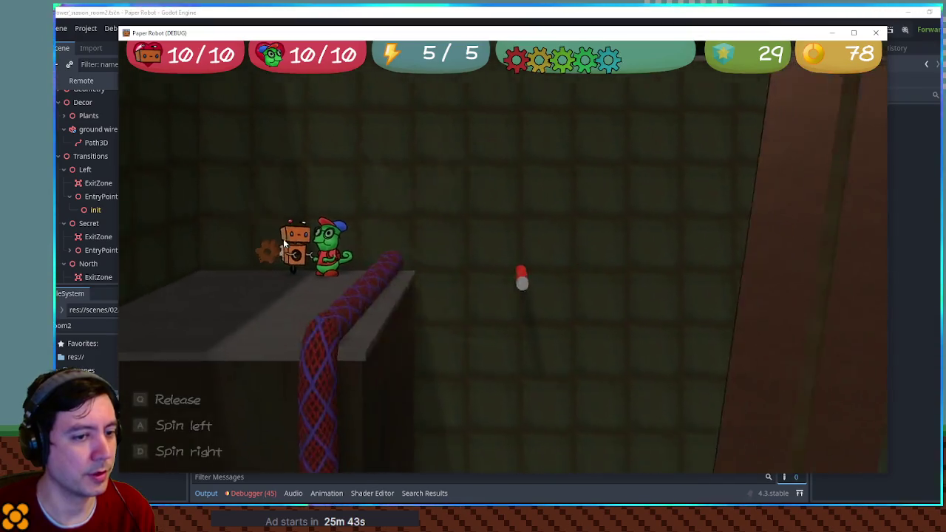
key(q)
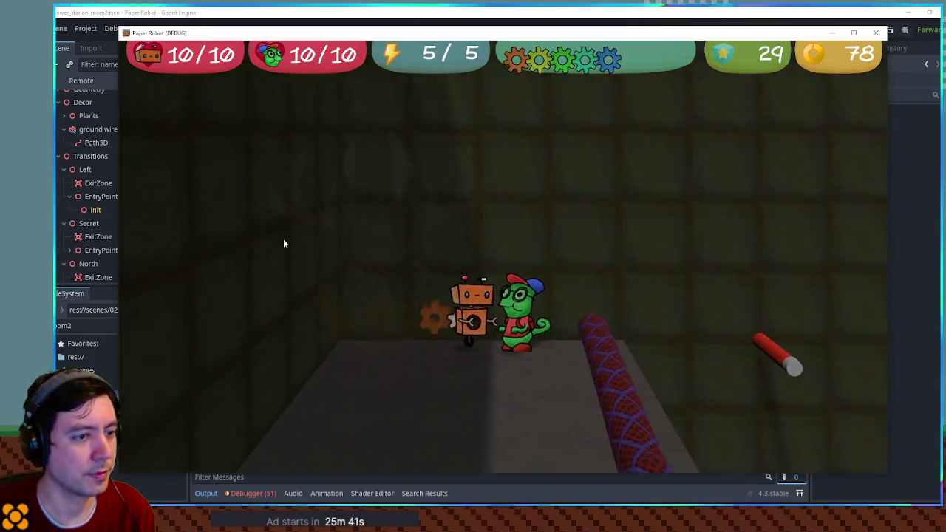
key(Right)
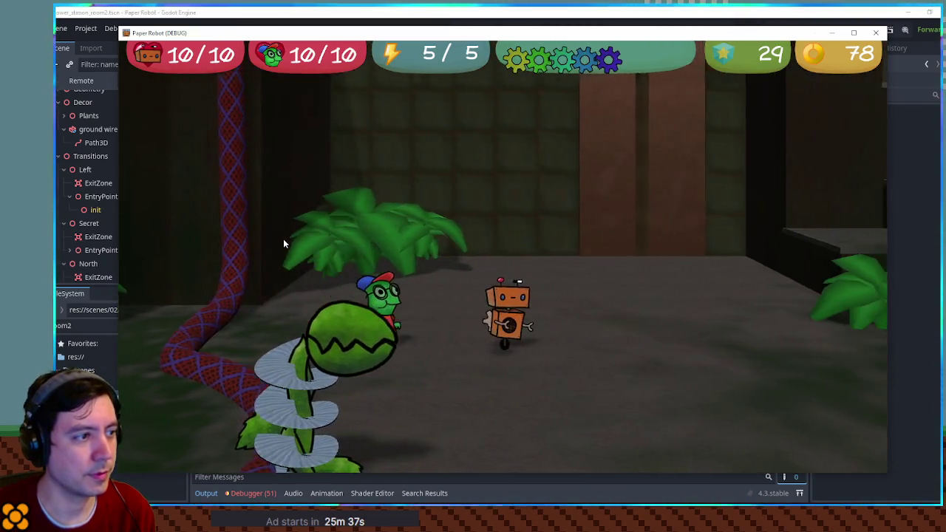
key(Up)
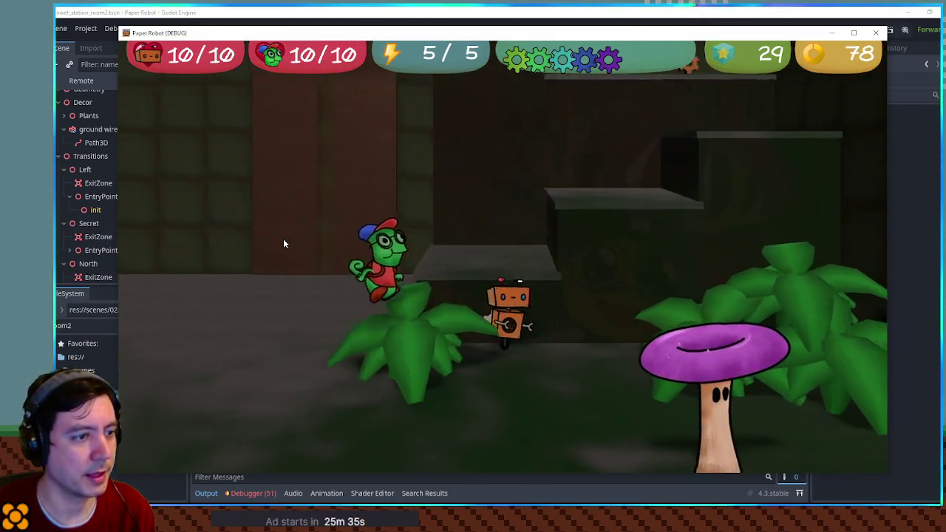
key(space)
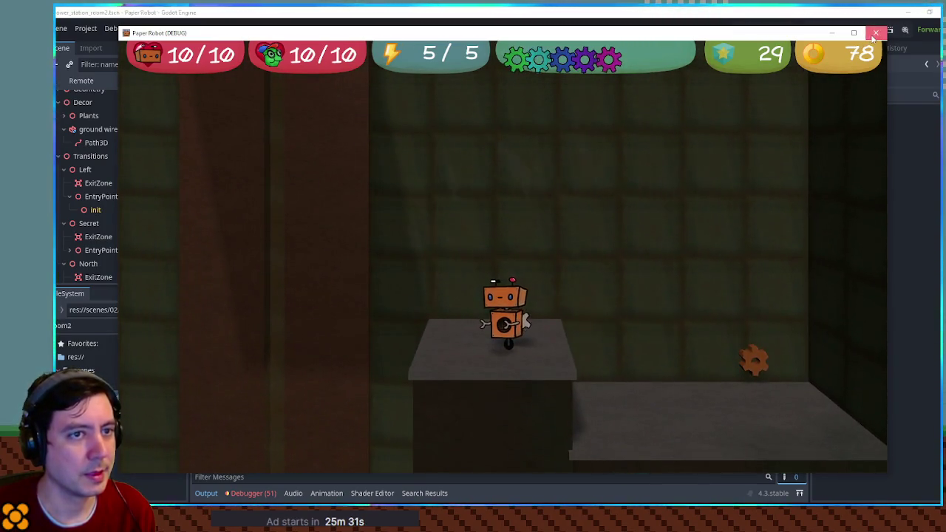
click(874, 34)
scroll(up, 3)
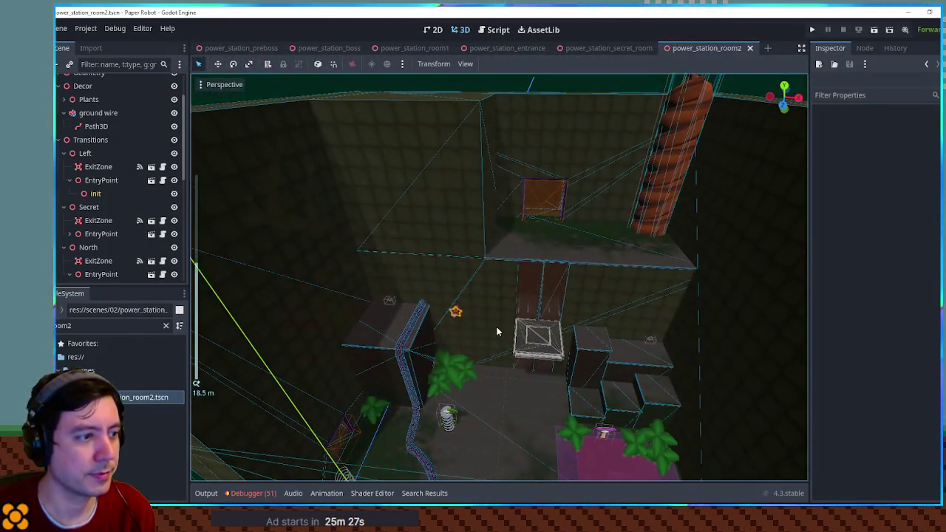
Add twistyTree-bowed to the scene, rotate it about -120 degrees and move it up into the room.
click(90, 323)
text(owed)
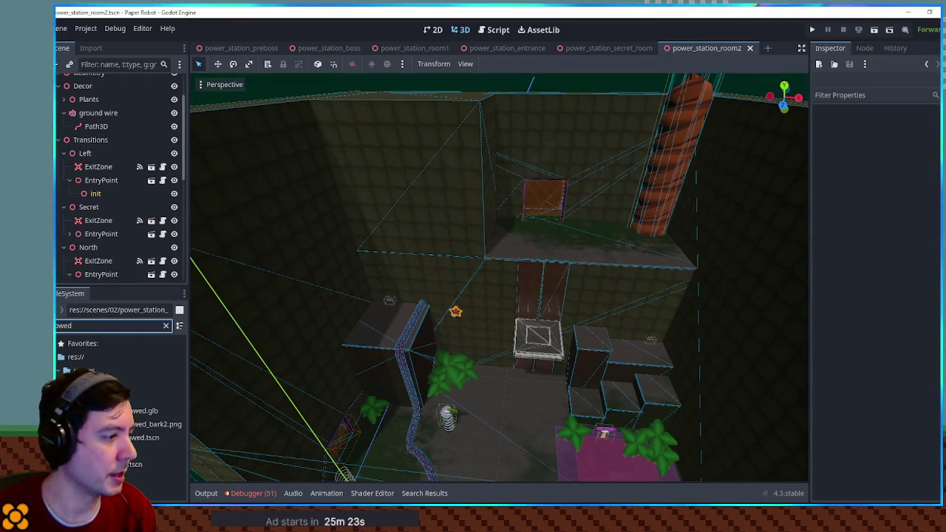
drag(127, 271, 102, 152)
scroll(down, 3)
drag(408, 416, 429, 493)
drag(403, 447, 390, 138)
Shift the bowed tree along X and Z, raise it slightly, and save the scene.
drag(436, 225, 462, 232)
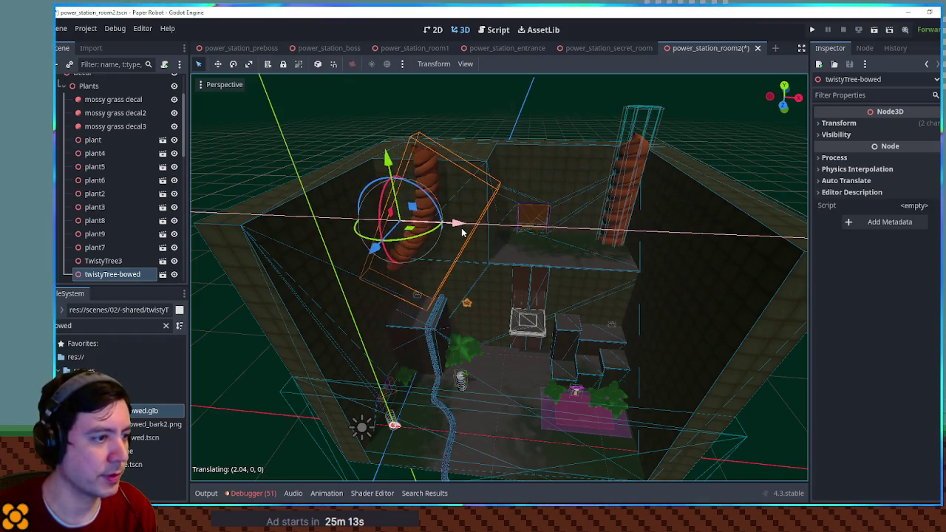
scroll(up, 3)
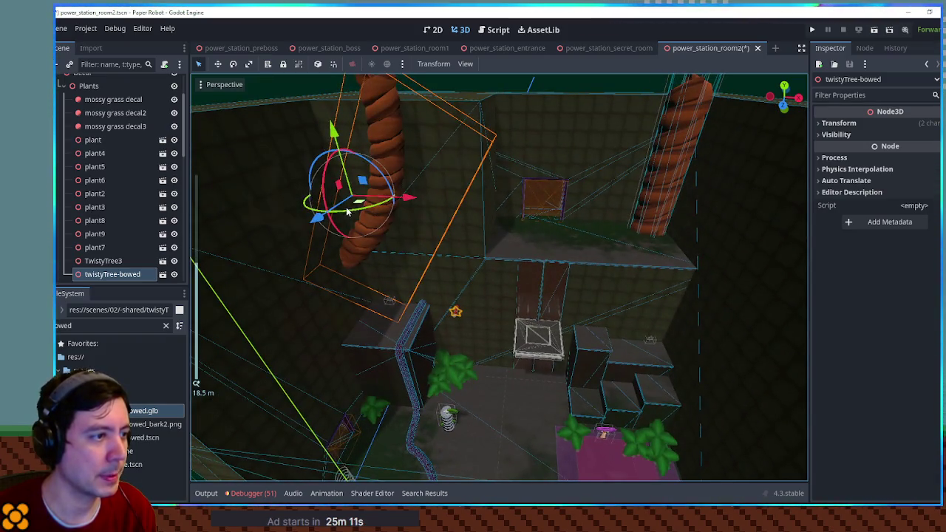
drag(319, 223, 316, 236)
drag(352, 158, 353, 148)
key(ctrl+s)
Orbit around the room to check the tree, then select plant4, plant5 and plant6.
drag(439, 229, 440, 193)
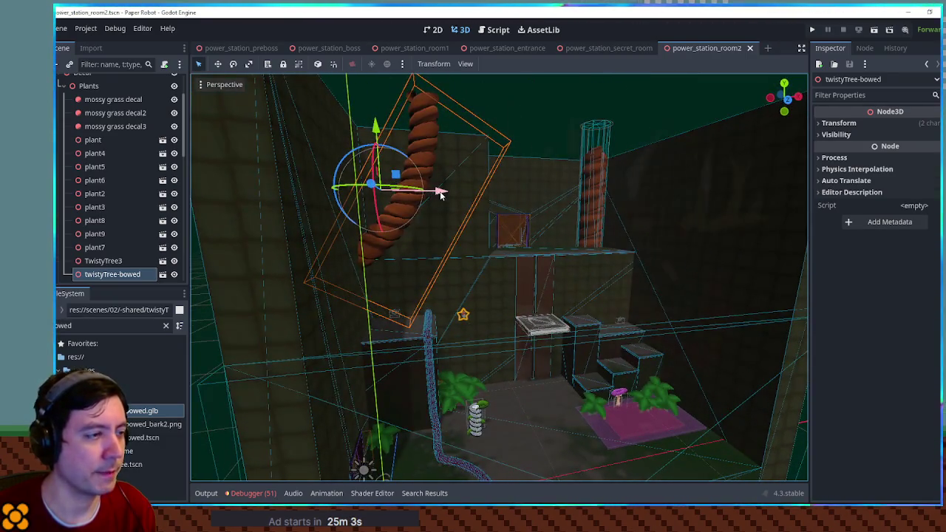
scroll(down, 3)
drag(555, 229, 778, 311)
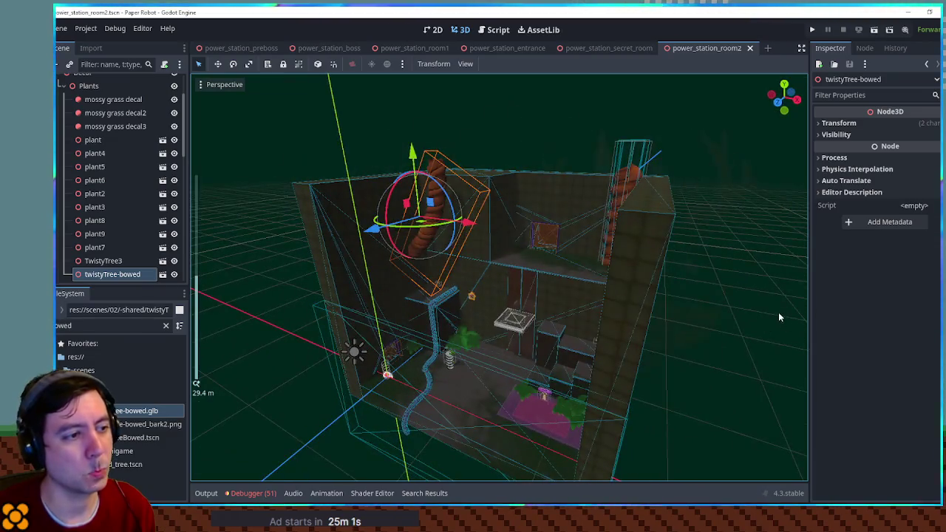
click(602, 274)
scroll(up, 3)
drag(359, 178, 456, 190)
scroll(down, 3)
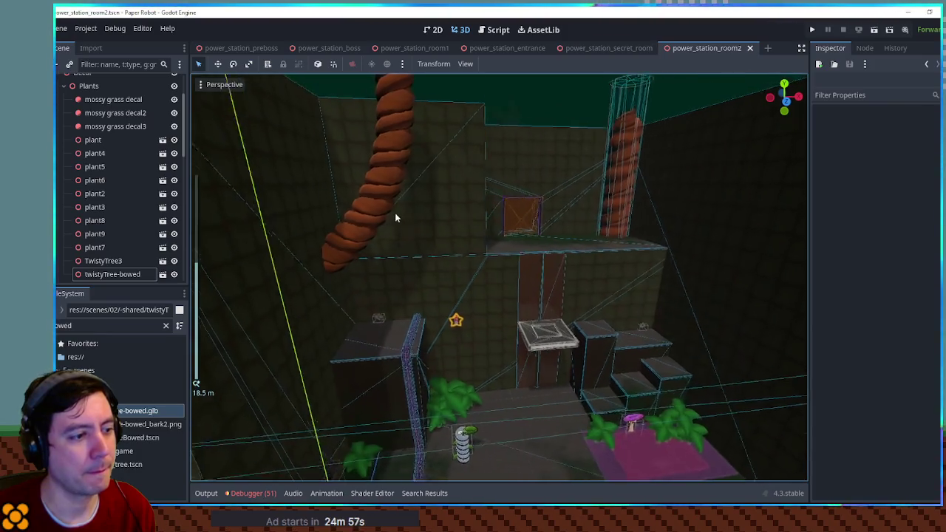
drag(395, 216, 393, 237)
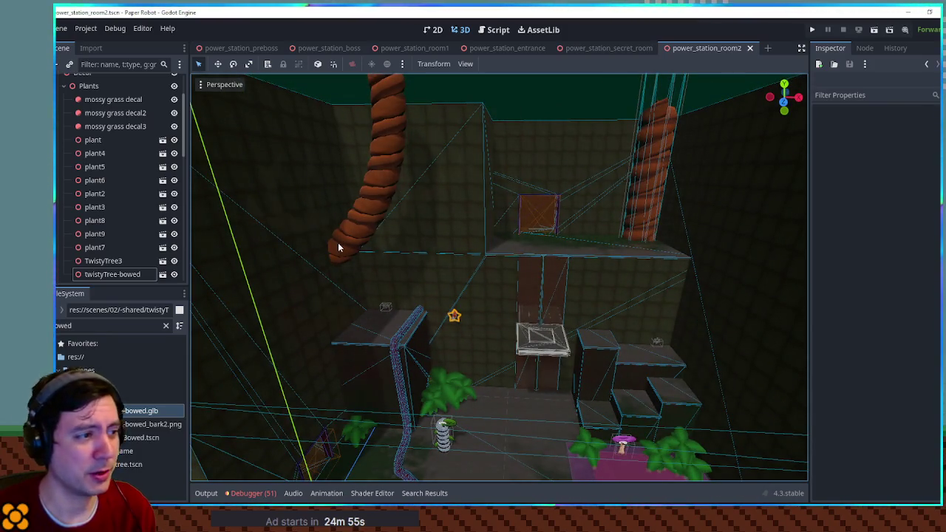
scroll(down, 3)
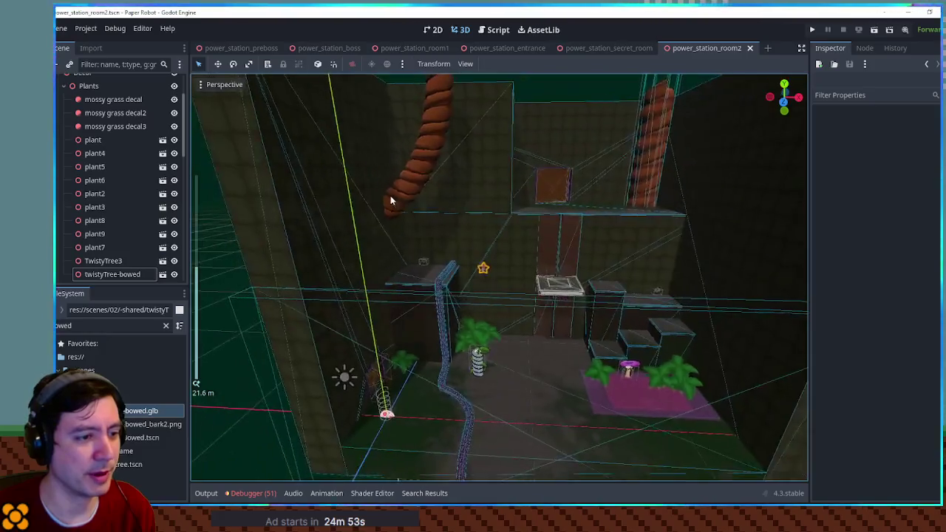
scroll(down, 3)
scroll(up, 3)
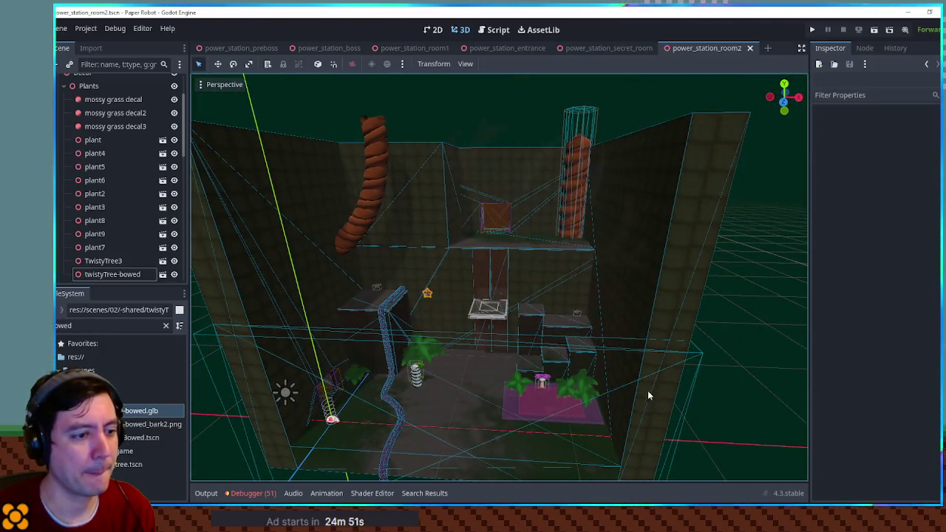
drag(603, 388, 581, 249)
Duplicate plant4–6 and move the copies onto the upper ledge.
key(ctrl+d)
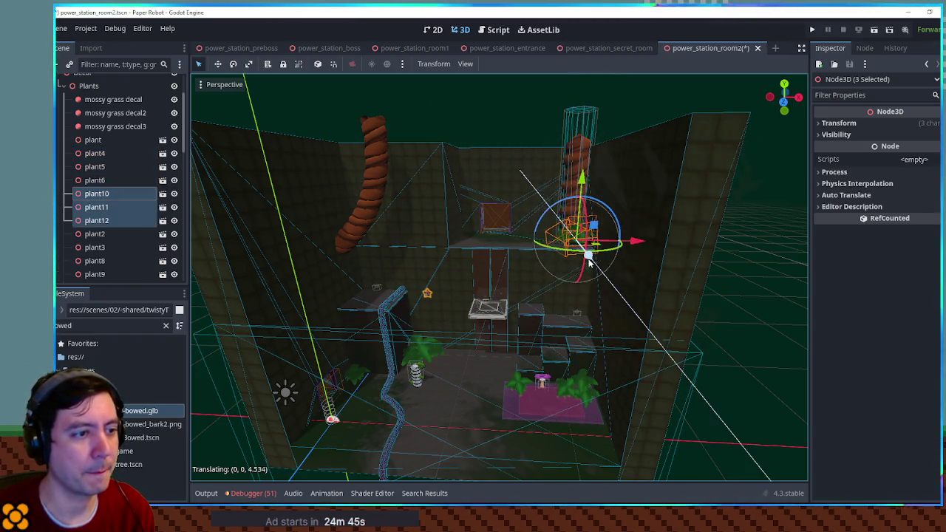
key(f)
drag(523, 295, 403, 196)
drag(401, 153, 518, 244)
drag(401, 367, 479, 271)
Duplicate the plants again and select plant13, plant14 and plant15.
key(ctrl+d)
scroll(down, 3)
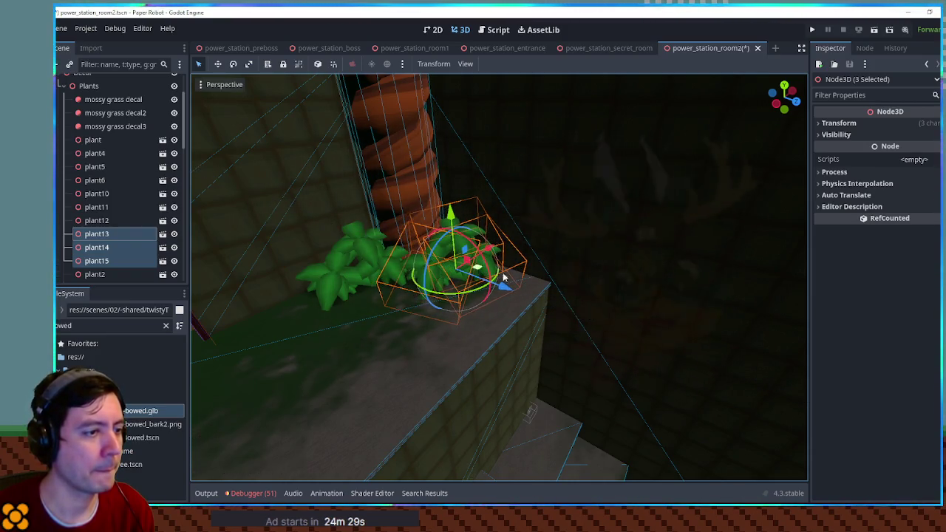
click(602, 272)
scroll(up, 3)
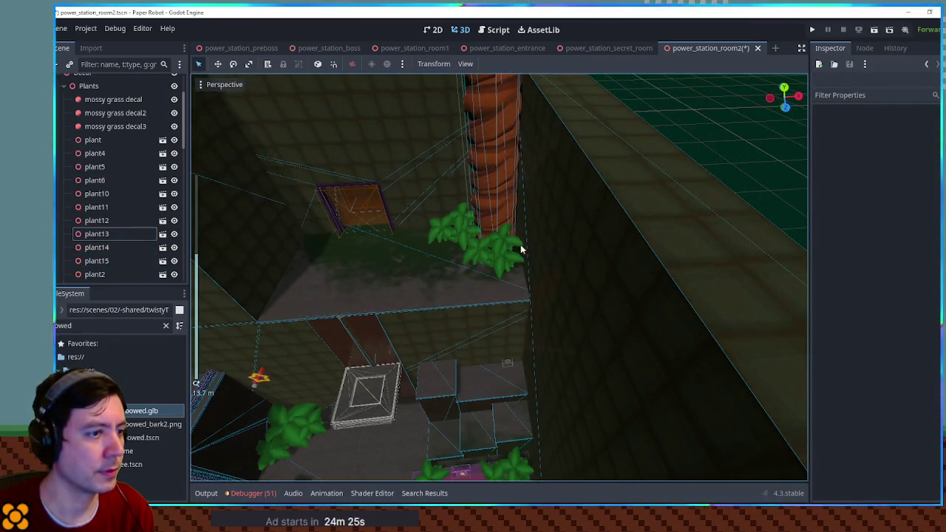
drag(766, 186, 470, 277)
drag(565, 182, 360, 298)
Duplicate another plant to the left, deselect, and save the room2 scene.
key(ctrl+d)
scroll(down, 3)
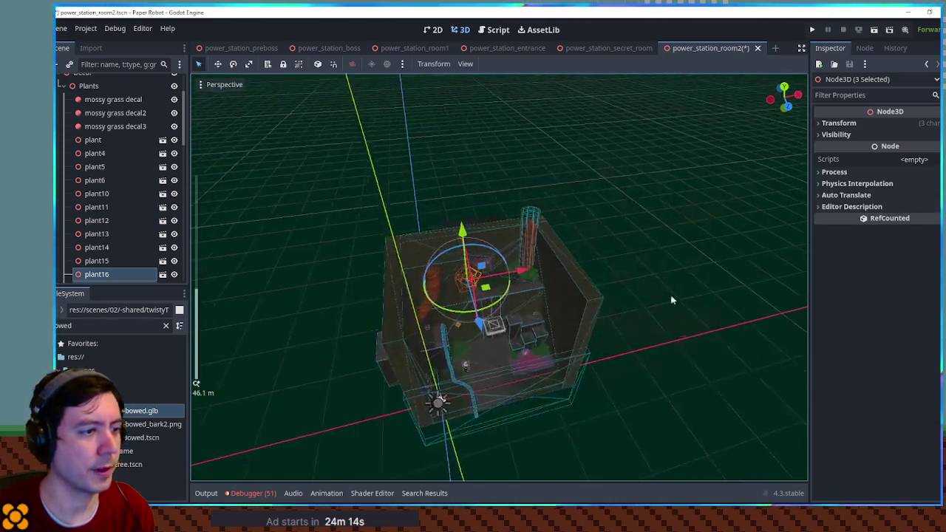
click(657, 313)
scroll(up, 3)
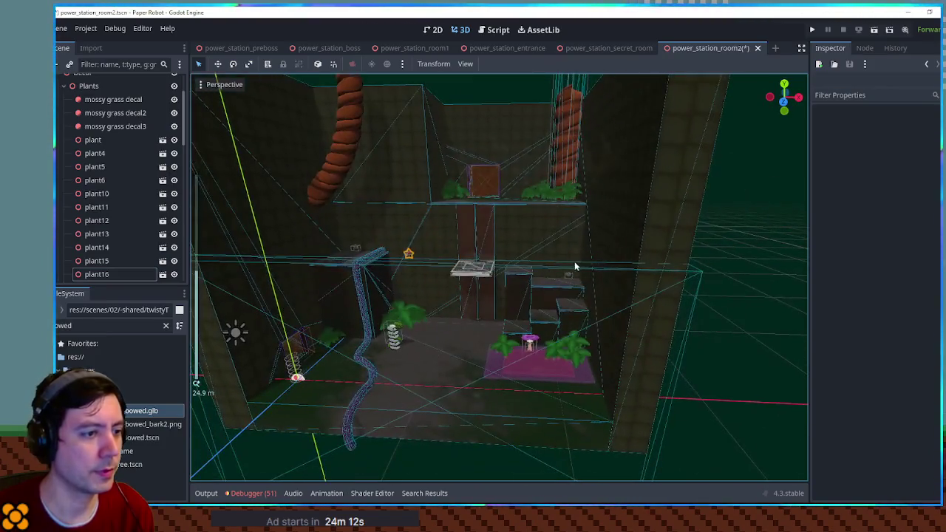
key(ctrl+s)
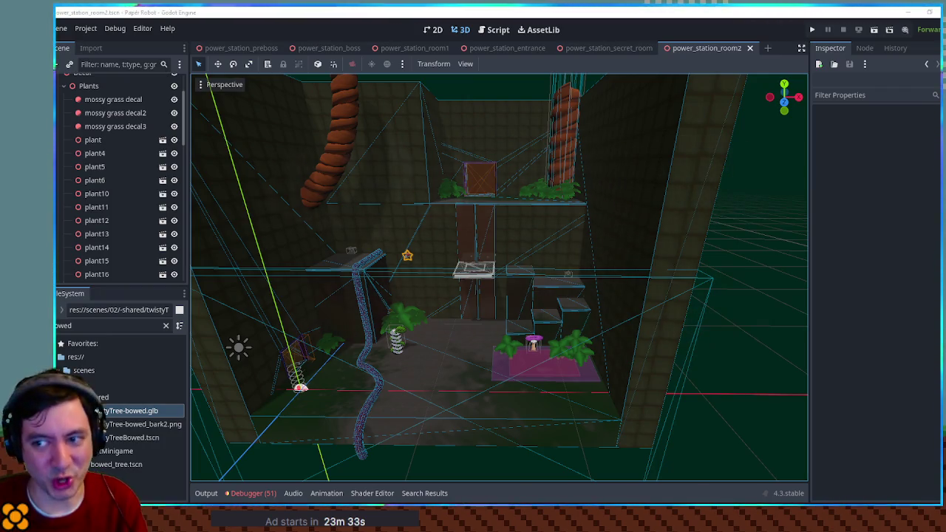
scroll(down, 3)
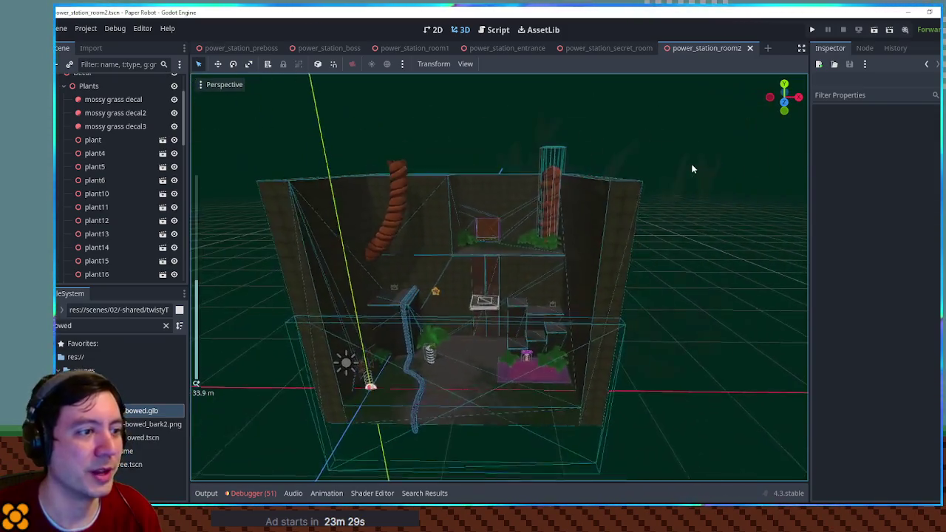
scroll(up, 3)
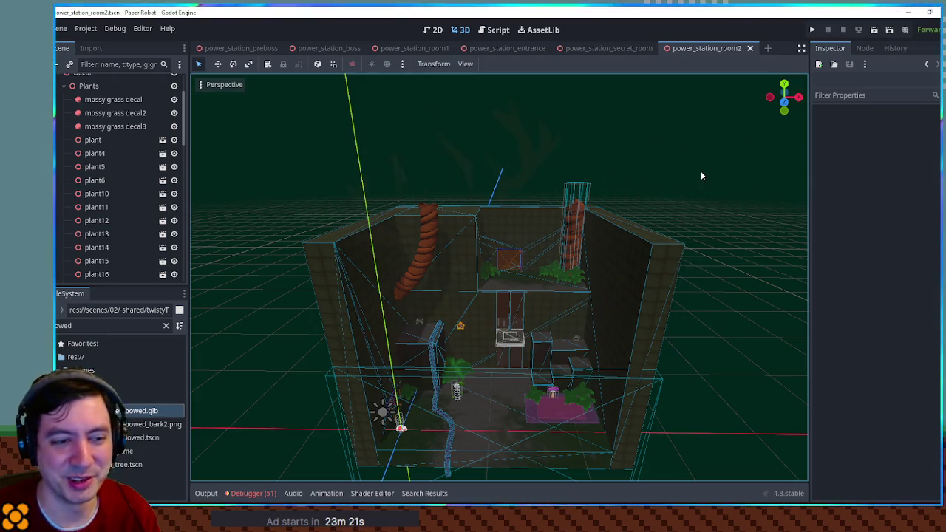
scroll(up, 3)
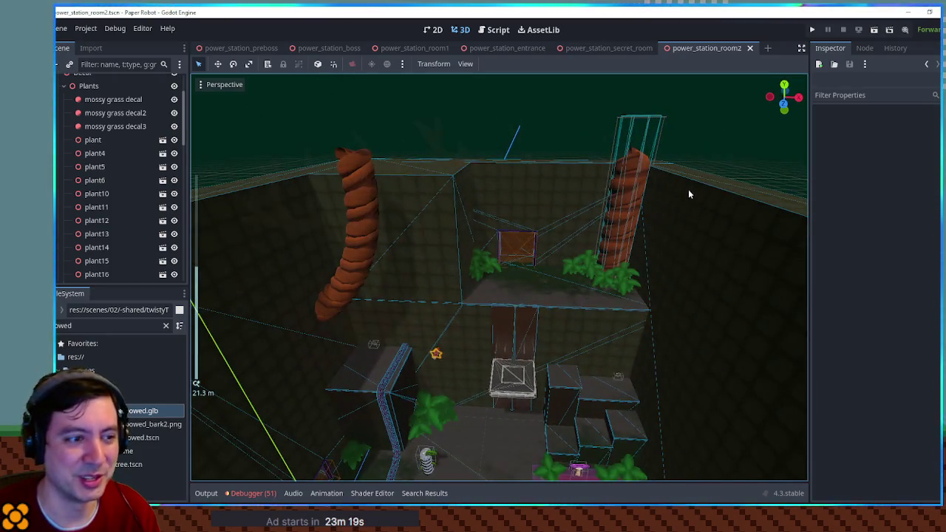
scroll(down, 3)
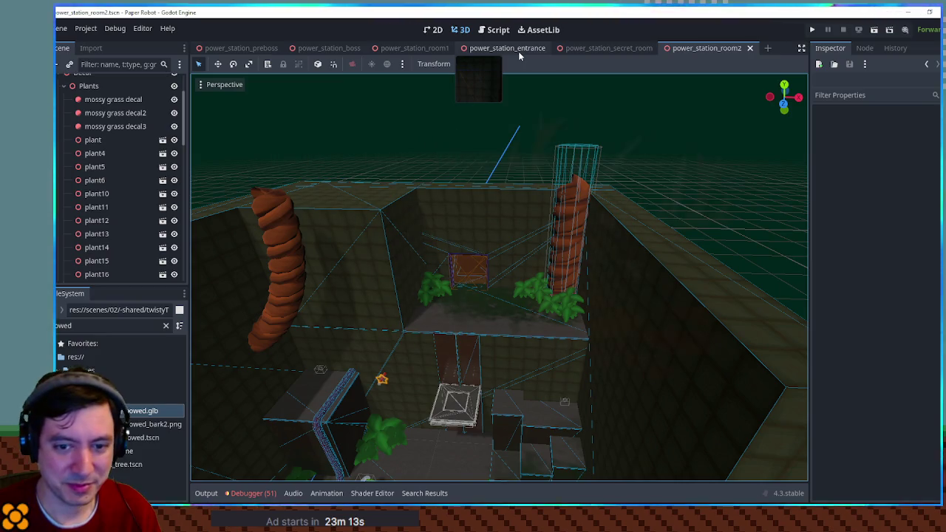
mouse_move(633, 49)
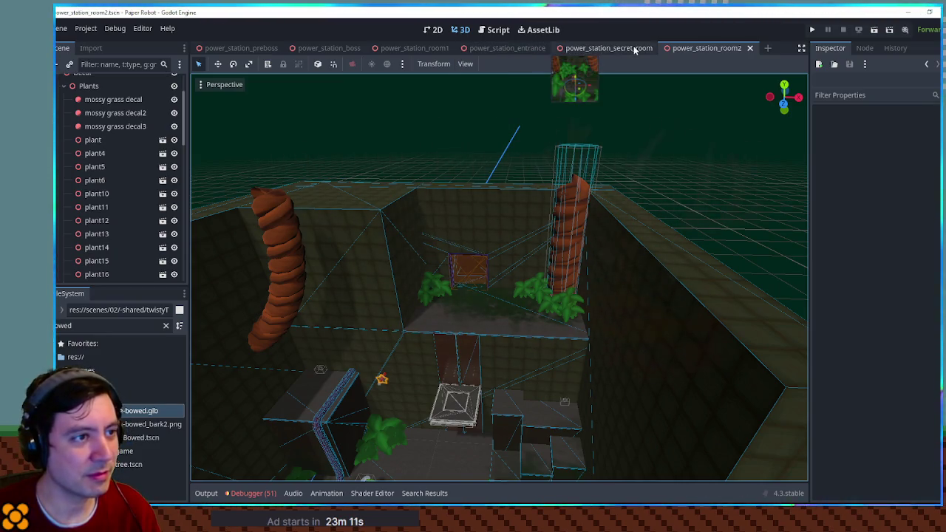
Close the secret_room, room2, entrance and room1 scene tabs.
middle_click(623, 45)
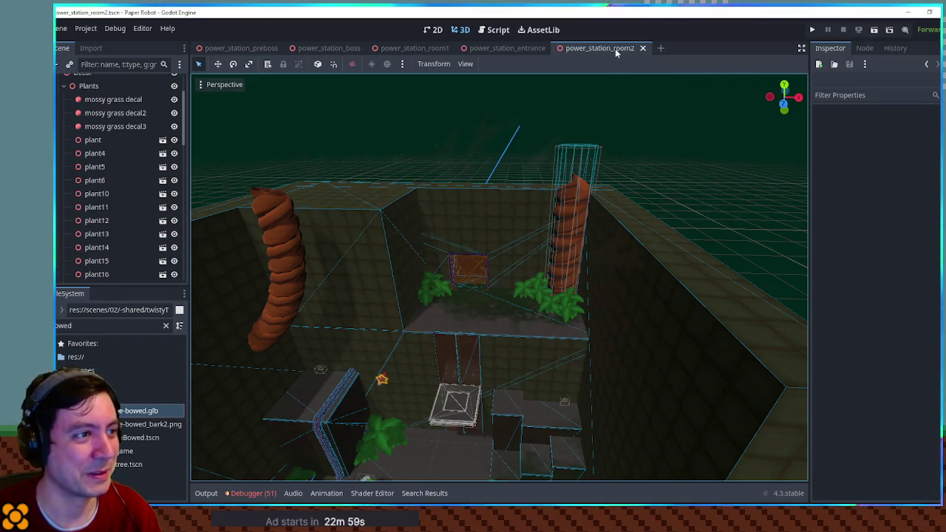
middle_click(615, 48)
middle_click(484, 48)
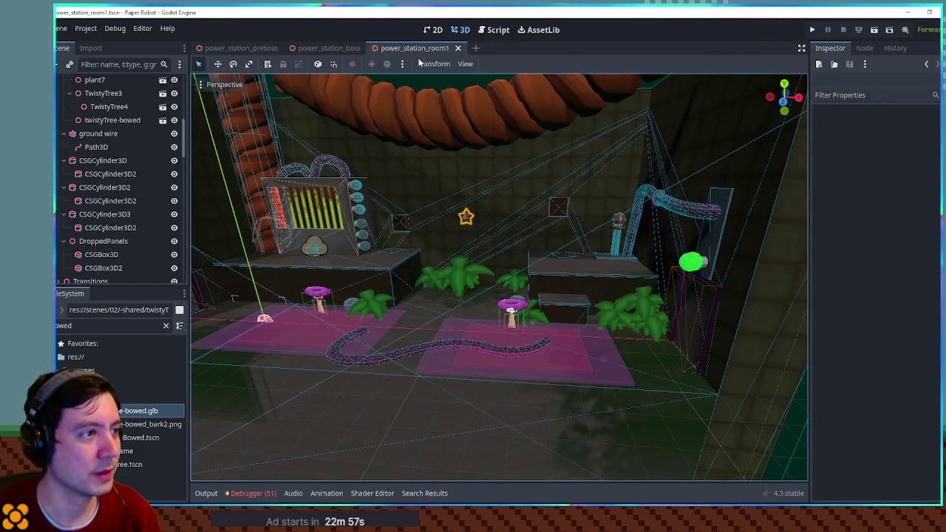
middle_click(415, 48)
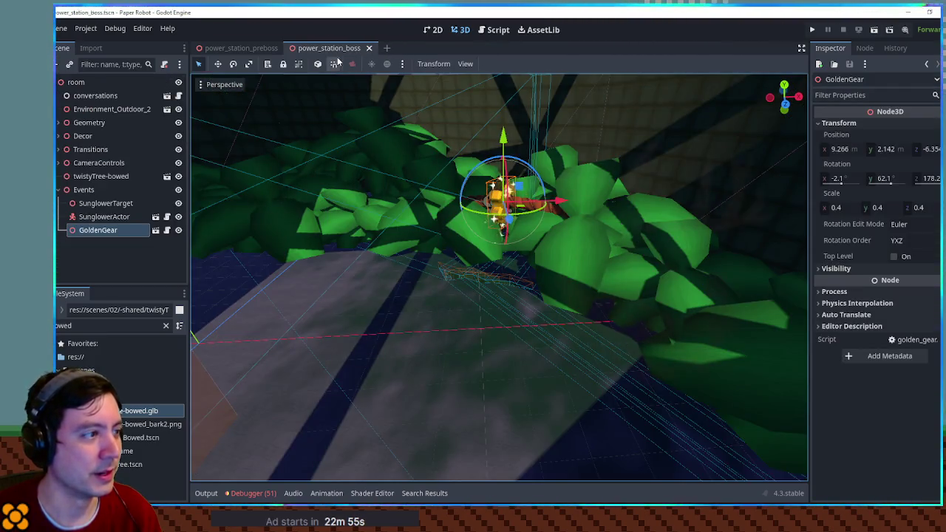
Filter the FileSystem and open the power_station_hall_1 and power_station_hall_2 scenes.
click(239, 50)
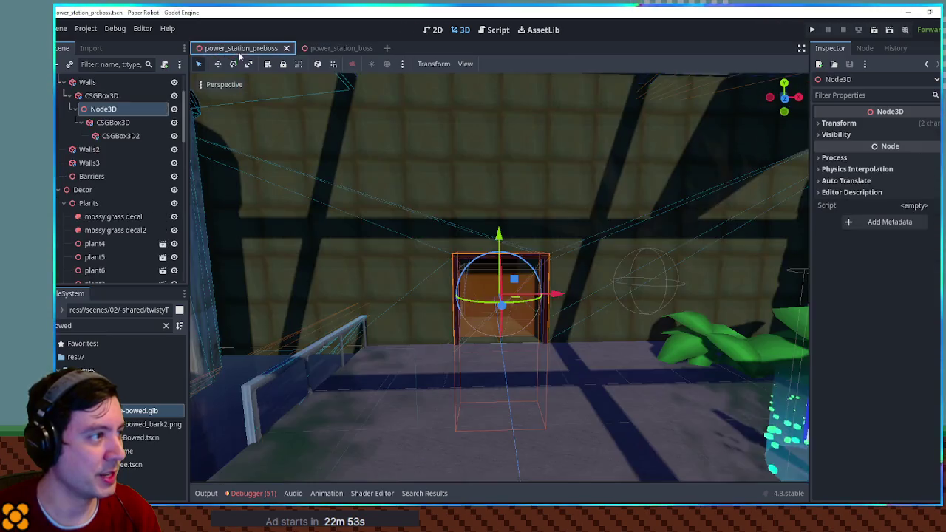
text(final)
text(l)
click(150, 397)
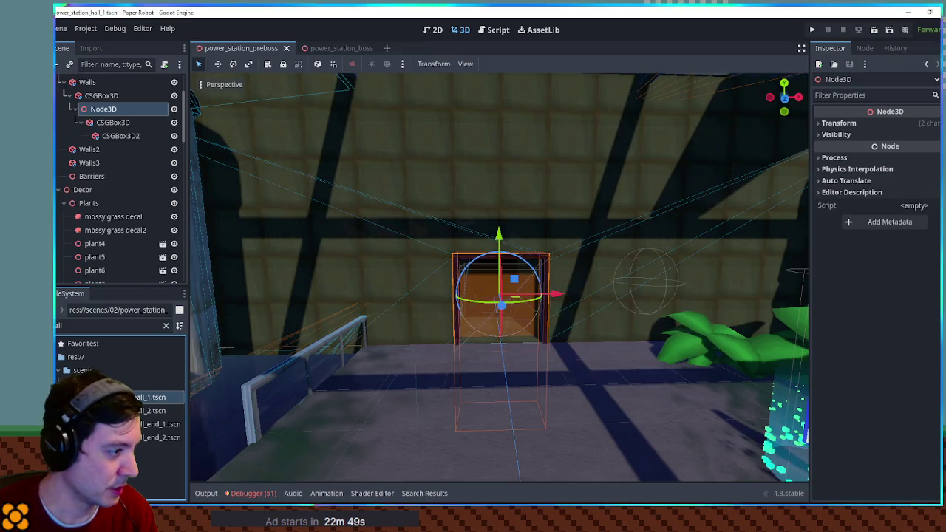
double_click(148, 410)
drag(639, 344, 641, 322)
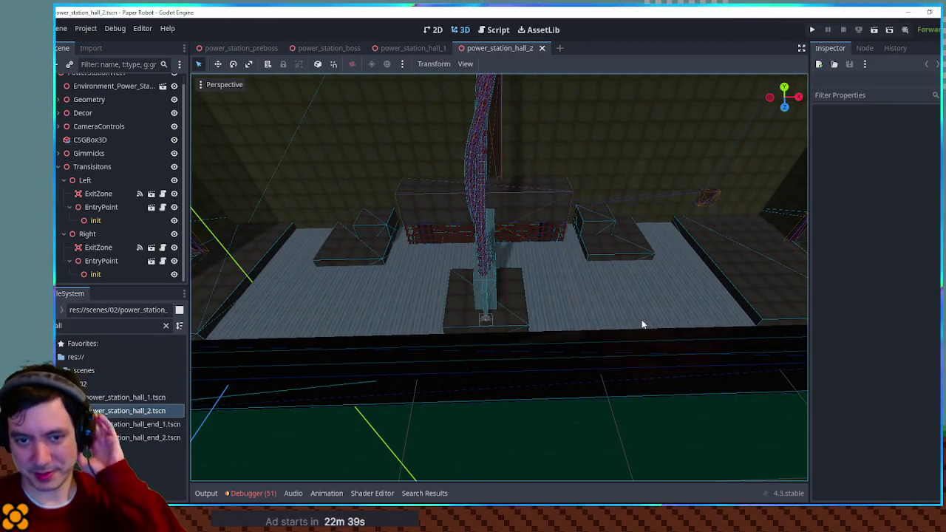